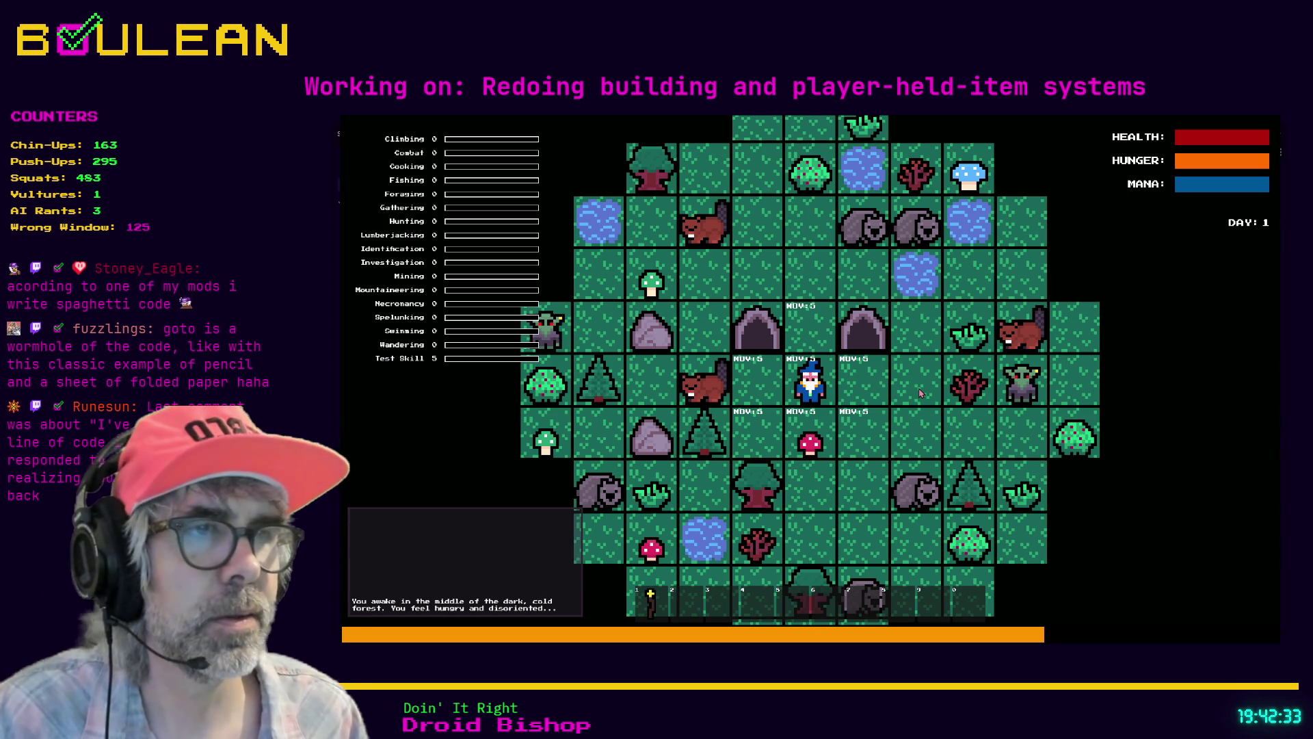
Step: Take one more game turn, then stop the test run with F8 to return to event_log.gd
{"action": "left_click", "coordinate": [920, 394]}
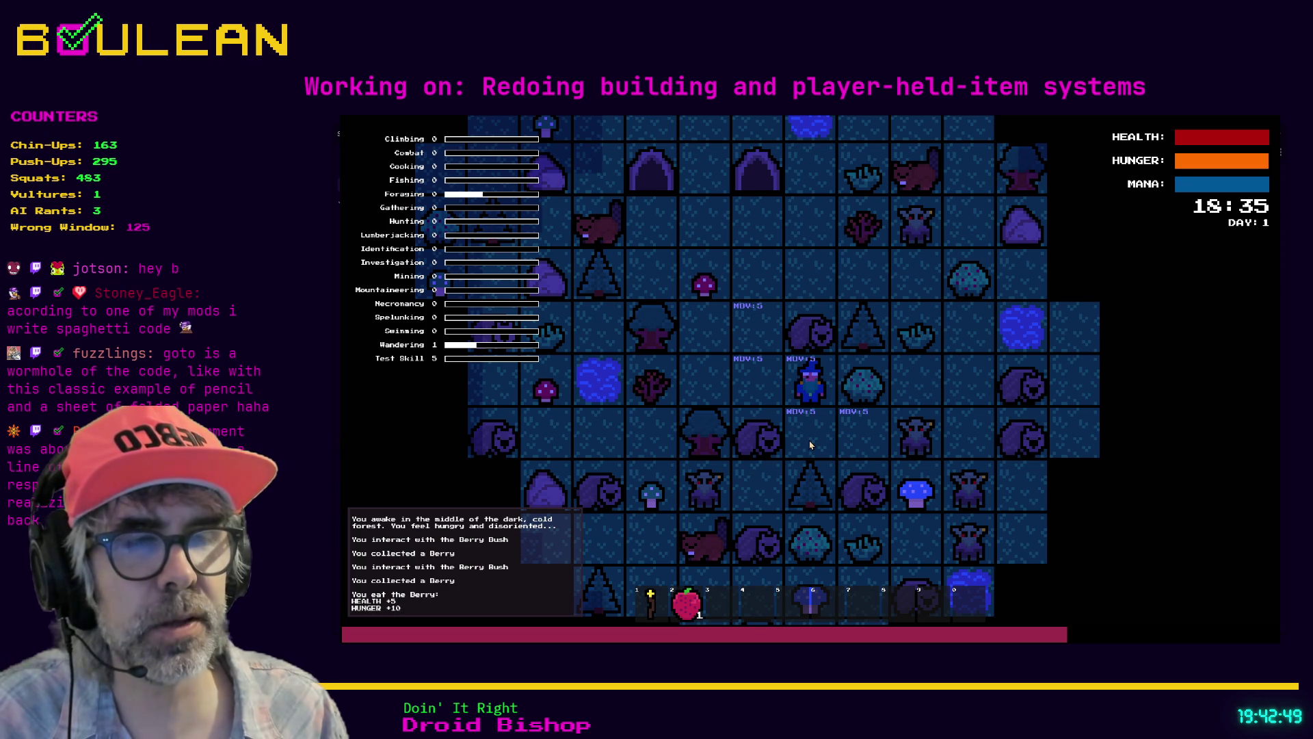
{"action": "key", "text": "F8"}
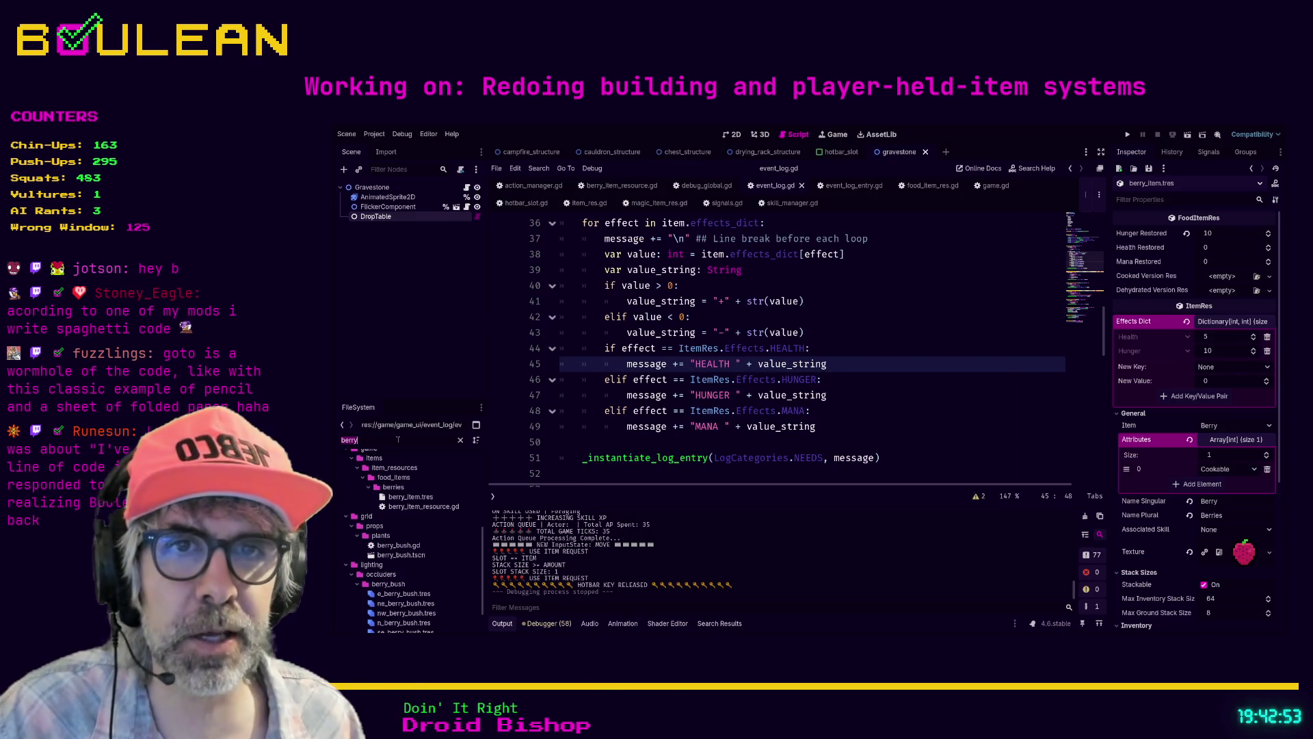
Step: Replace the FileSystem filter 'berry' with 'mushroom' to list the blue, green and red mushroom items
{"action": "type", "text": "berry"}
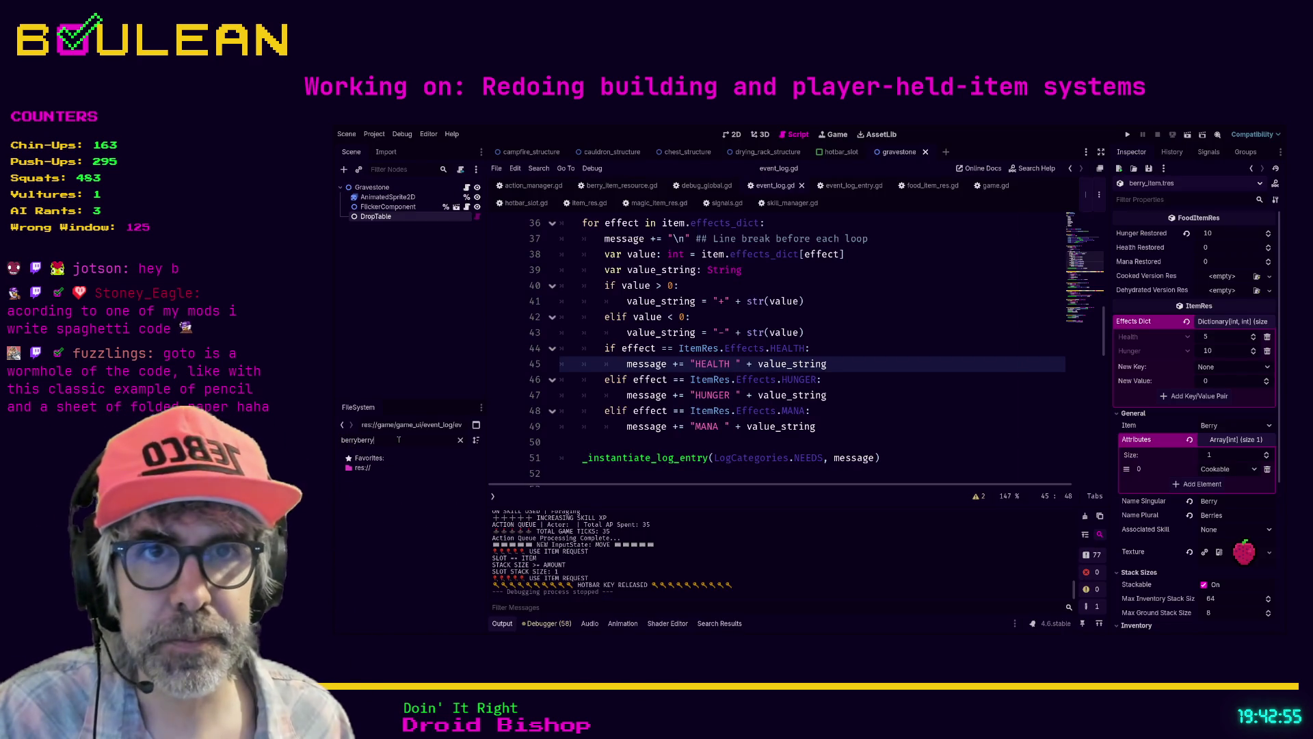
{"action": "key", "text": "BackSpace"}
{"action": "key", "text": "BackSpace"}
{"action": "key", "text": "BackSpace"}
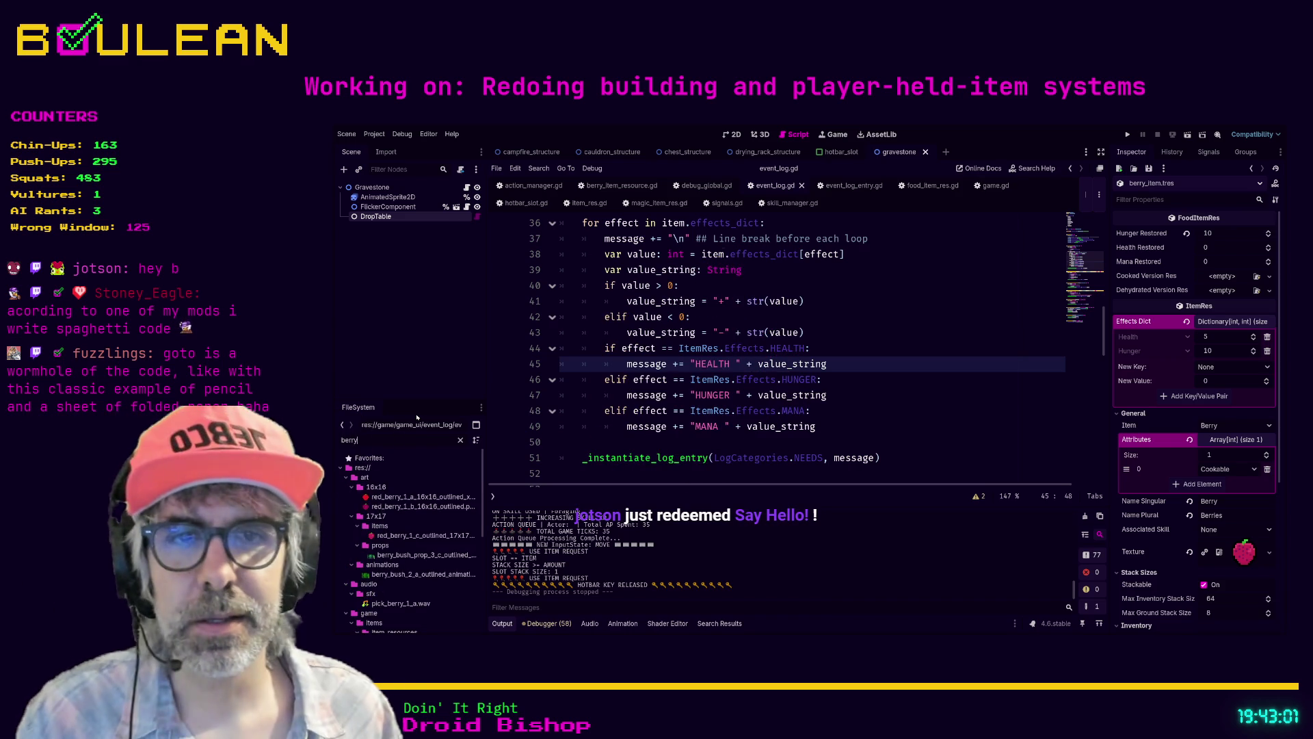
{"action": "scroll", "coordinate": [412, 491], "scroll_direction": "down", "scroll_amount": 5}
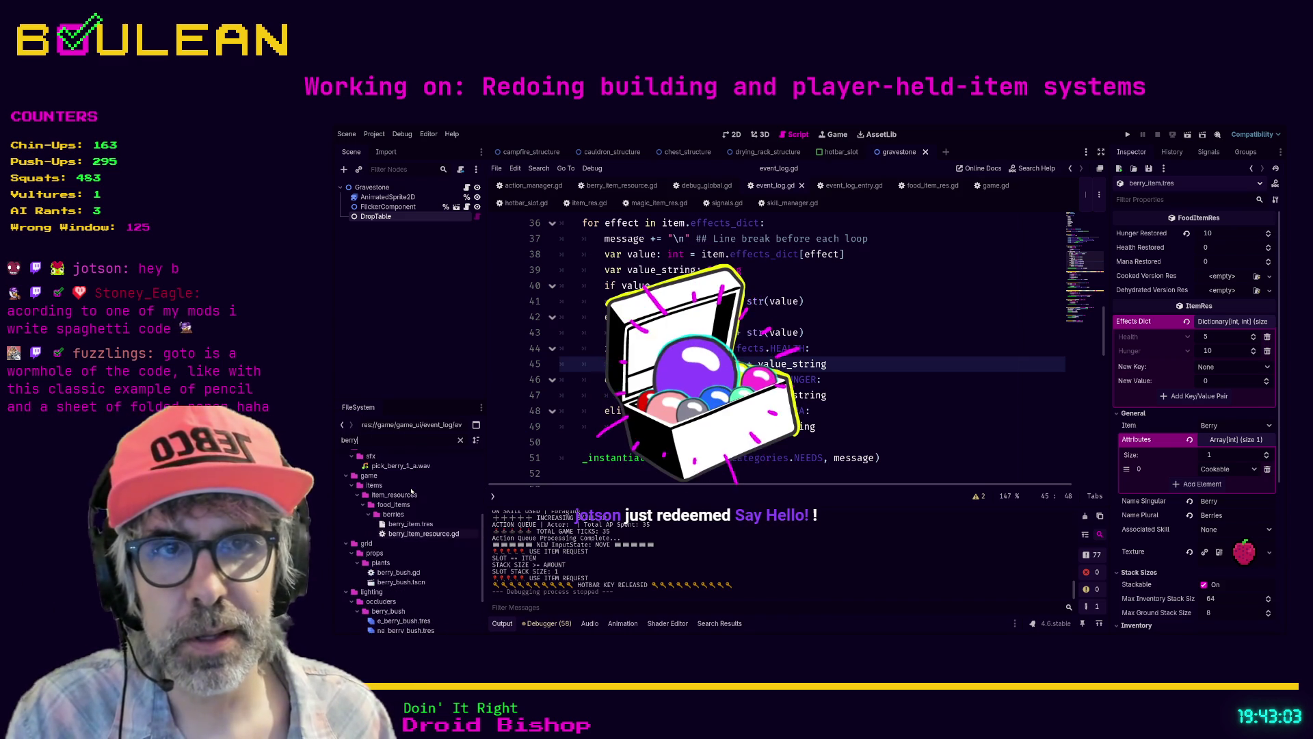
{"action": "double_click", "coordinate": [394, 438]}
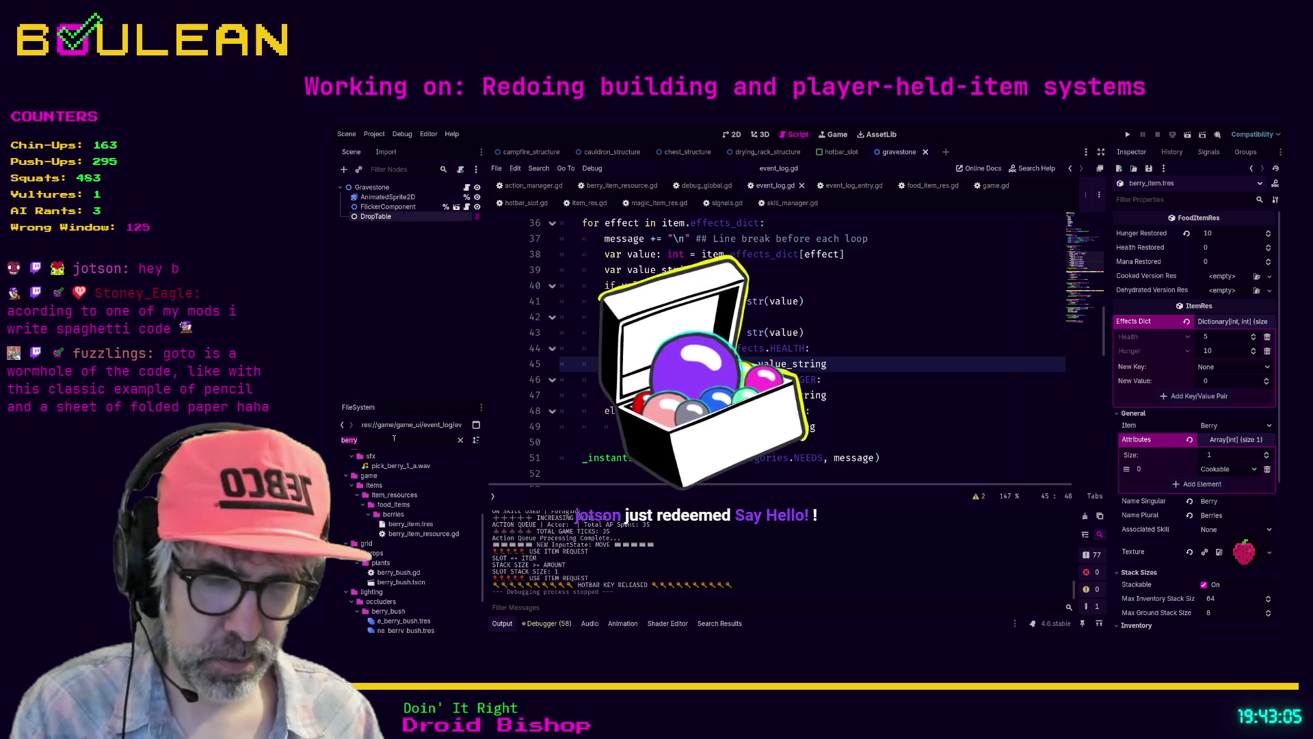
{"action": "type", "text": "mushr"}
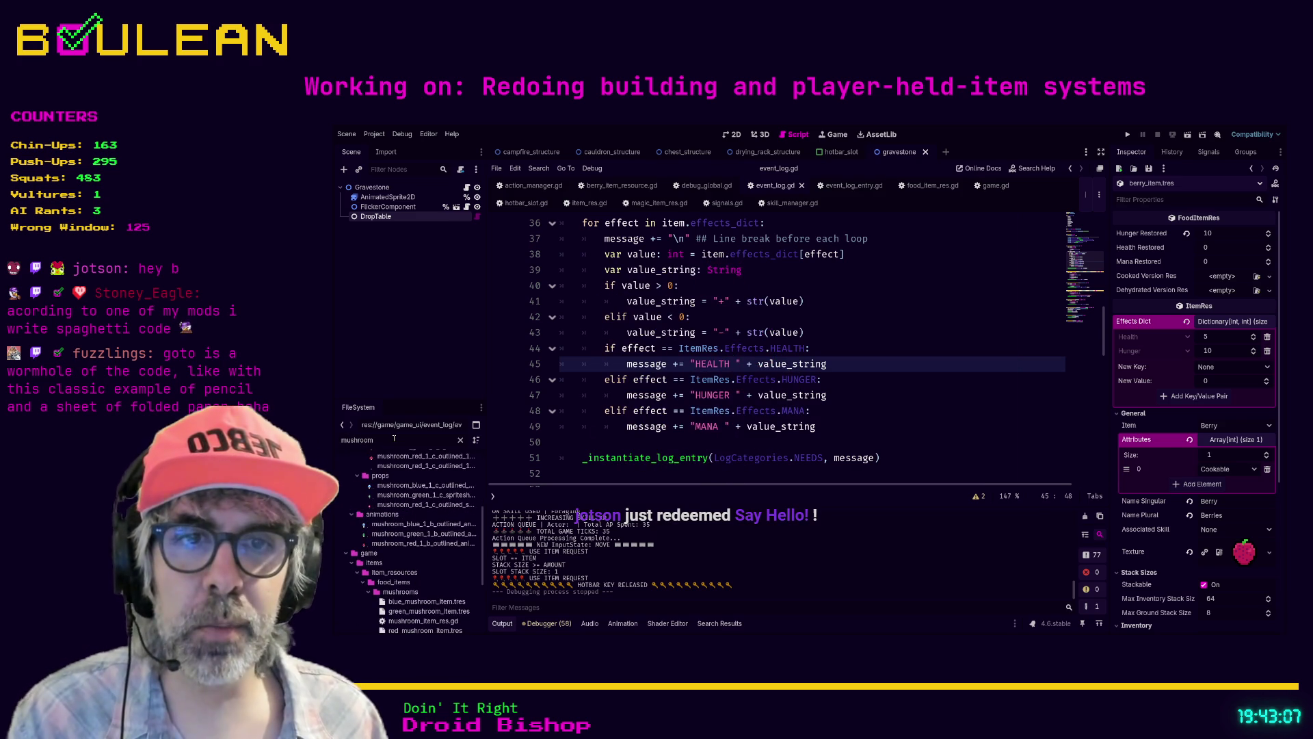
{"action": "type", "text": "oom"}
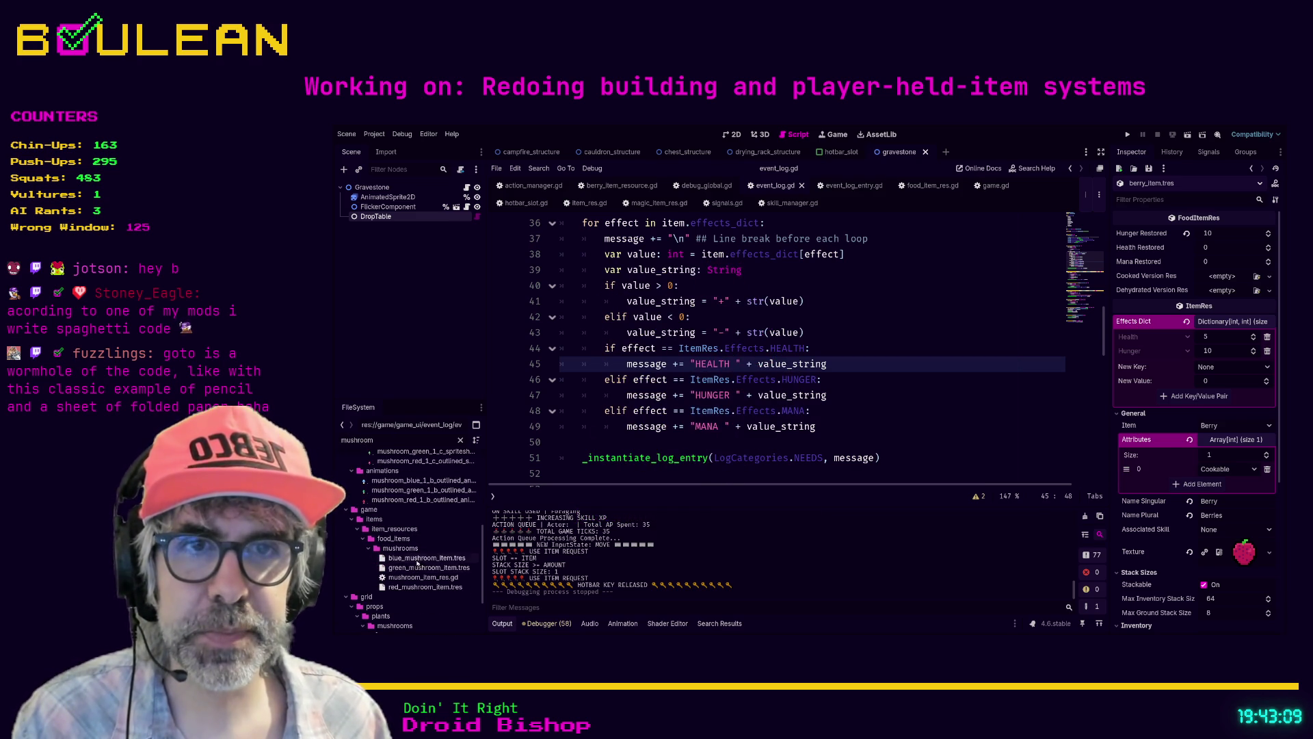
Step: Open blue_mushroom_item.tres, review its restored values and expand its Effects Dict
{"action": "left_click", "coordinate": [419, 559]}
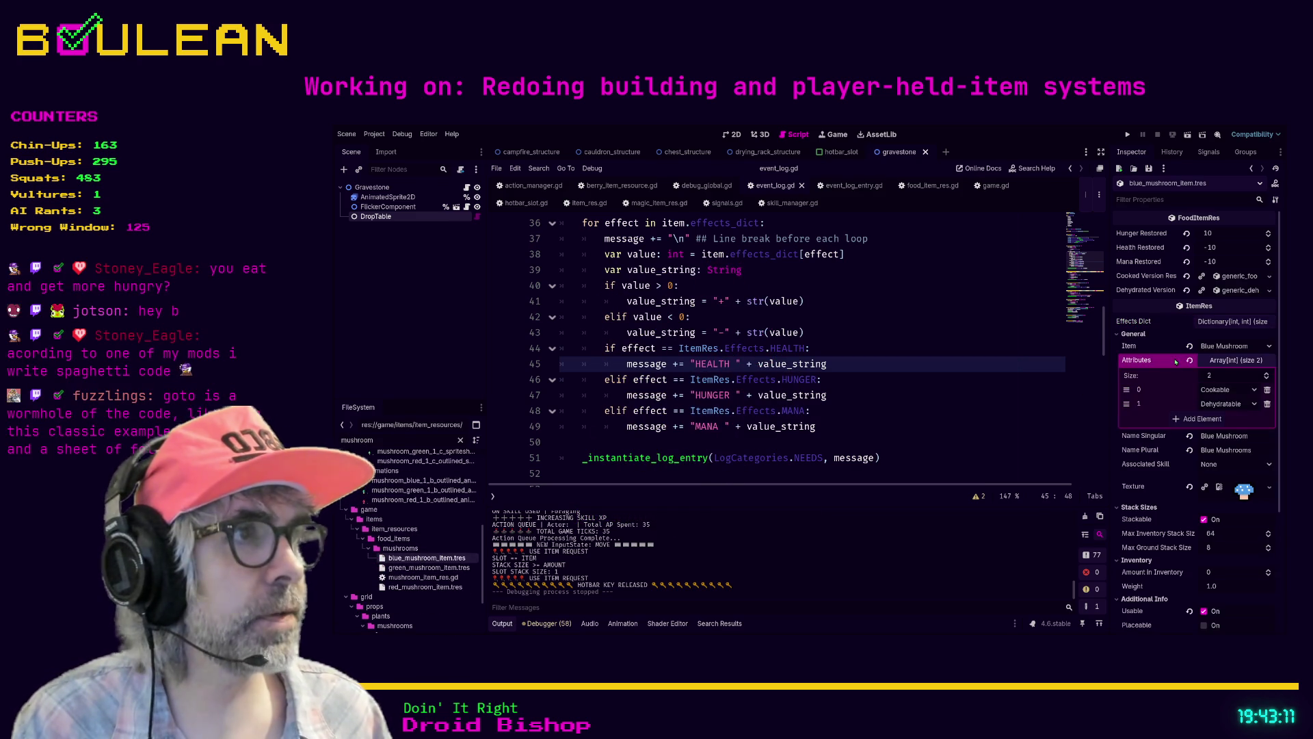
{"action": "left_click", "coordinate": [1218, 247]}
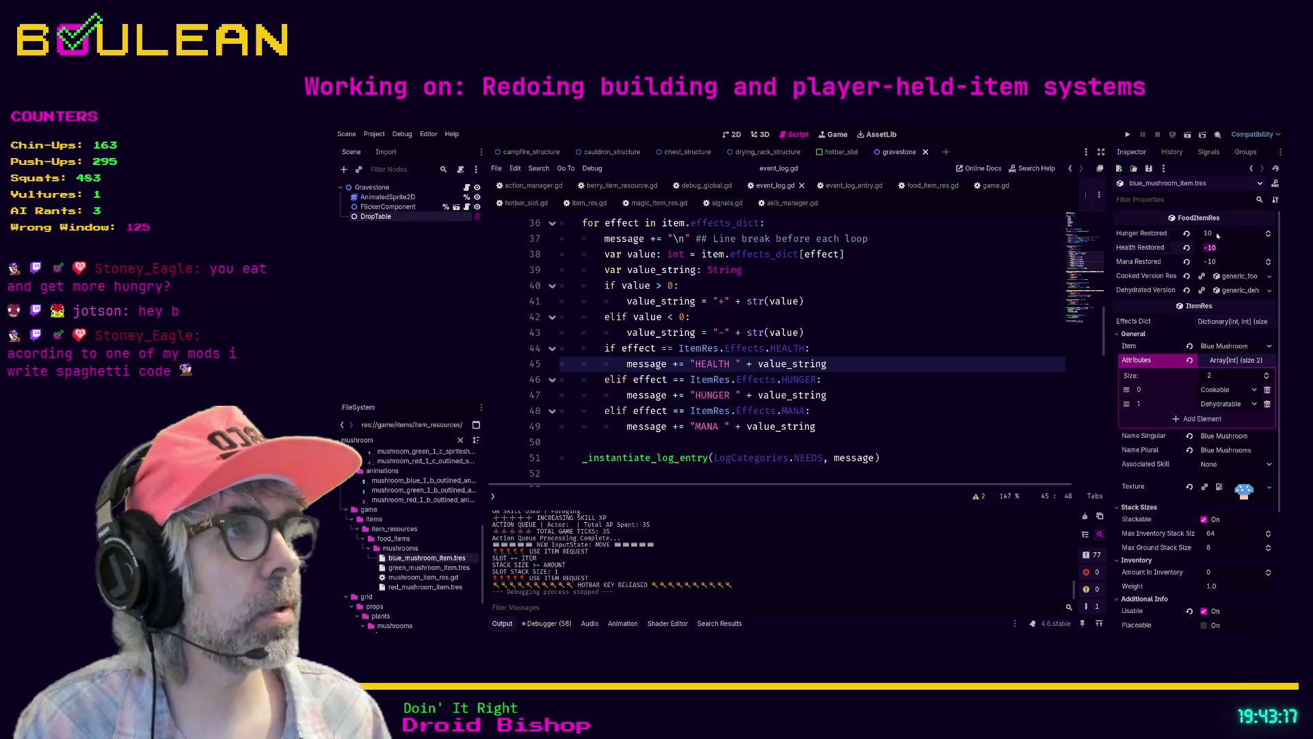
{"action": "left_click", "coordinate": [1208, 234]}
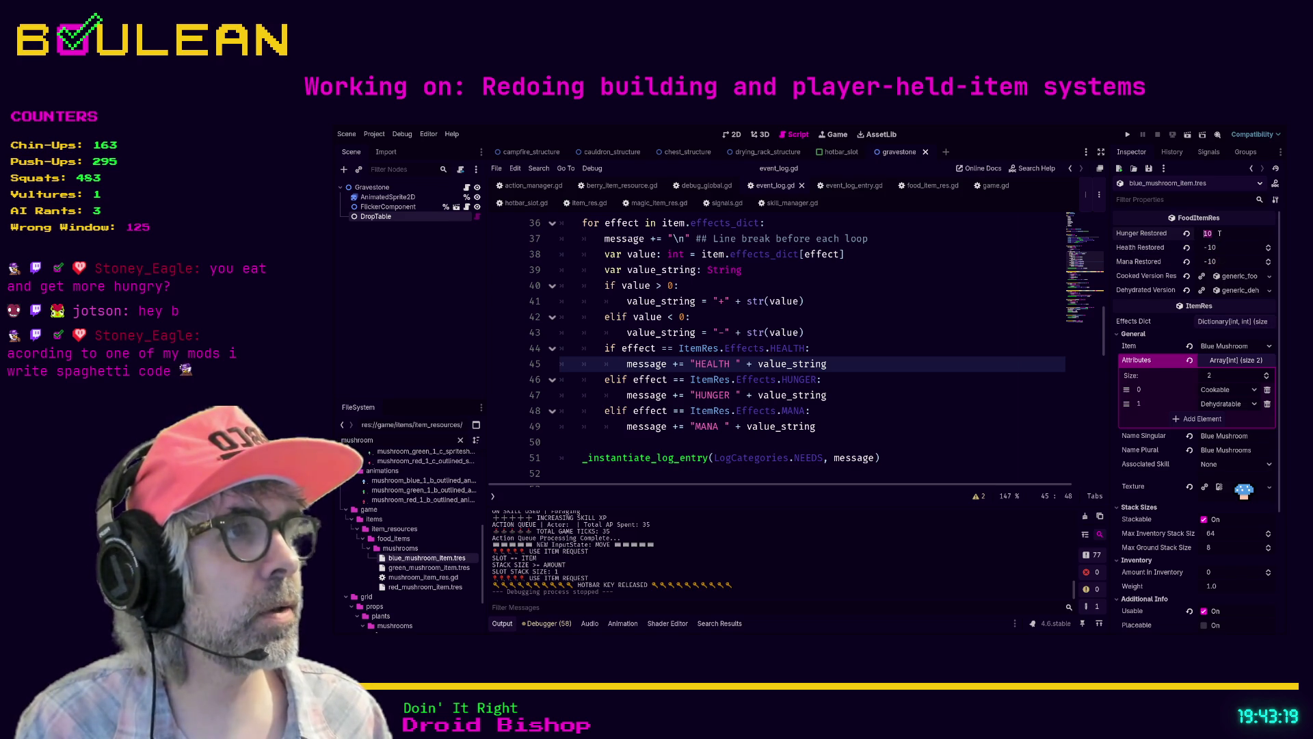
{"action": "left_click", "coordinate": [1224, 322]}
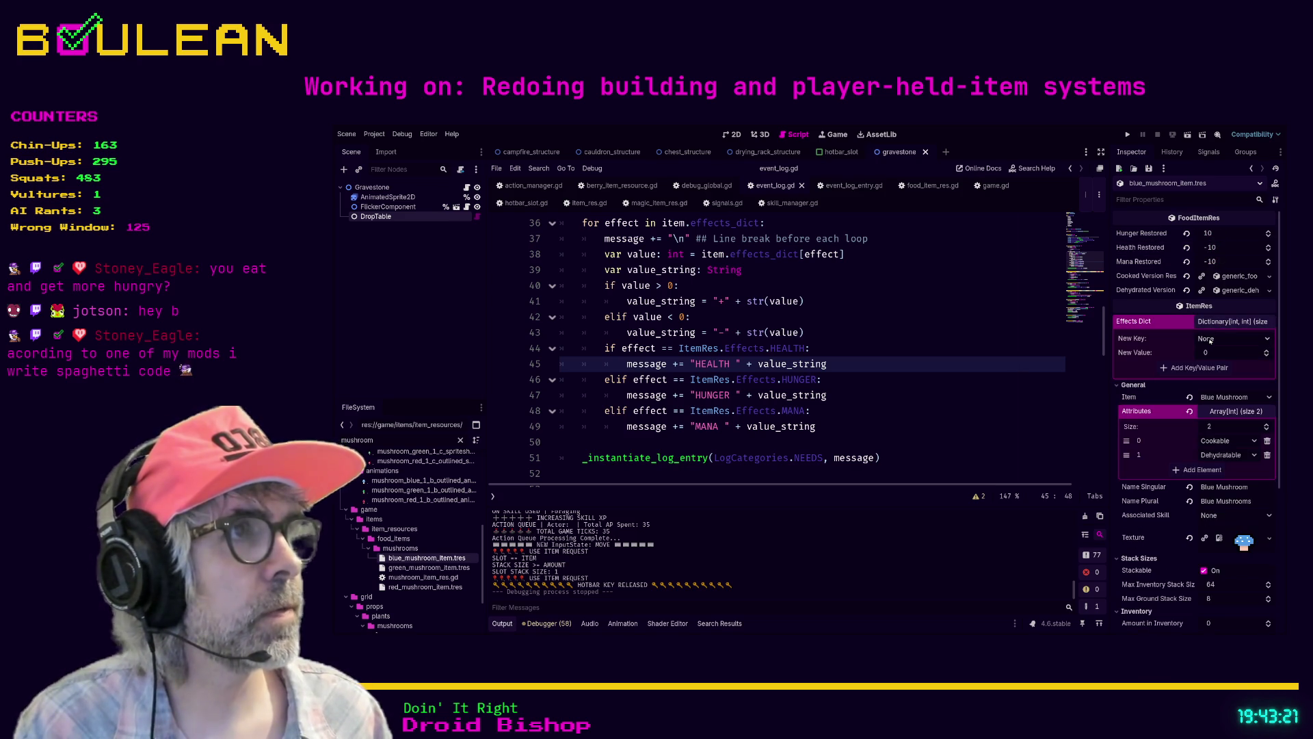
{"action": "scroll", "coordinate": [1209, 340], "scroll_direction": "down", "scroll_amount": 1}
Step: Add a Hunger effect with value 10 to the blue mushroom
{"action": "left_click", "coordinate": [1227, 355]}
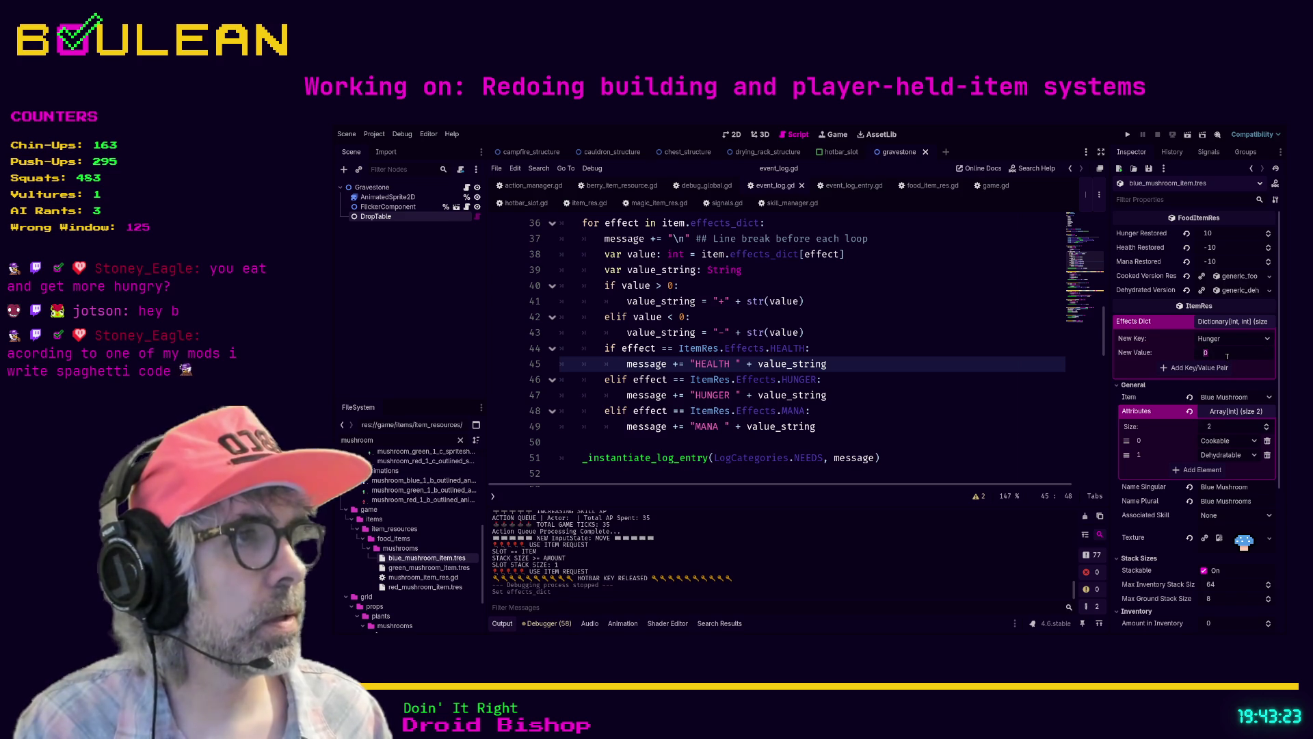
{"action": "type", "text": "-10"}
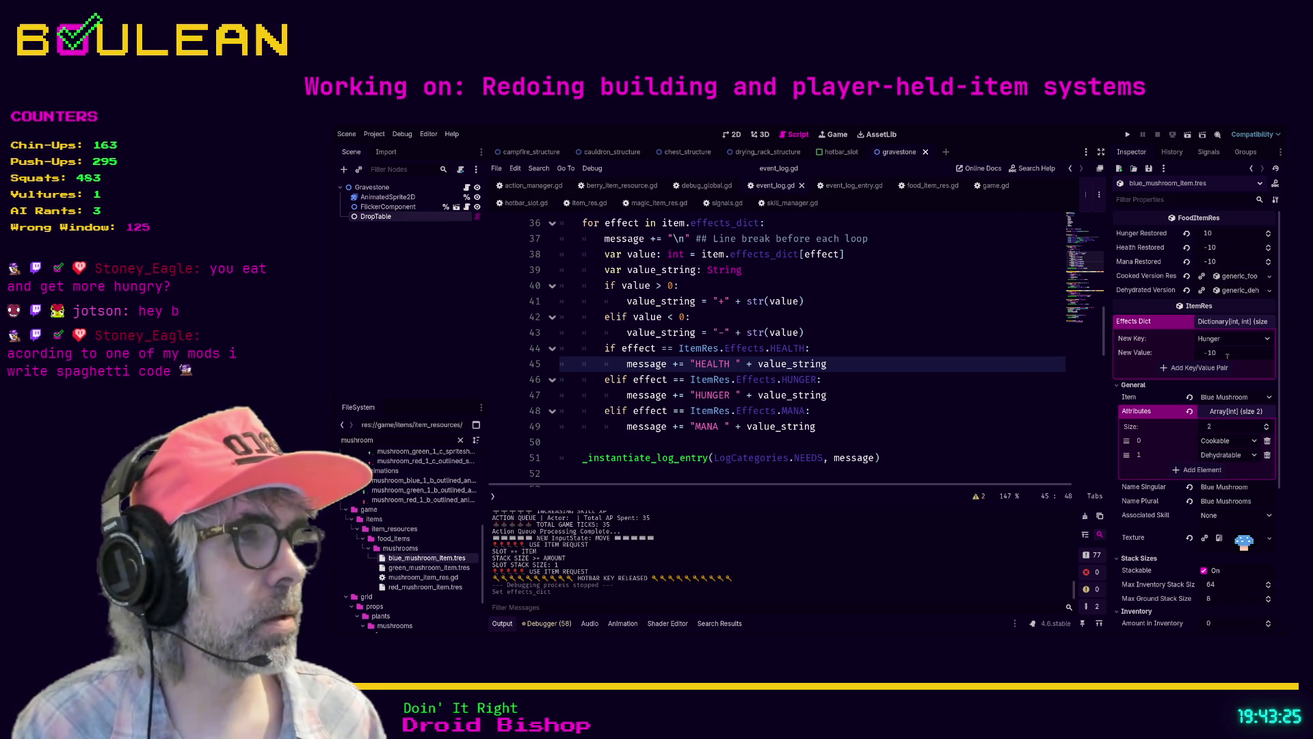
{"action": "left_click", "coordinate": [1199, 370]}
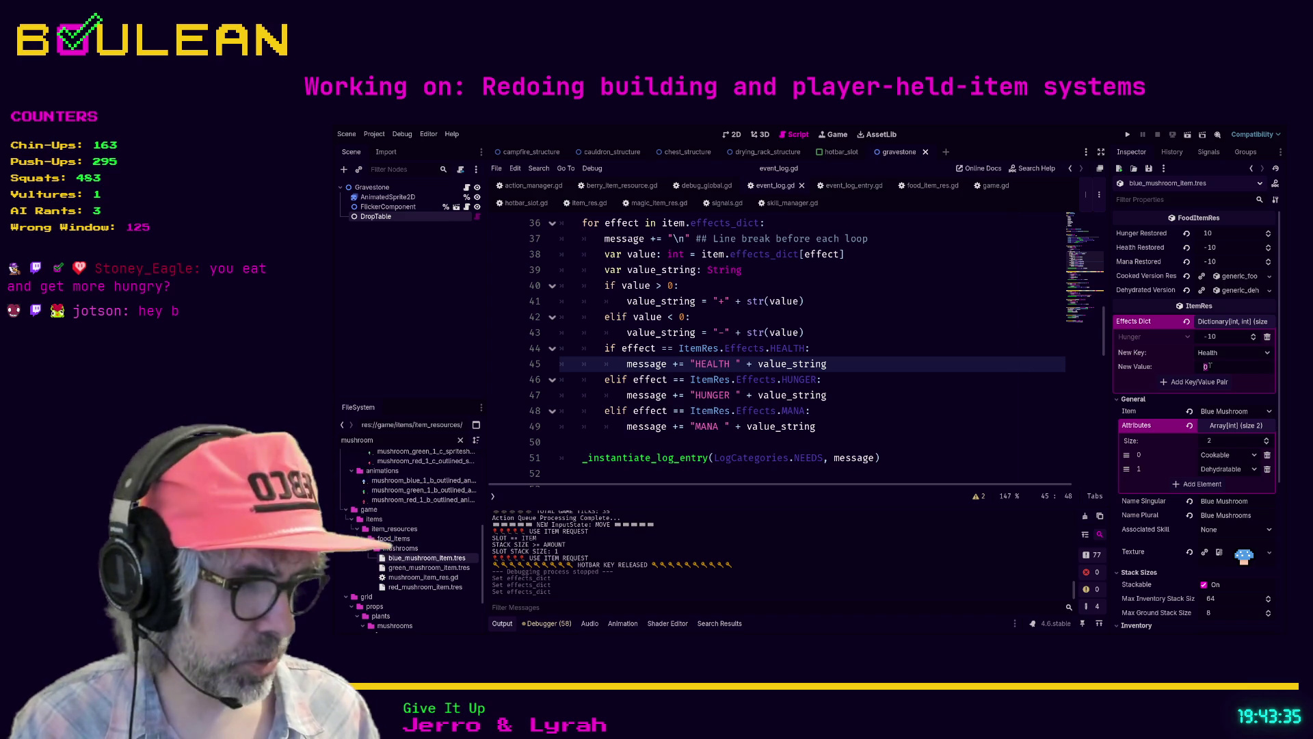
{"action": "type", "text": "-10"}
{"action": "left_click", "coordinate": [1218, 337]}
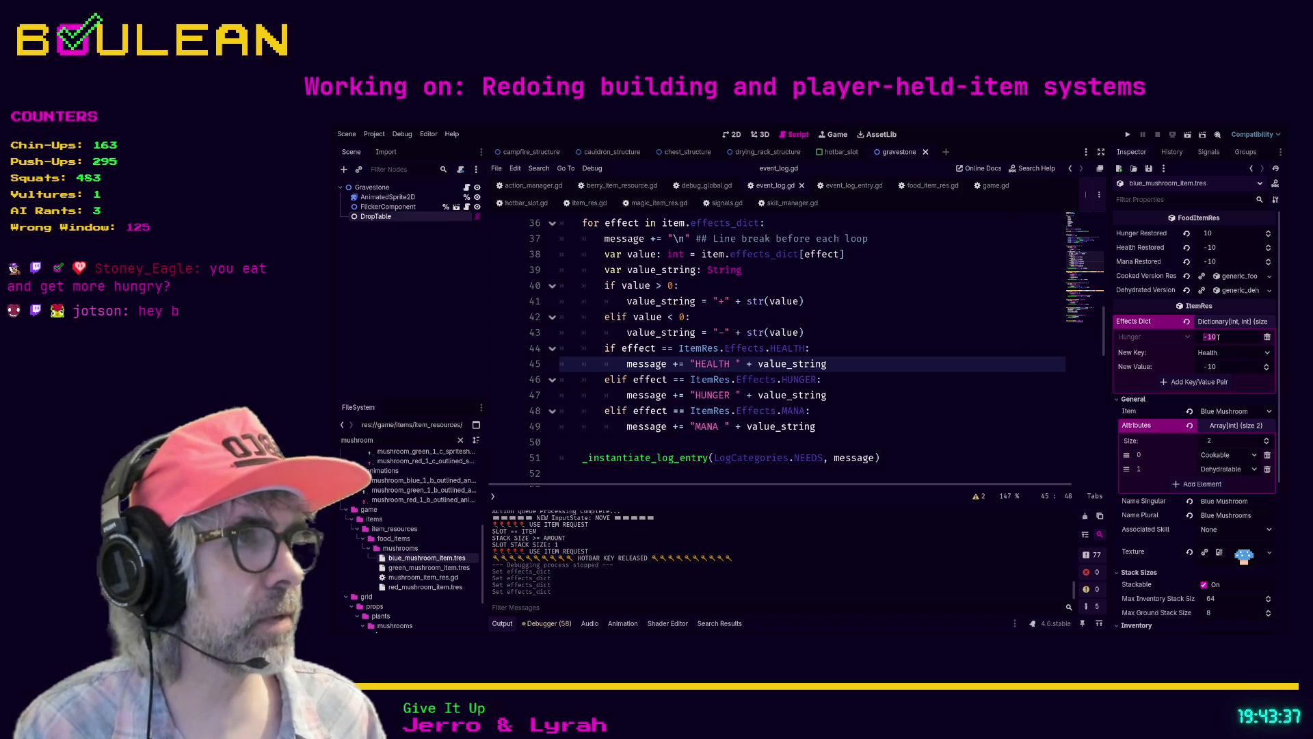
{"action": "type", "text": "10"}
{"action": "key", "text": "Return"}
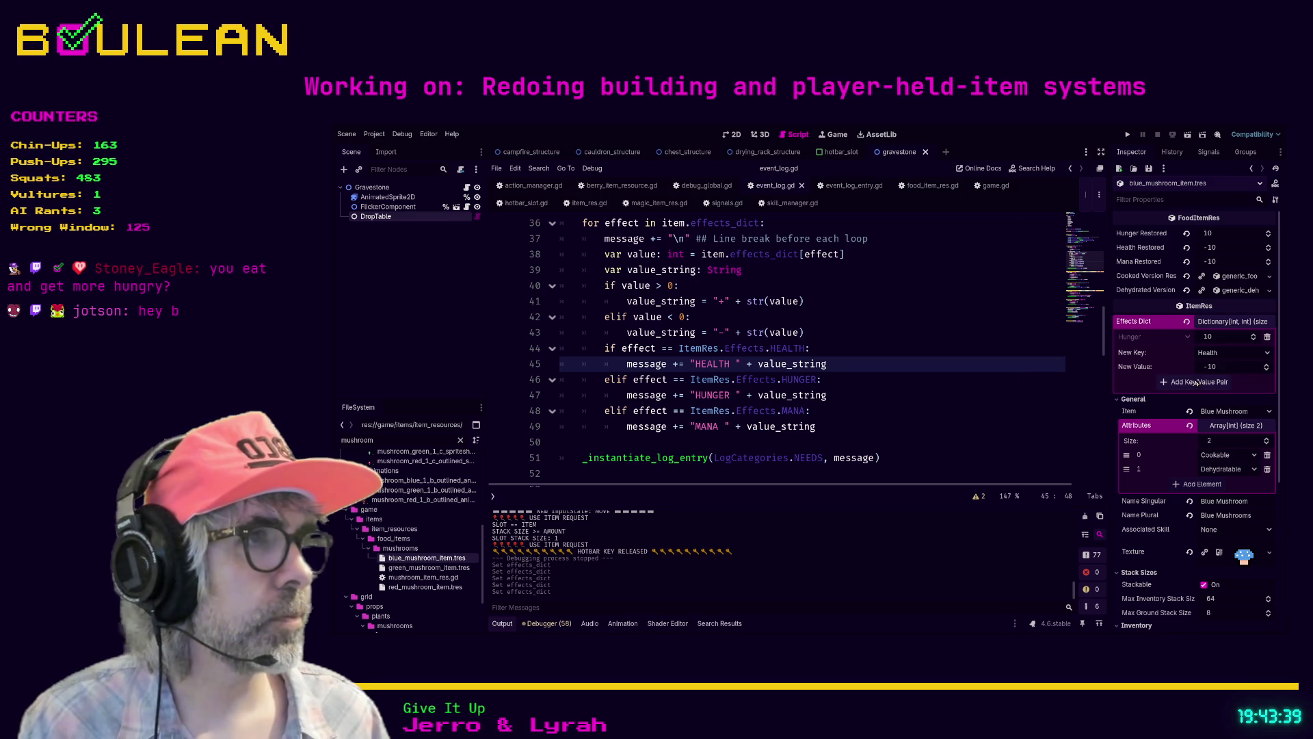
Step: Add a Health -10 effect to the blue mushroom, checking the script's HUNGER and MANA handling
{"action": "left_click", "coordinate": [1196, 381]}
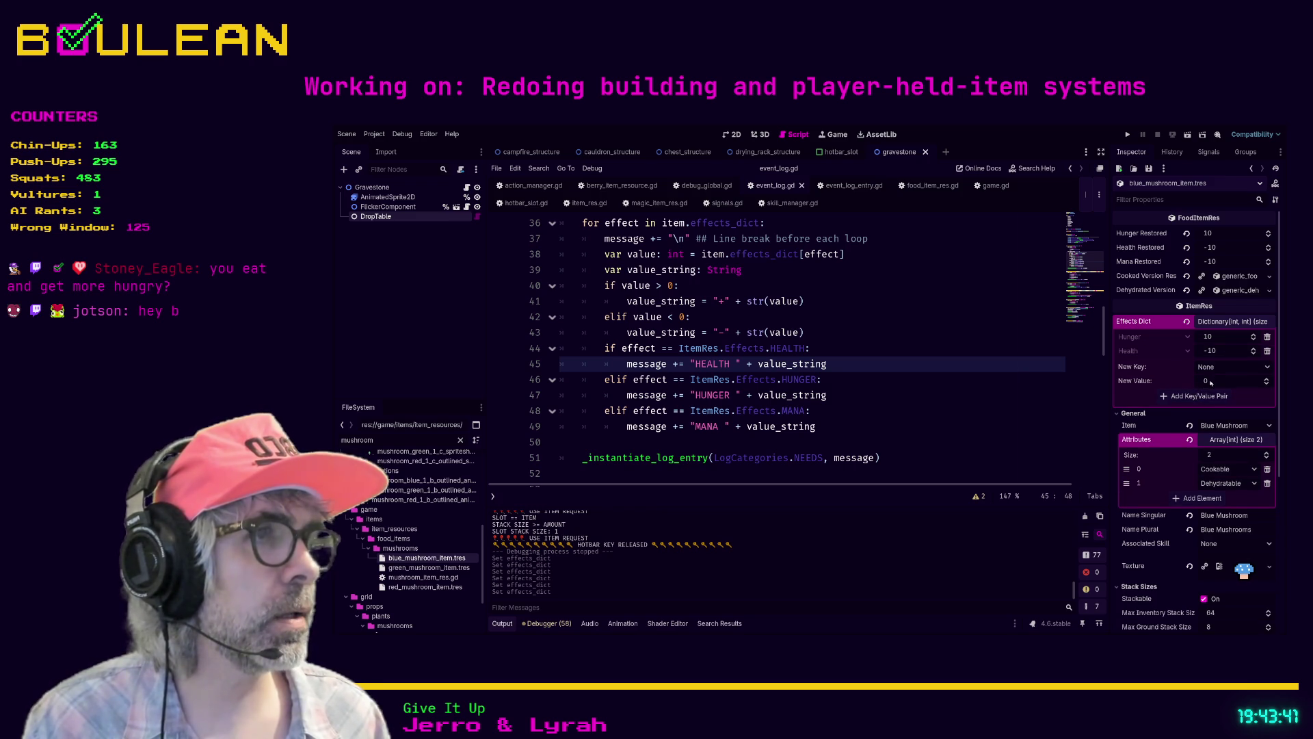
{"action": "left_click", "coordinate": [1215, 380]}
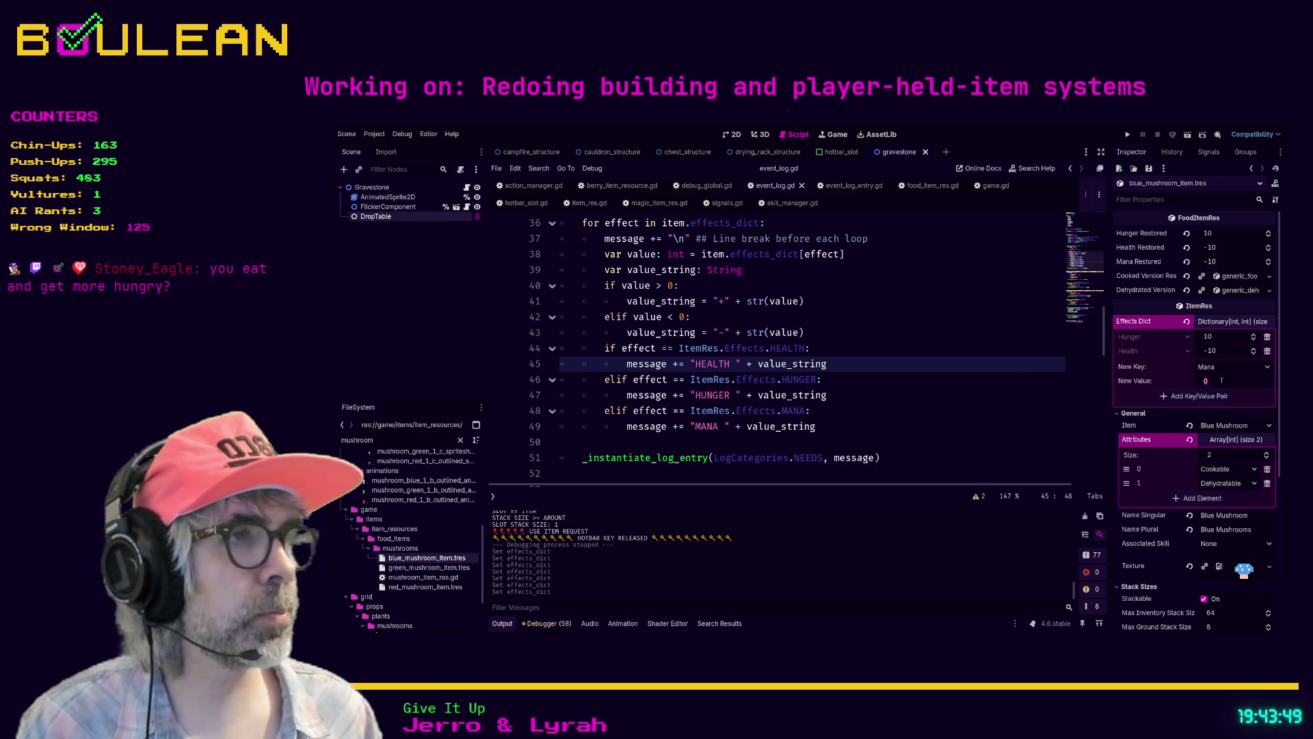
{"action": "type", "text": "-1"}
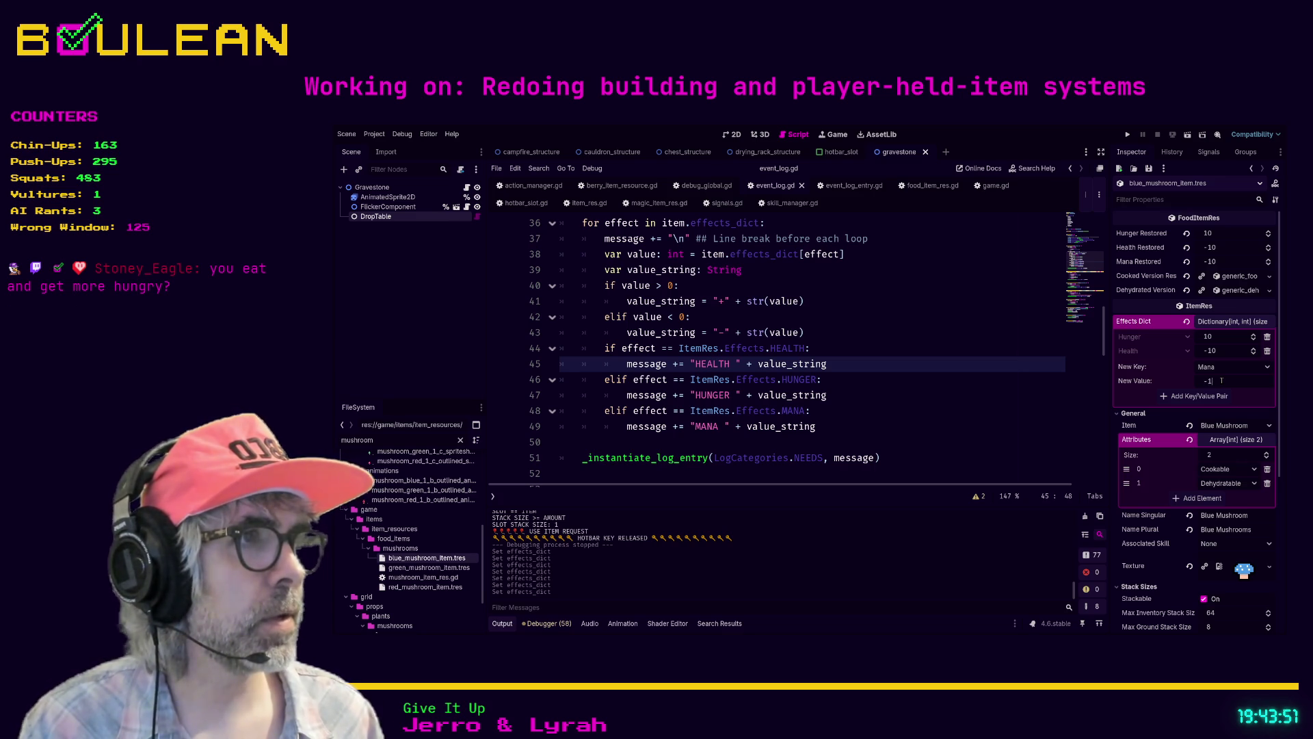
{"action": "type", "text": "0"}
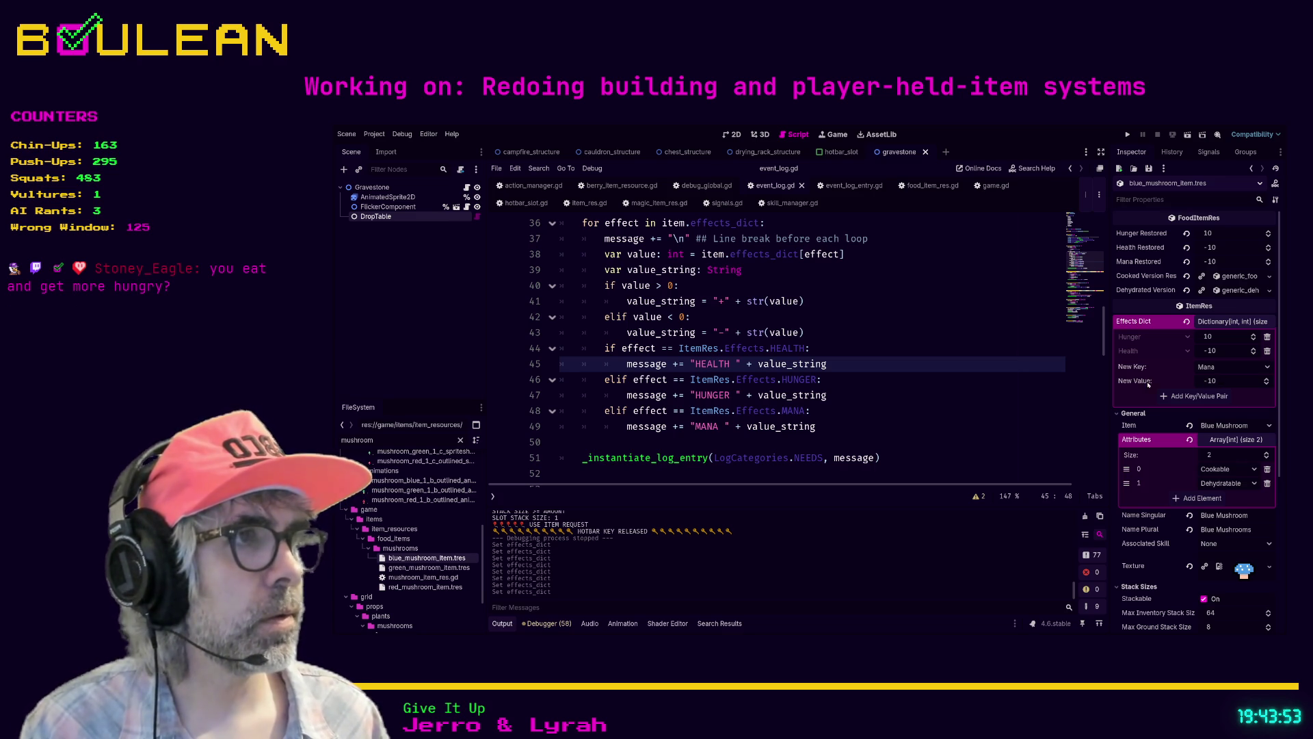
{"action": "left_click", "coordinate": [1013, 390]}
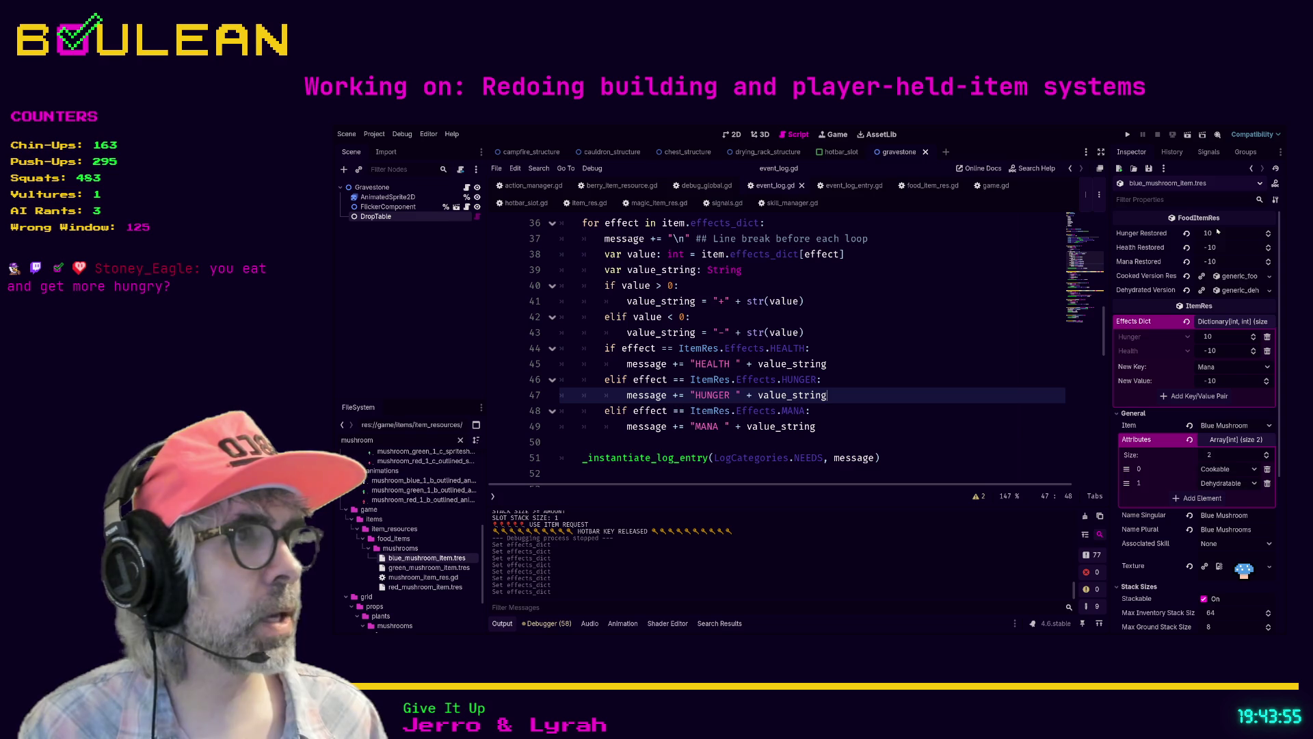
{"action": "left_click", "coordinate": [811, 410]}
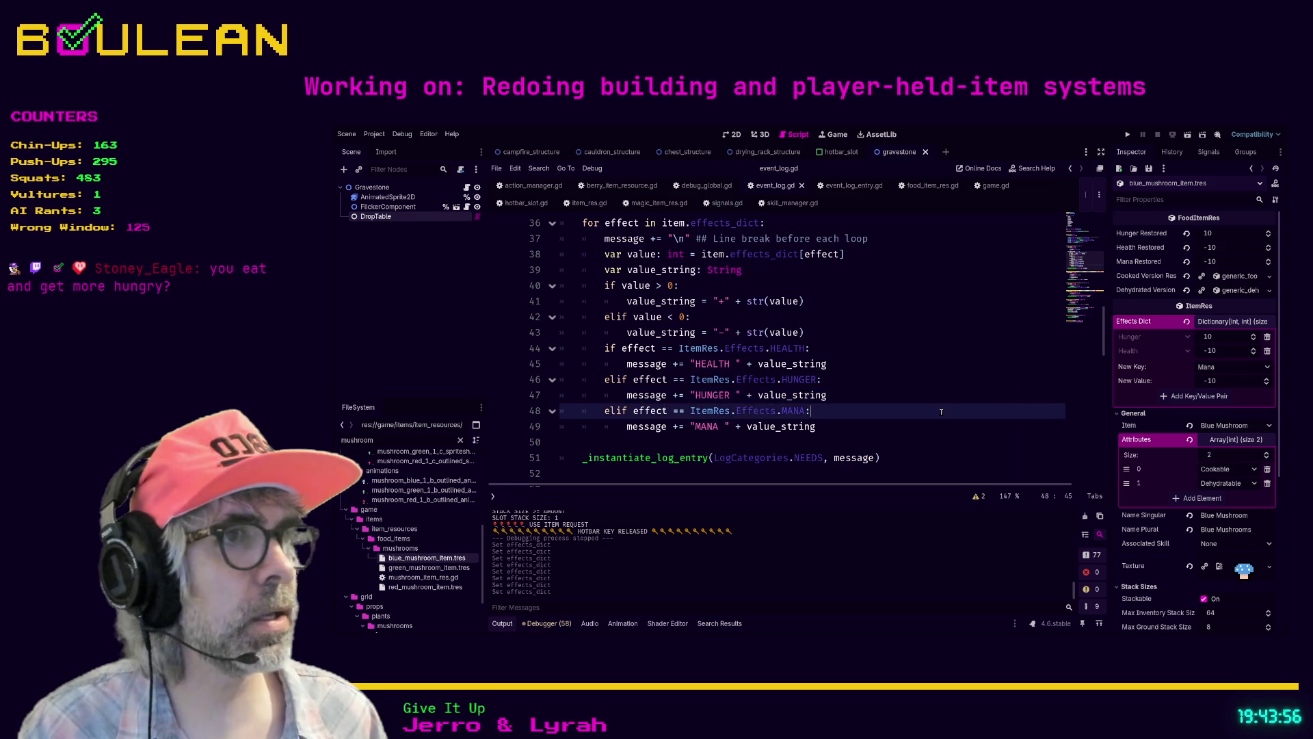
{"action": "left_click", "coordinate": [424, 567]}
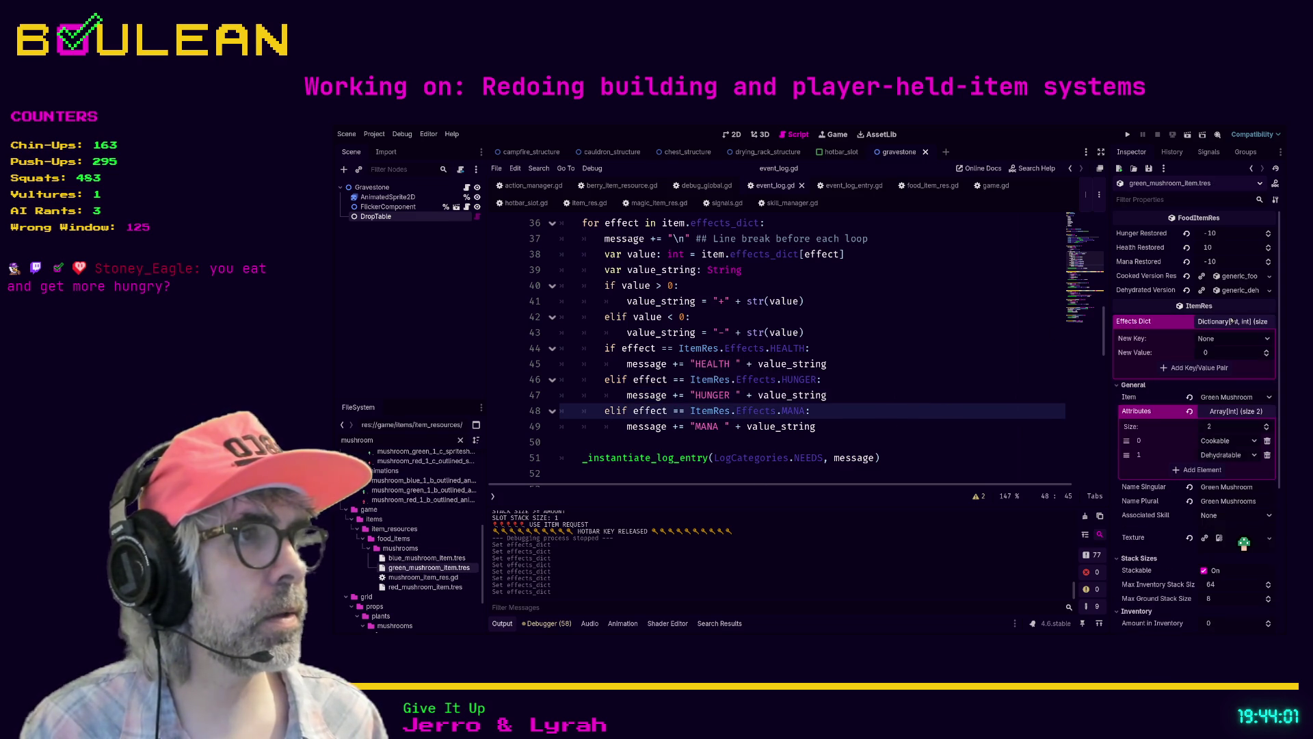
Step: Expand the green mushroom's Effects Dict and add a Hunger -10 effect
{"action": "left_click", "coordinate": [1233, 321]}
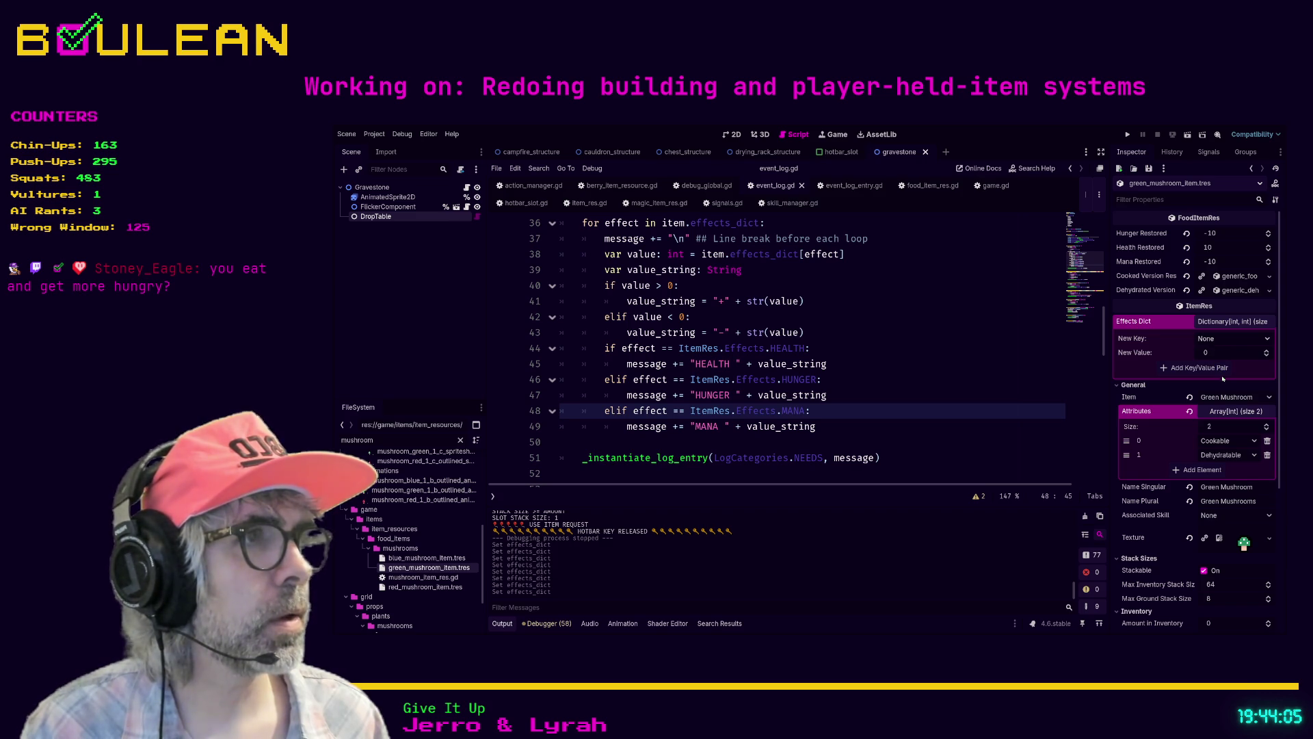
{"action": "left_click", "coordinate": [1232, 338]}
{"action": "left_click", "coordinate": [1226, 355]}
{"action": "type", "text": "-10"}
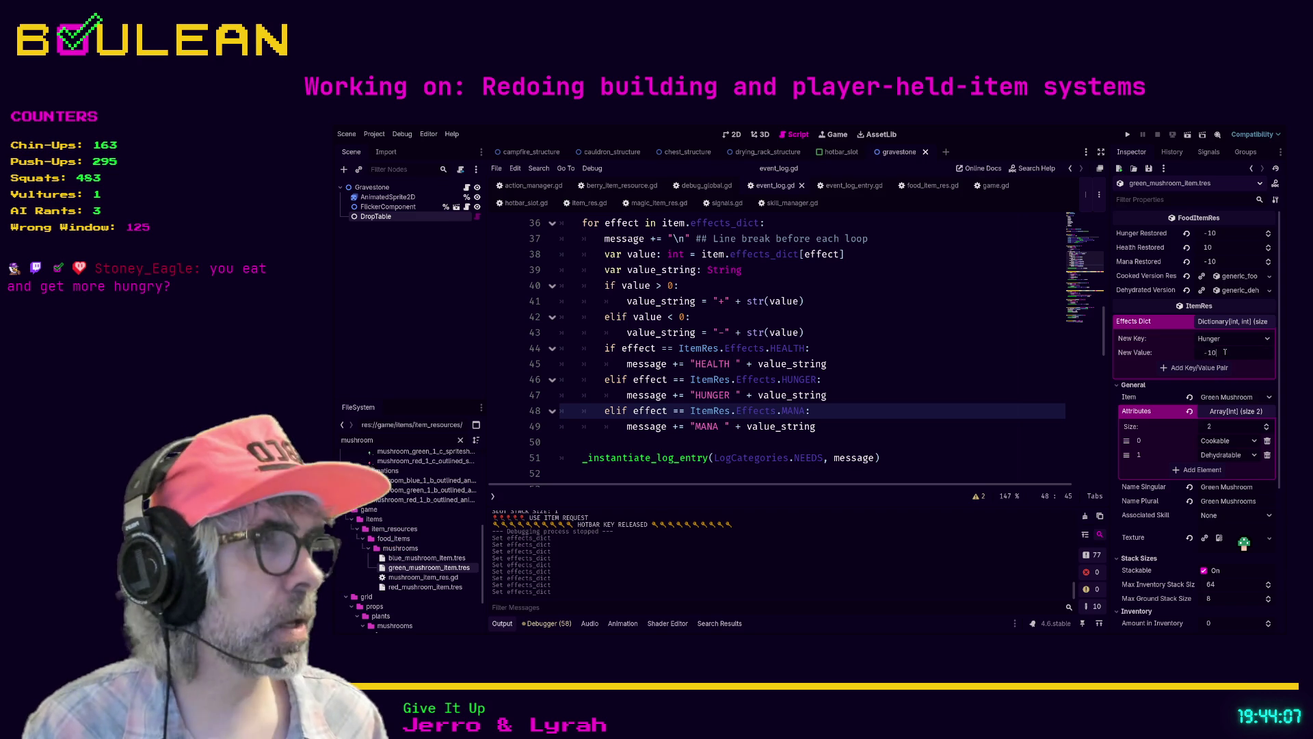
{"action": "key", "text": "Return"}
{"action": "left_click", "coordinate": [1223, 369]}
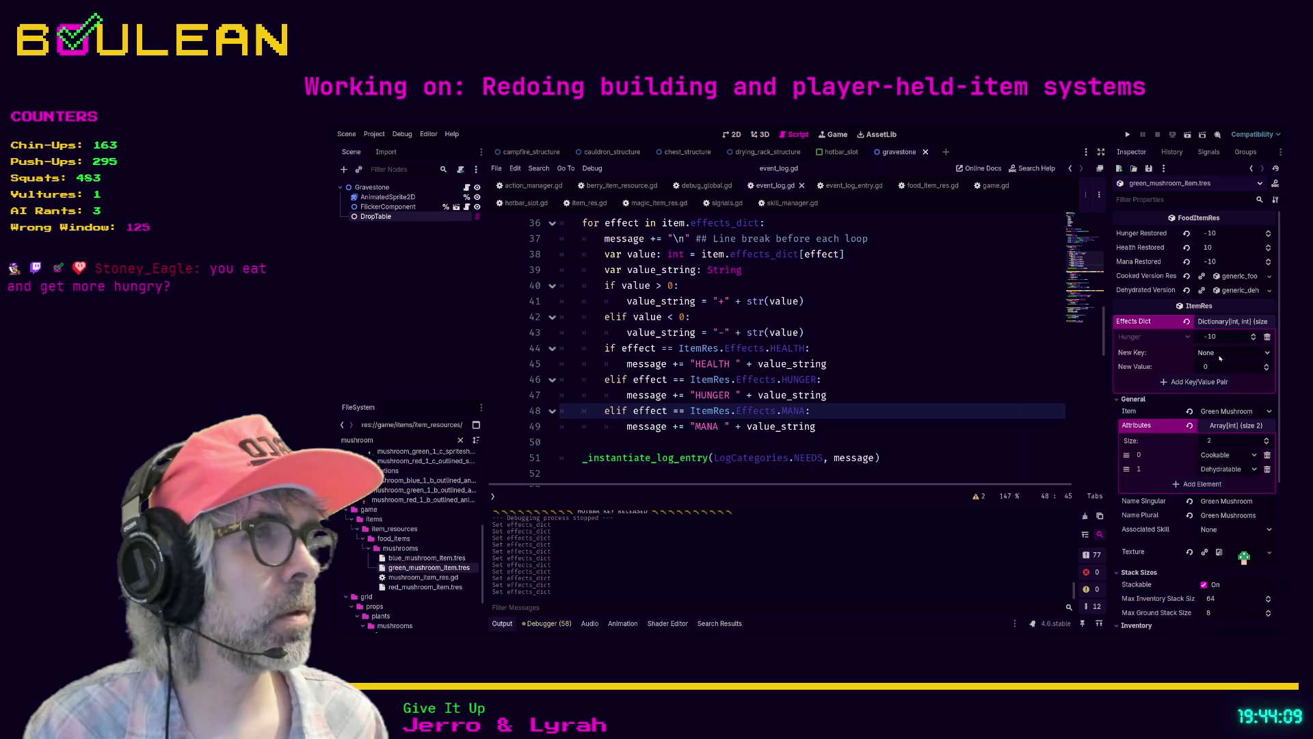
Step: Add a Health 10 effect to the green mushroom and prepare a Mana -10 entry
{"action": "left_click", "coordinate": [1220, 364]}
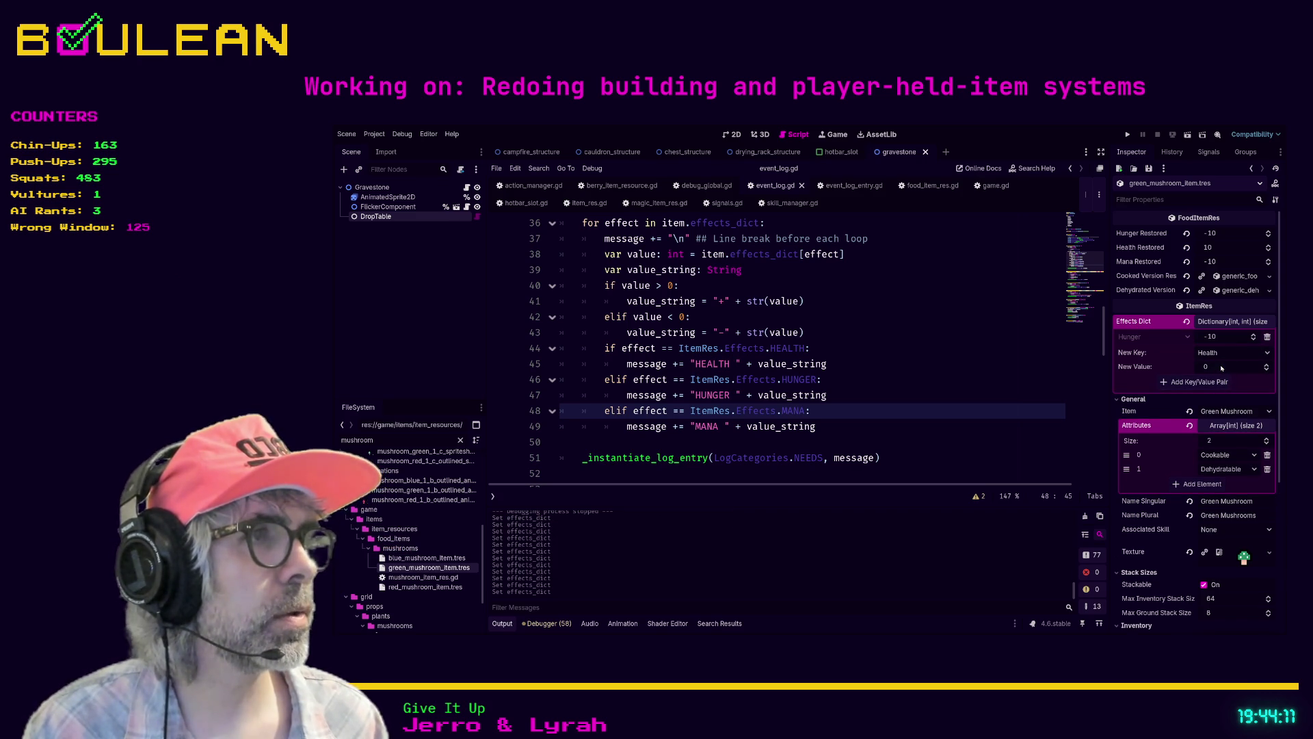
{"action": "type", "text": "10"}
{"action": "key", "text": "Return"}
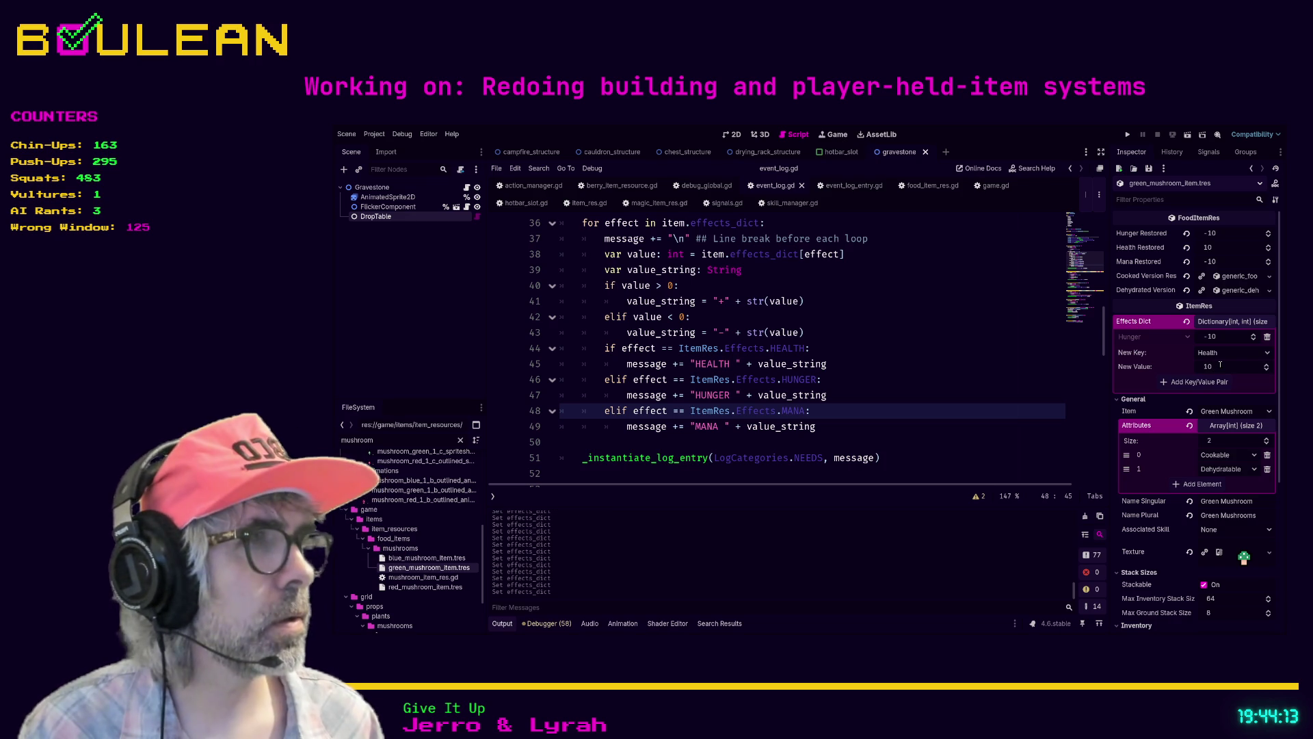
{"action": "left_click", "coordinate": [1216, 383]}
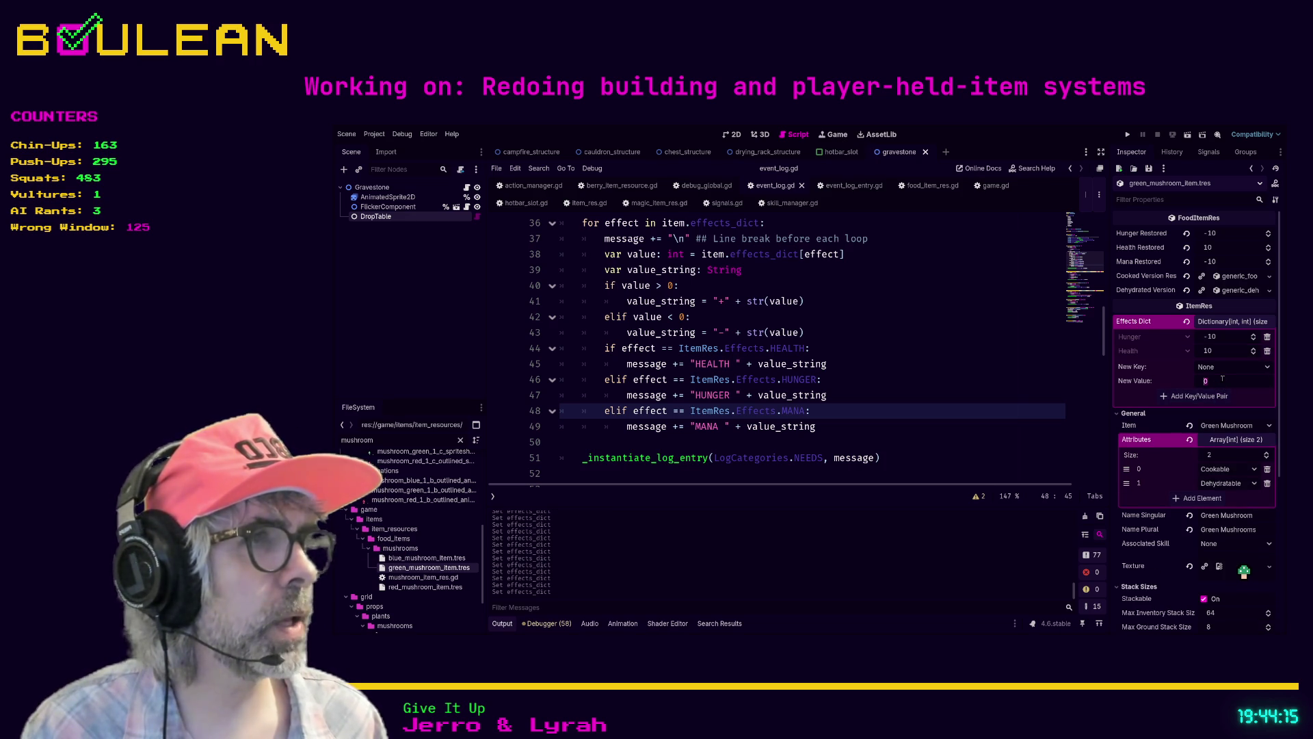
{"action": "left_click", "coordinate": [1225, 368]}
{"action": "type", "text": "-10"}
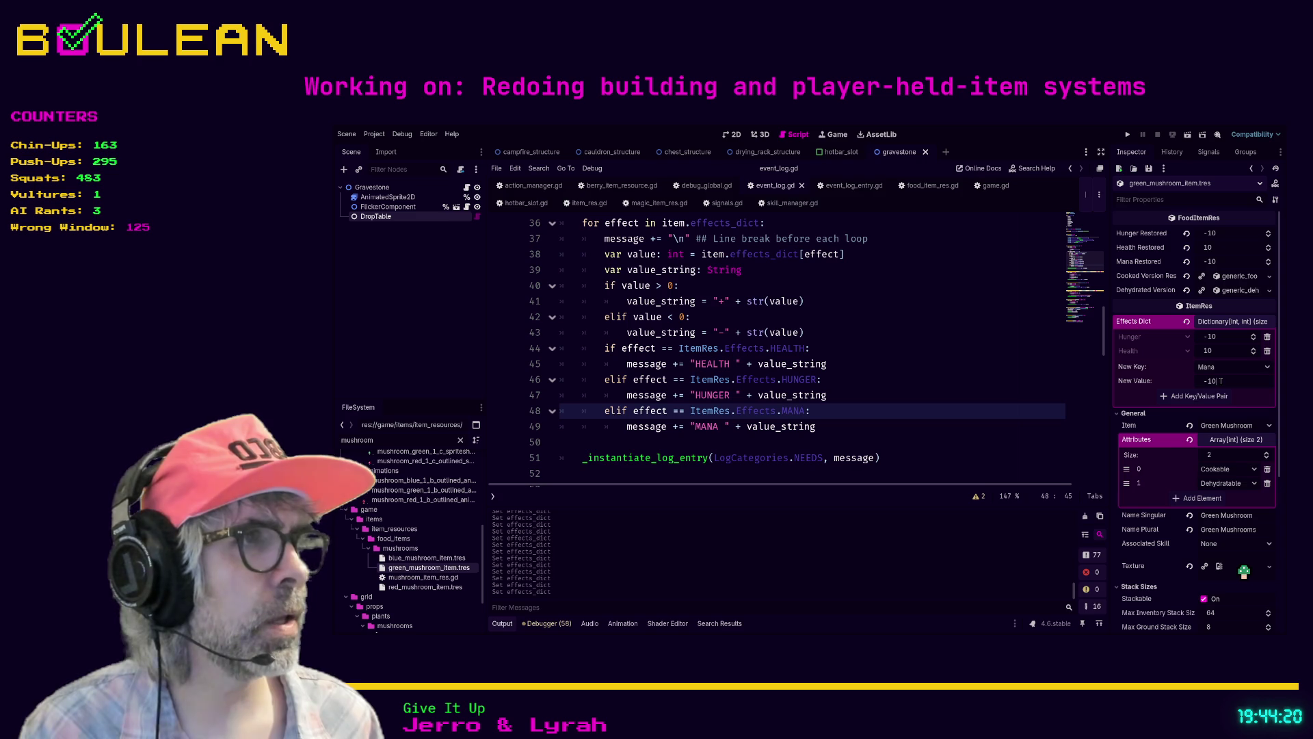
{"action": "key", "text": "Return"}
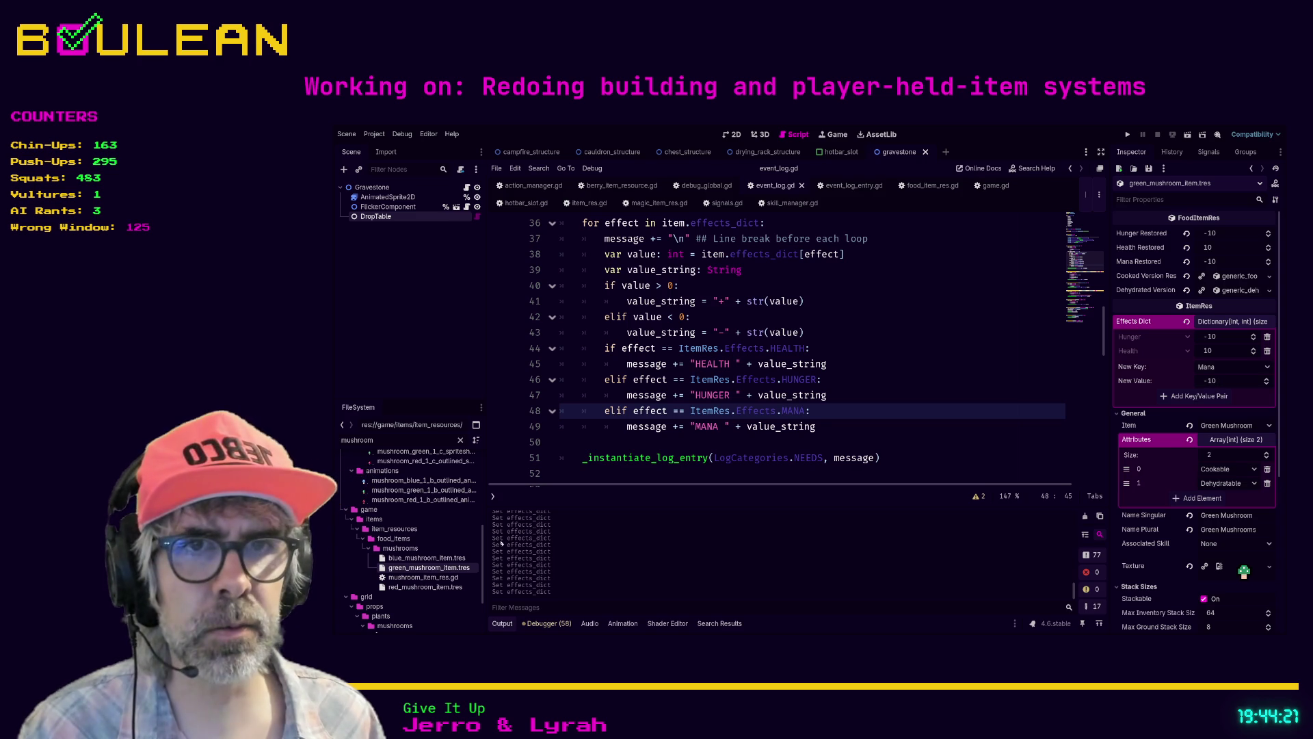
{"action": "left_click", "coordinate": [427, 558]}
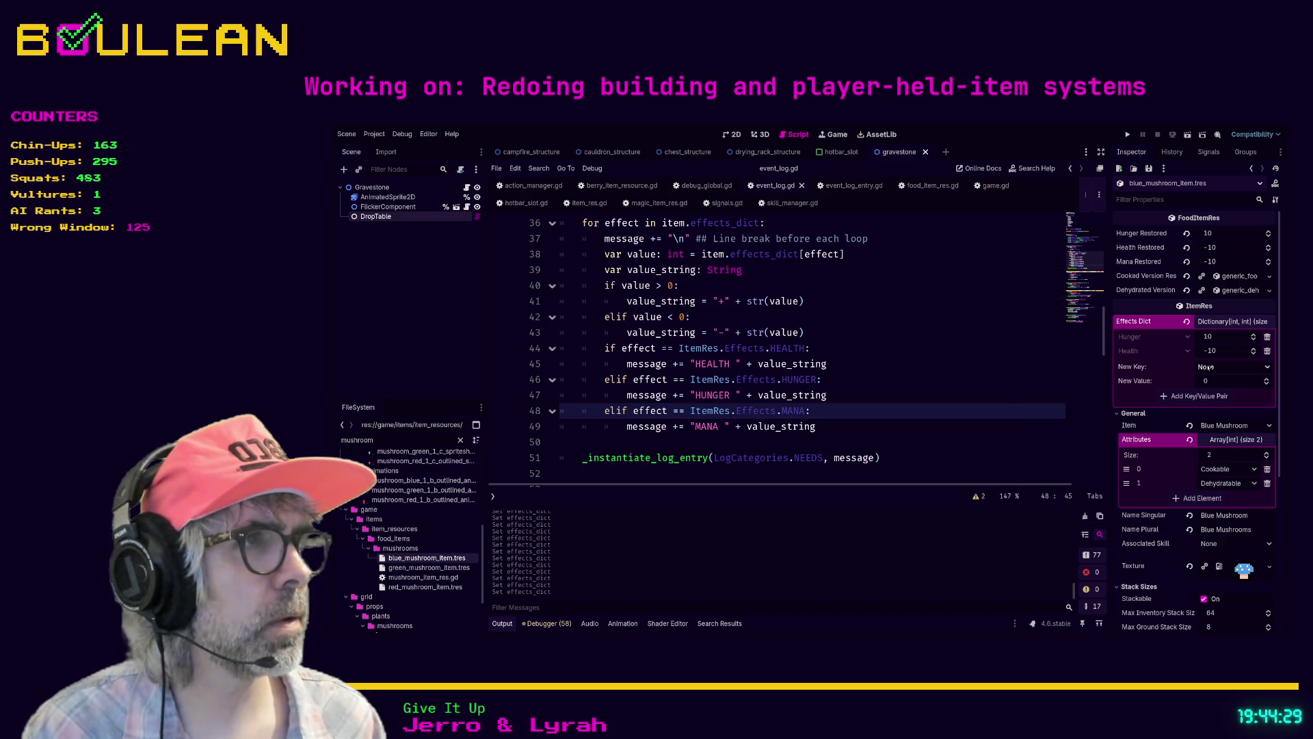
Step: Add the pending Mana pair to the blue mushroom and a Mana -10 effect to green_mushroom_item.tres
{"action": "left_click", "coordinate": [1202, 396]}
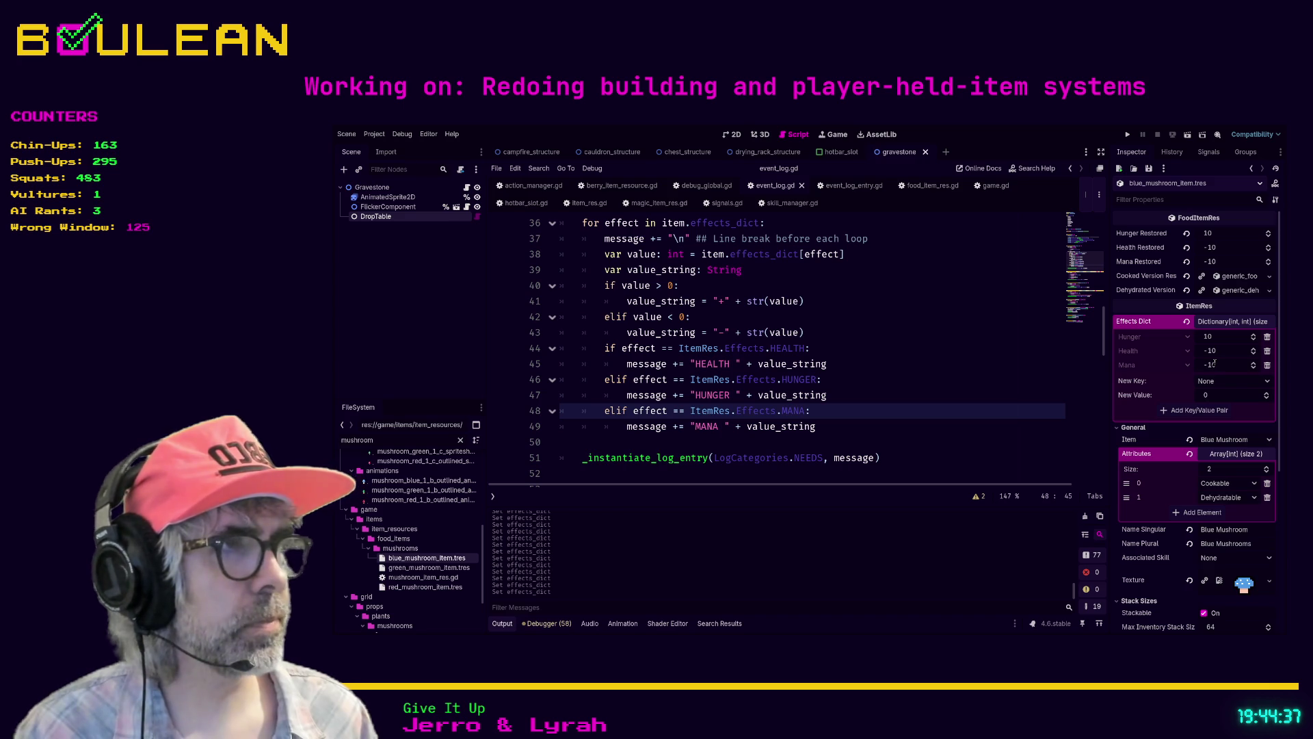
{"action": "left_click", "coordinate": [434, 567]}
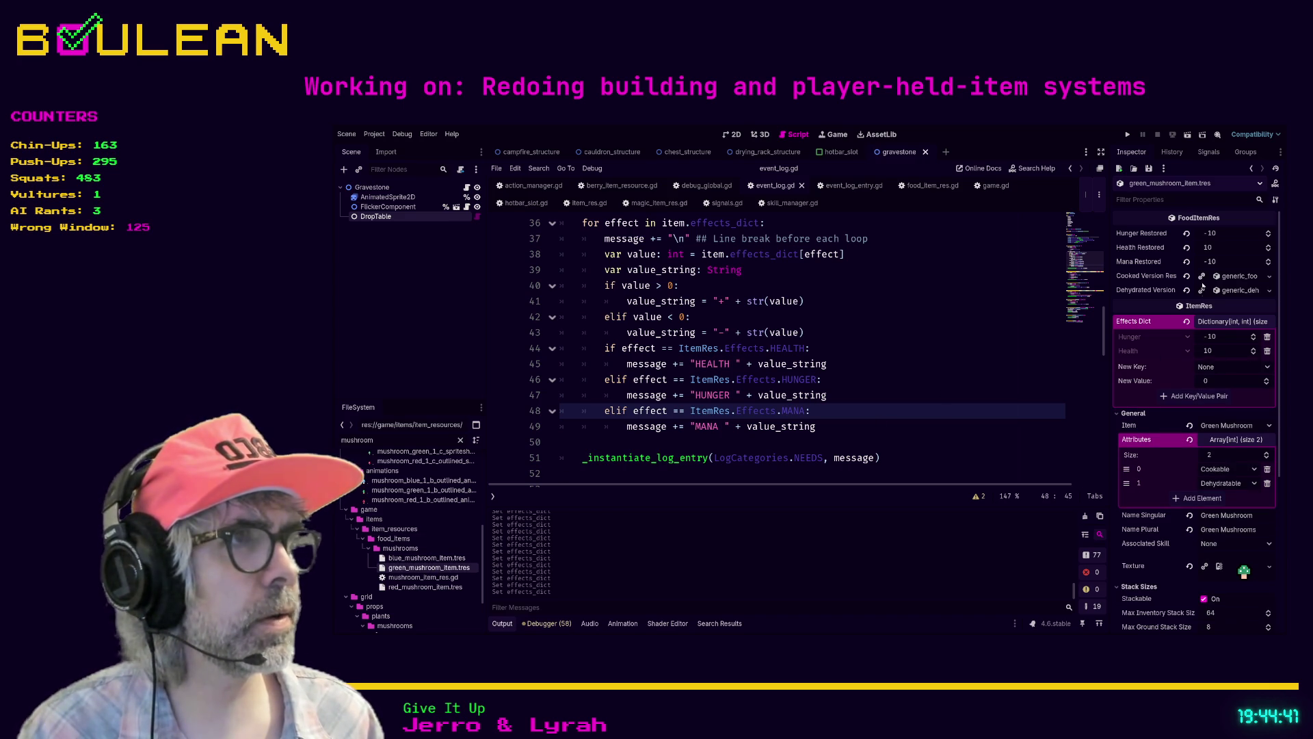
{"action": "left_click", "coordinate": [1231, 367]}
{"action": "left_click", "coordinate": [1220, 412]}
{"action": "type", "text": "-10"}
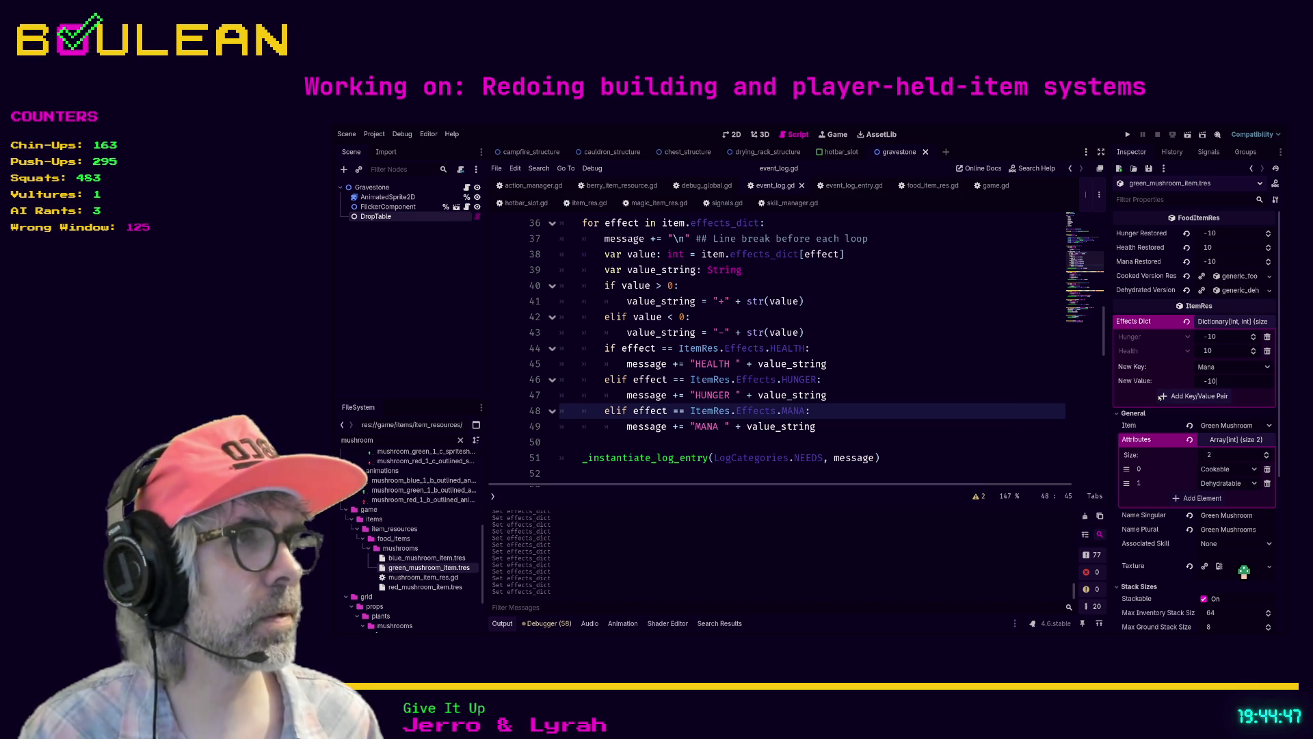
{"action": "left_click", "coordinate": [1205, 395]}
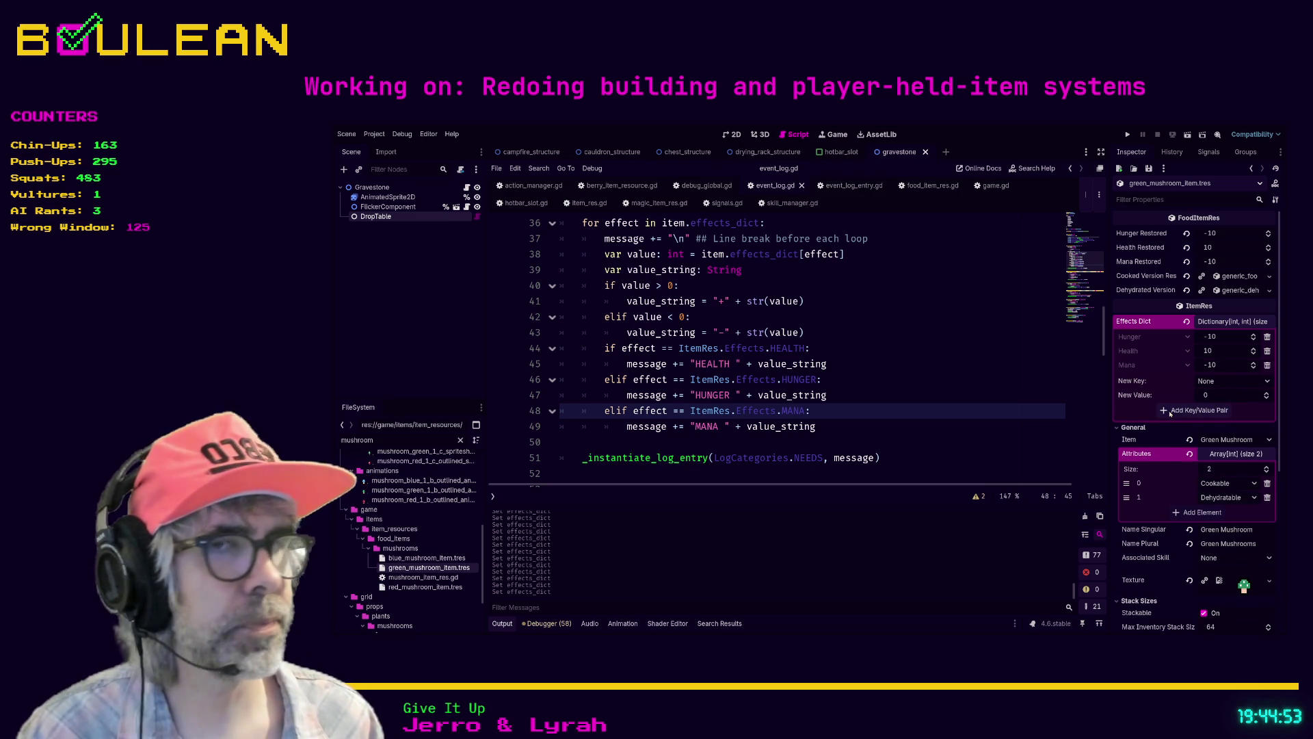
{"action": "left_click", "coordinate": [398, 587]}
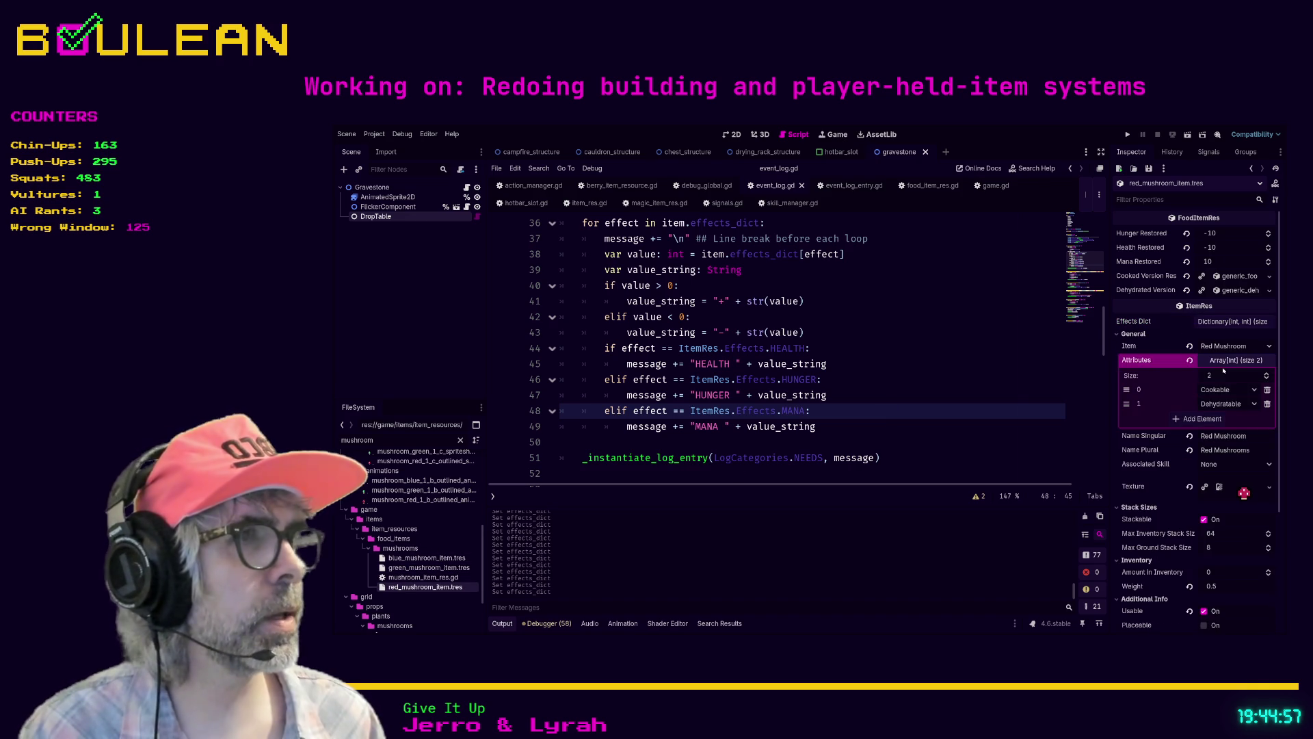
Step: Expand the Effects Dict of red_mushroom_item.tres in the Inspector
{"action": "left_click", "coordinate": [1242, 321]}
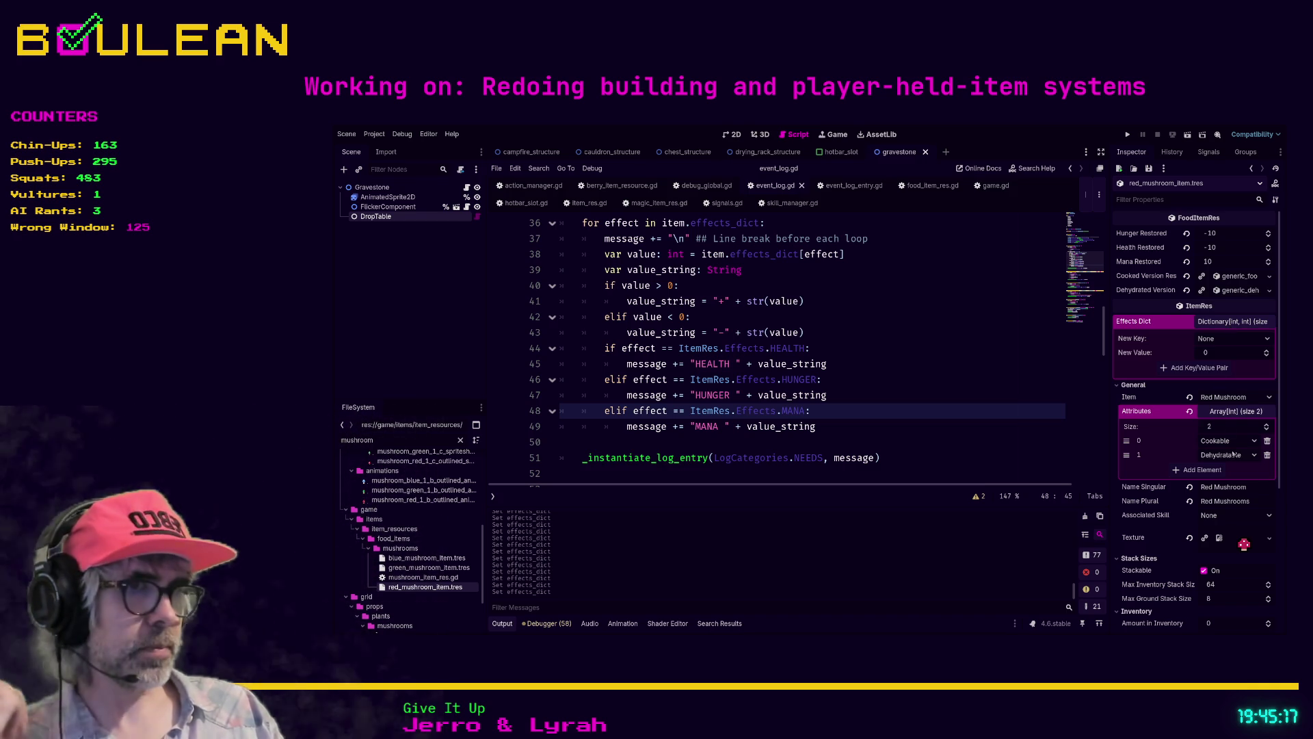
Step: In a new Brave tab, search for 'koenigsegg c5', then refine the query to 'koenigsegg c15'
{"action": "key", "text": "alt+Tab"}
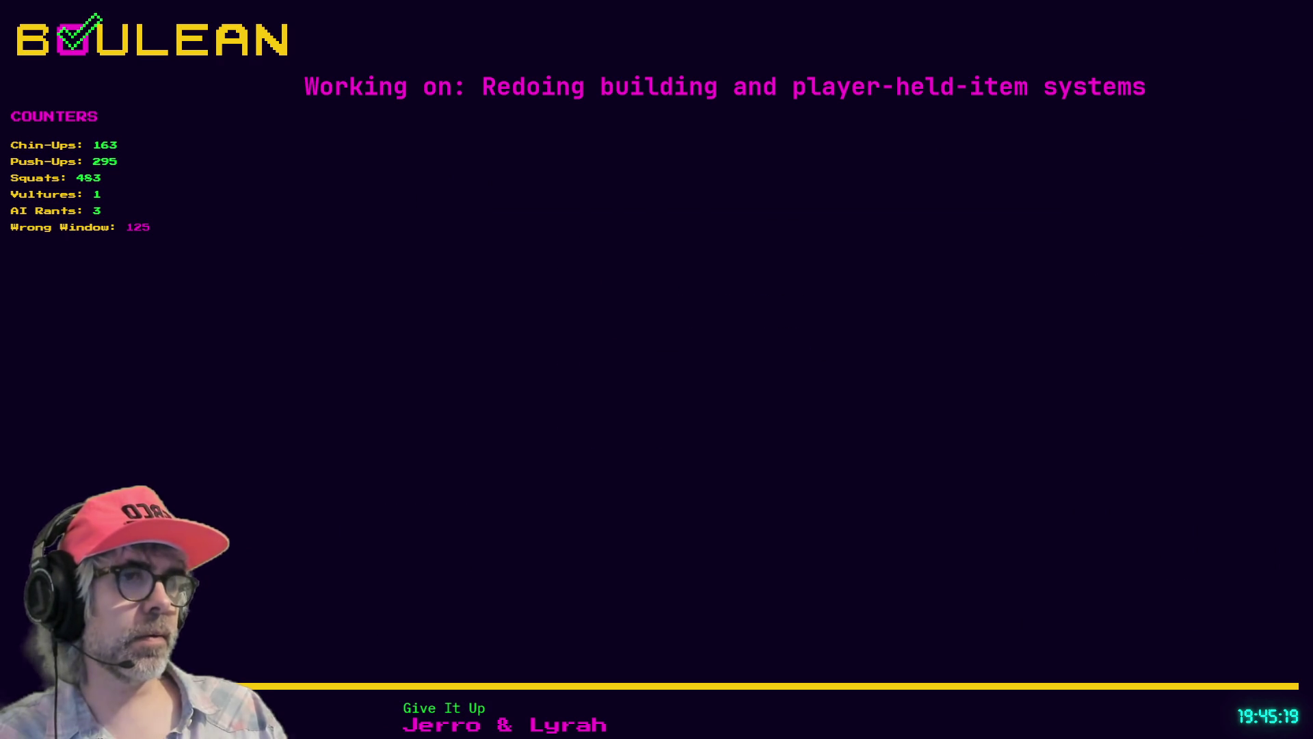
{"action": "key", "text": "ctrl+t"}
{"action": "type", "text": "koe"}
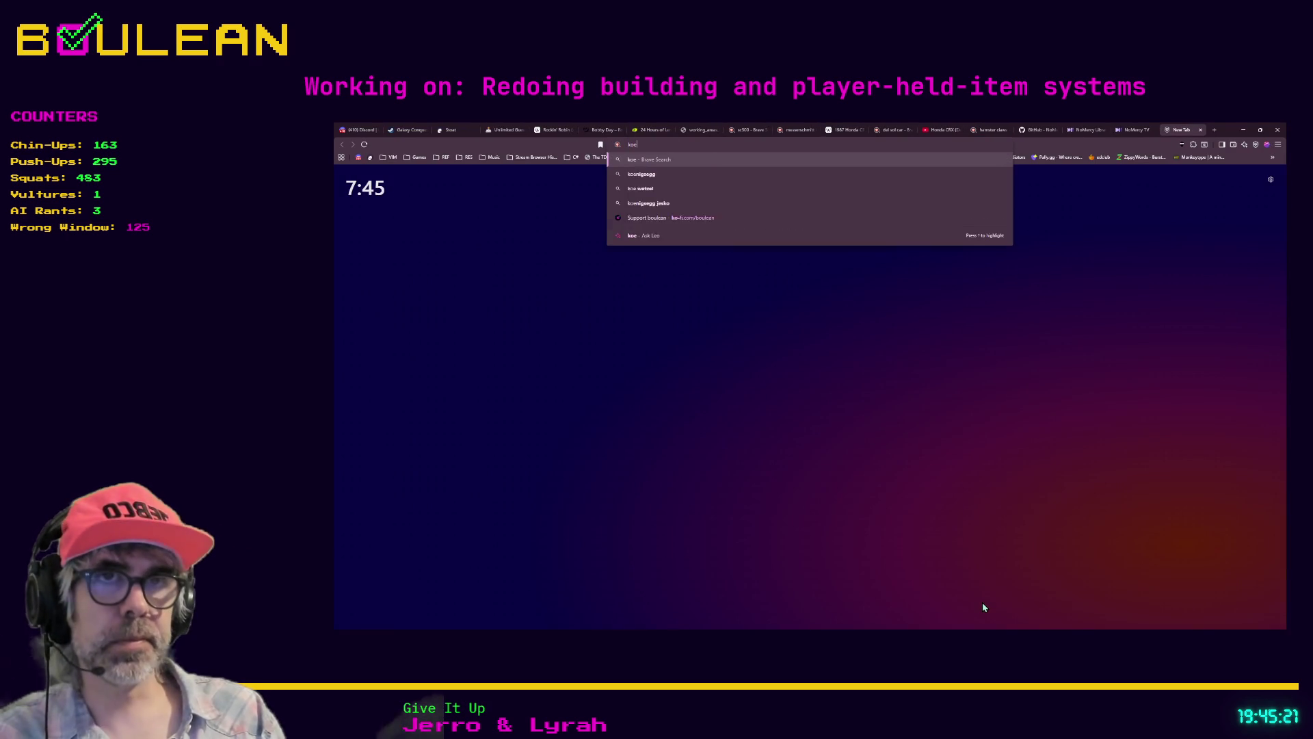
{"action": "type", "text": "nigsegg"}
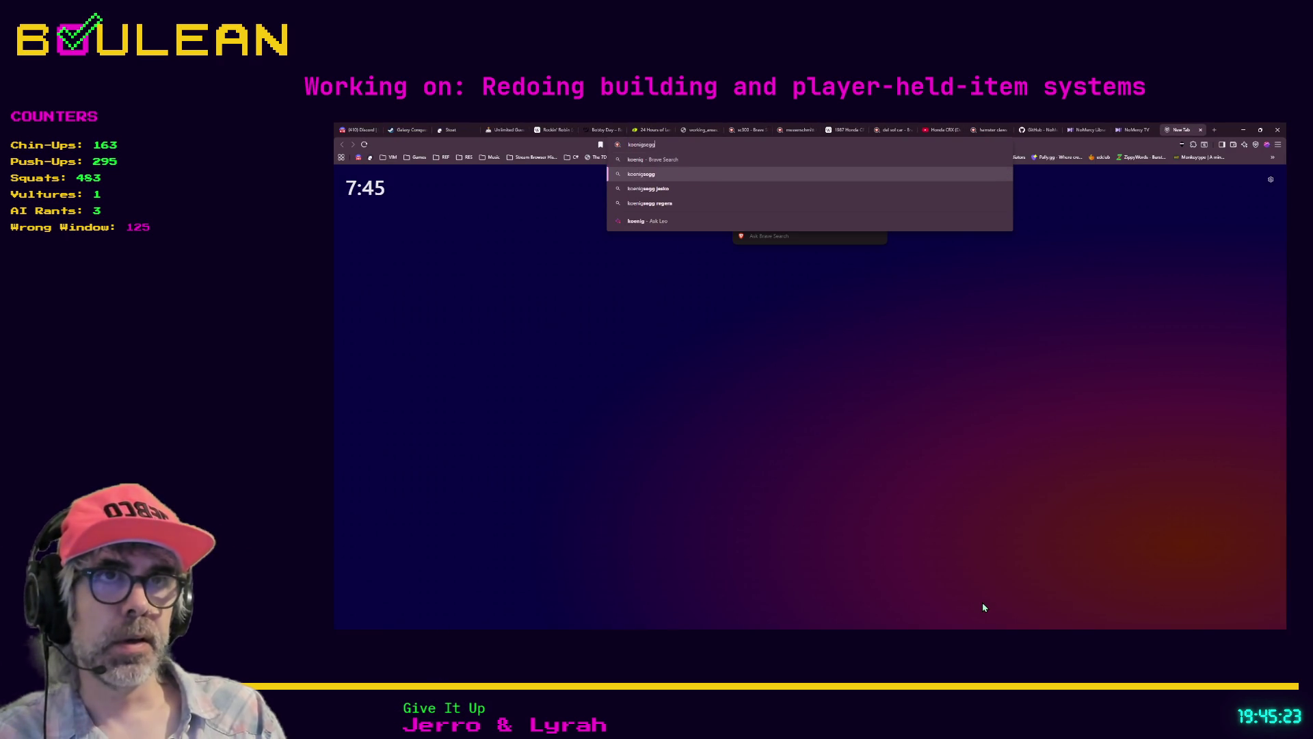
{"action": "type", "text": " c50"}
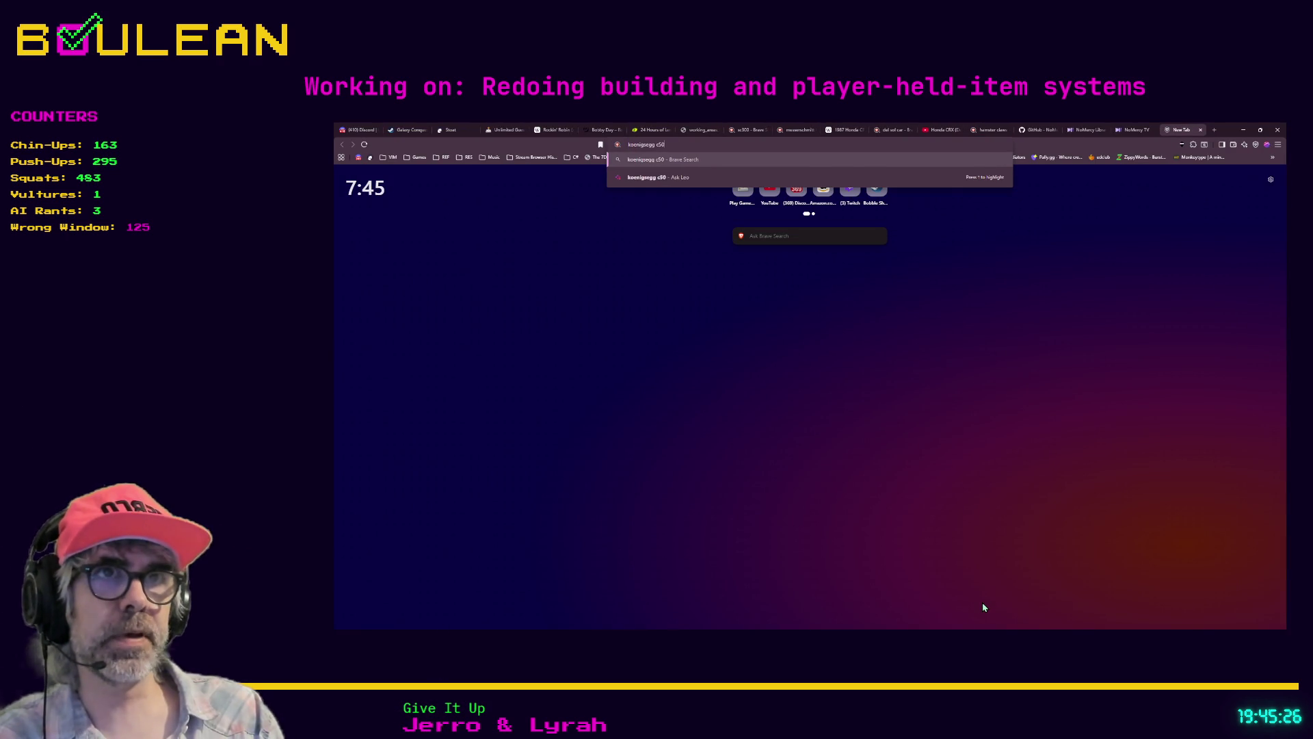
{"action": "key", "text": "Return"}
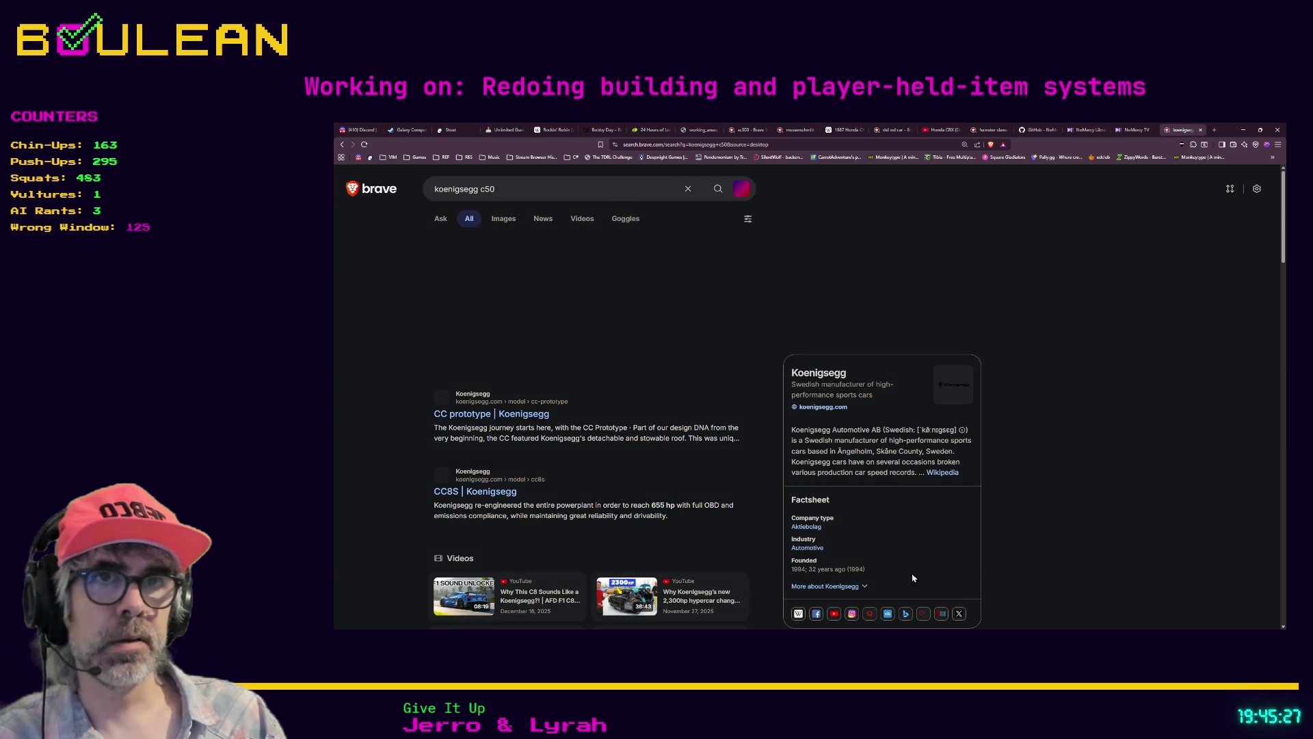
{"action": "left_click", "coordinate": [520, 189]}
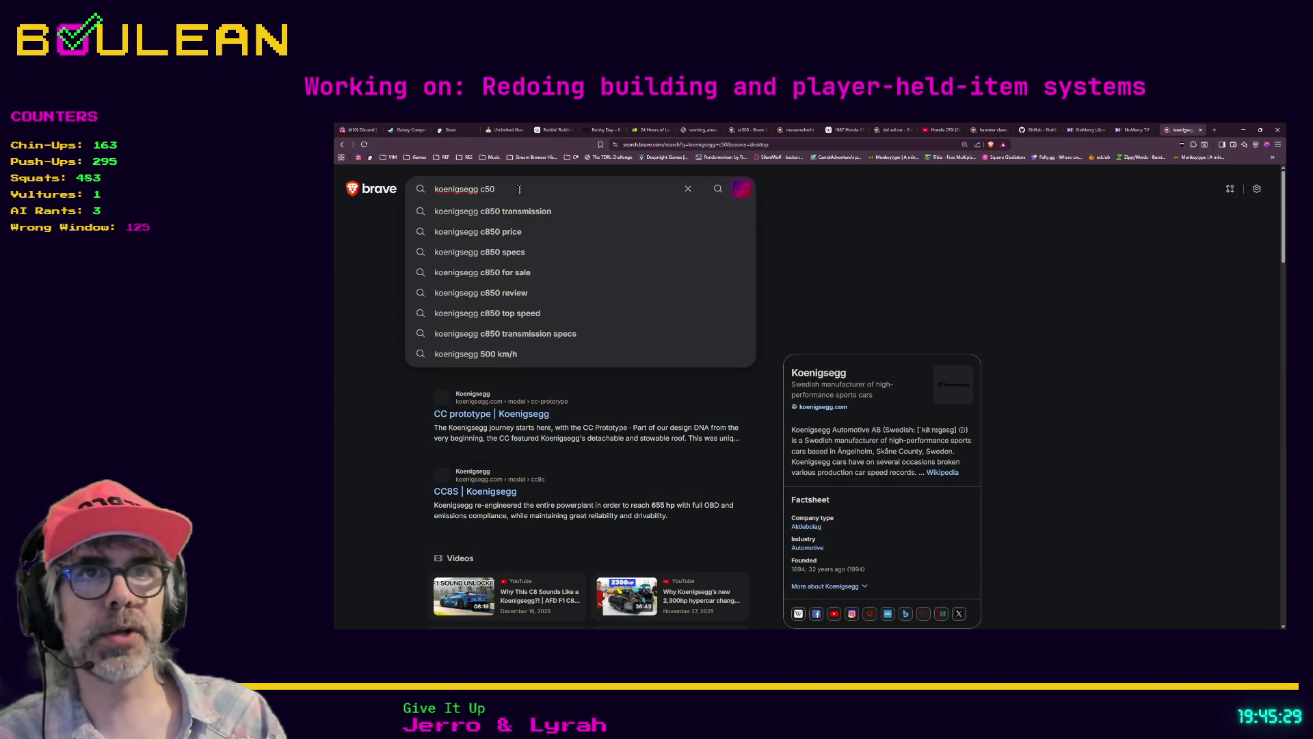
{"action": "key", "text": "BackSpace"}
{"action": "key", "text": "BackSpace"}
{"action": "type", "text": "15"}
{"action": "key", "text": "Return"}
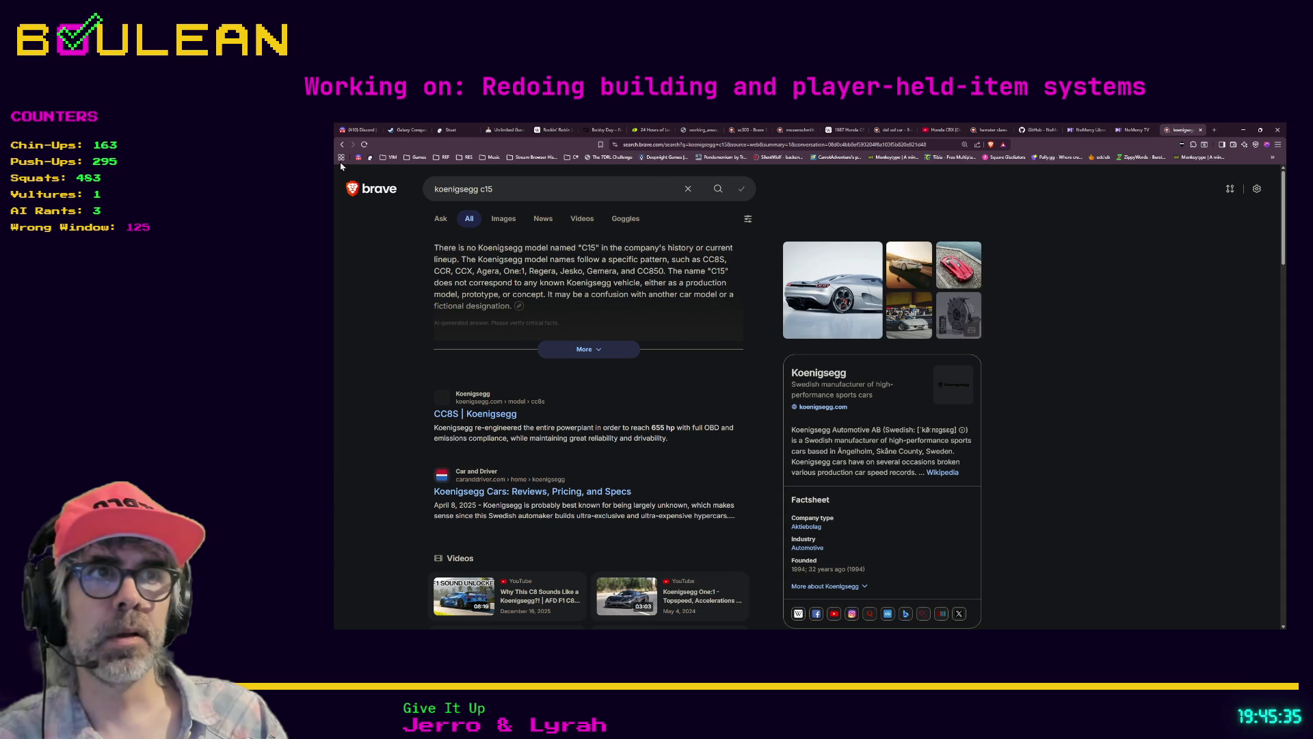
Step: Browse Koenigsegg image results, search 'koenigsegg cc850', and return to the All web results
{"action": "left_click", "coordinate": [840, 286]}
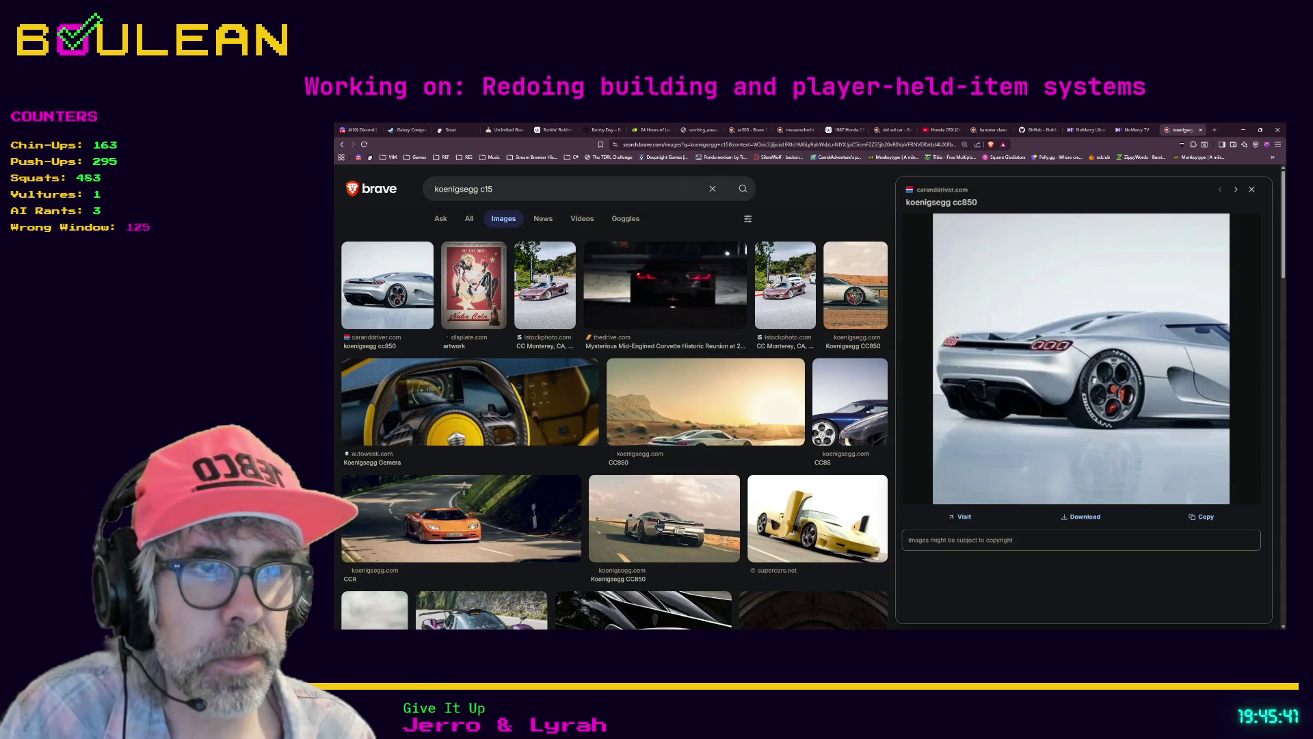
{"action": "left_click", "coordinate": [658, 524]}
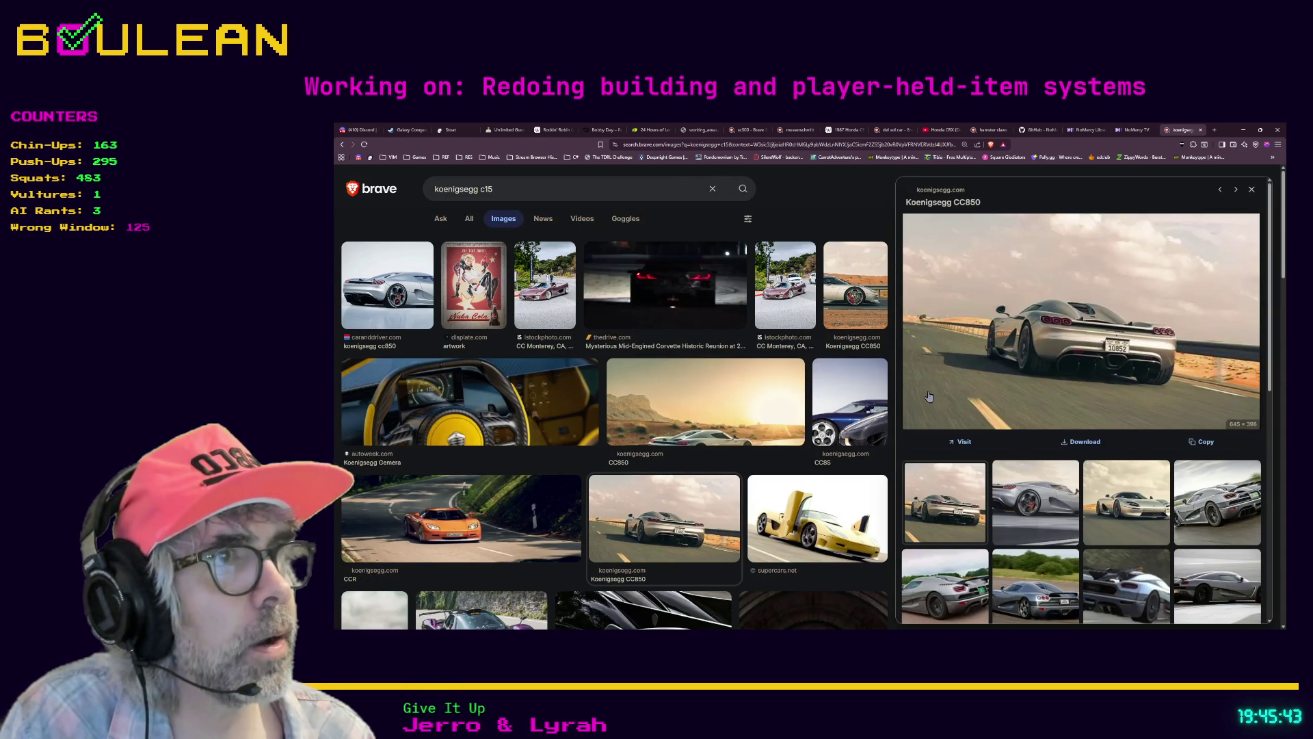
{"action": "scroll", "coordinate": [933, 396], "scroll_direction": "down", "scroll_amount": 1}
{"action": "left_click", "coordinate": [1000, 547]}
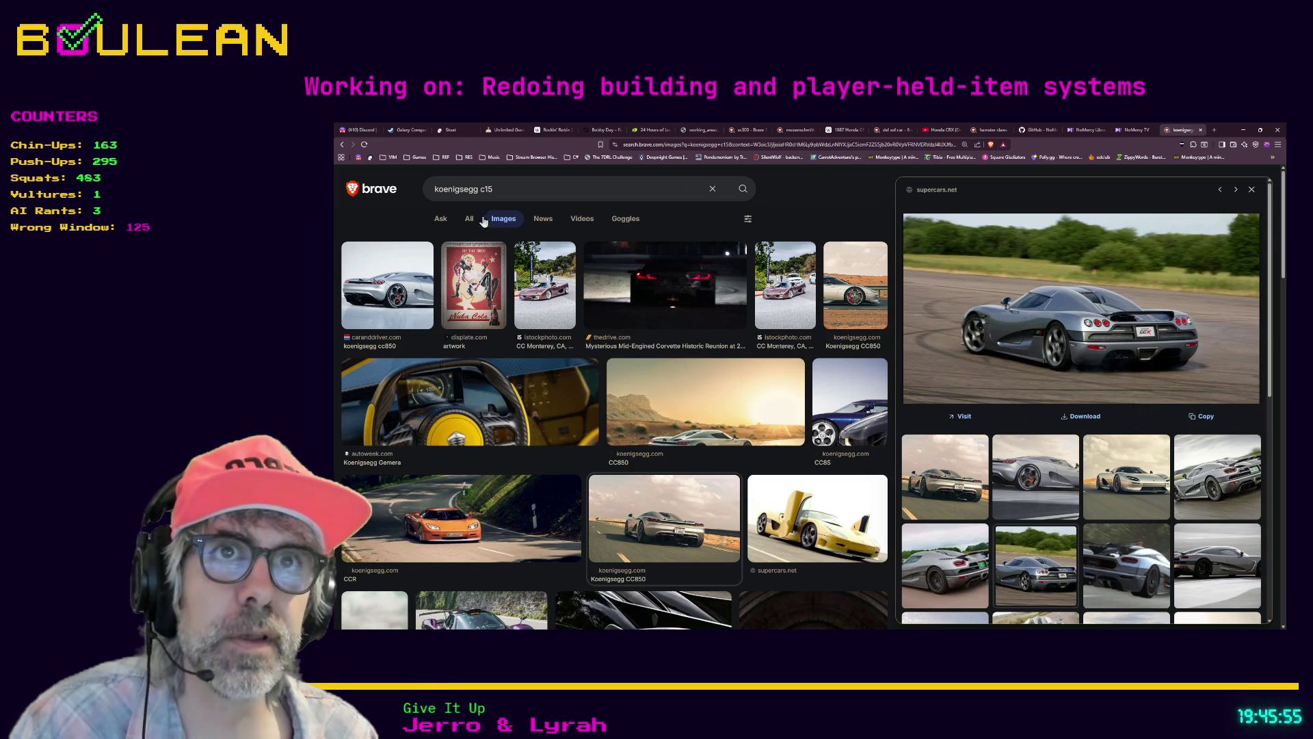
{"action": "key", "text": "BackSpace"}
{"action": "key", "text": "BackSpace"}
{"action": "type", "text": "c"}
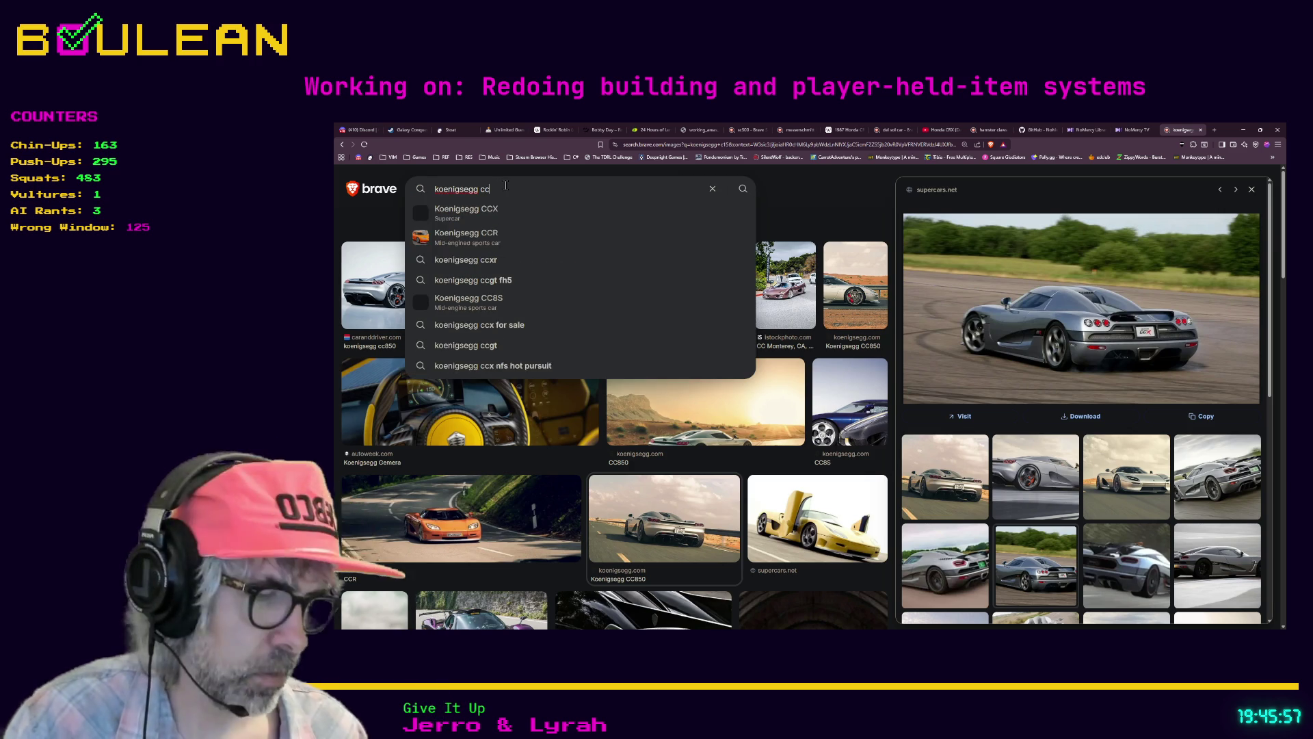
{"action": "type", "text": "850"}
{"action": "key", "text": "Return"}
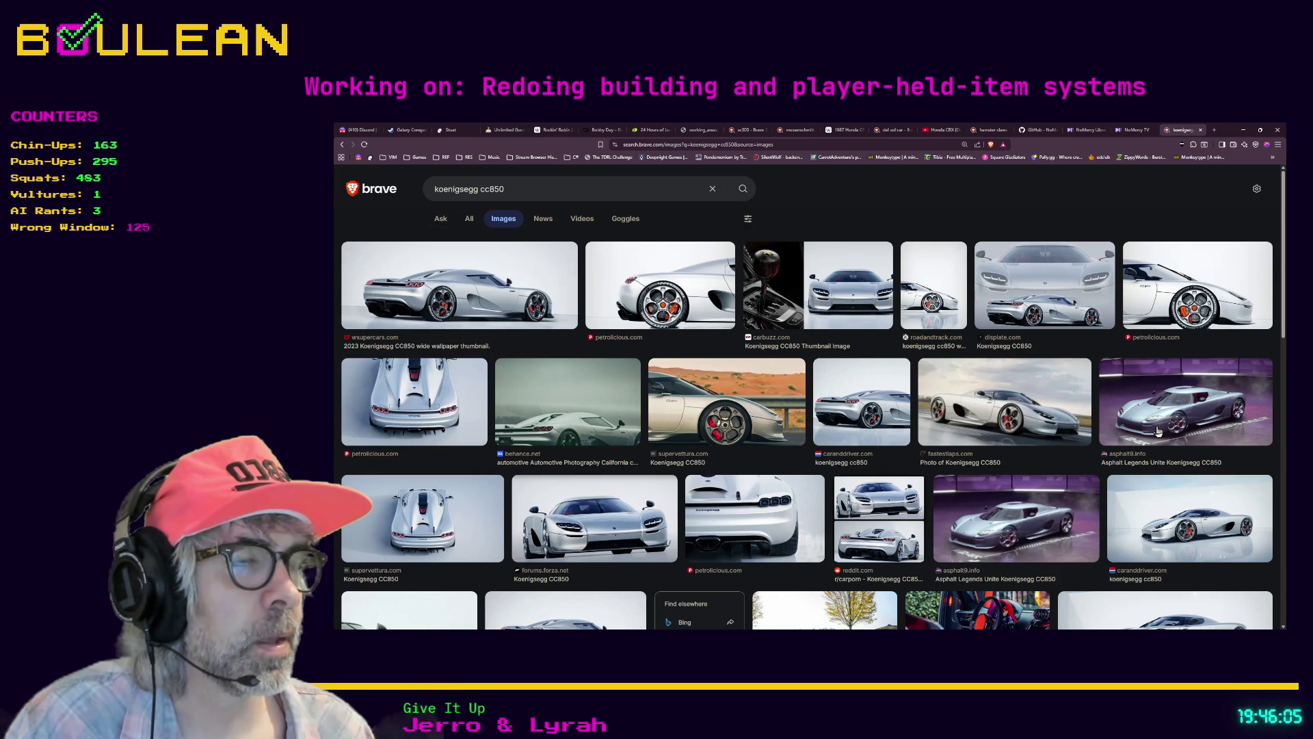
{"action": "left_click", "coordinate": [469, 219]}
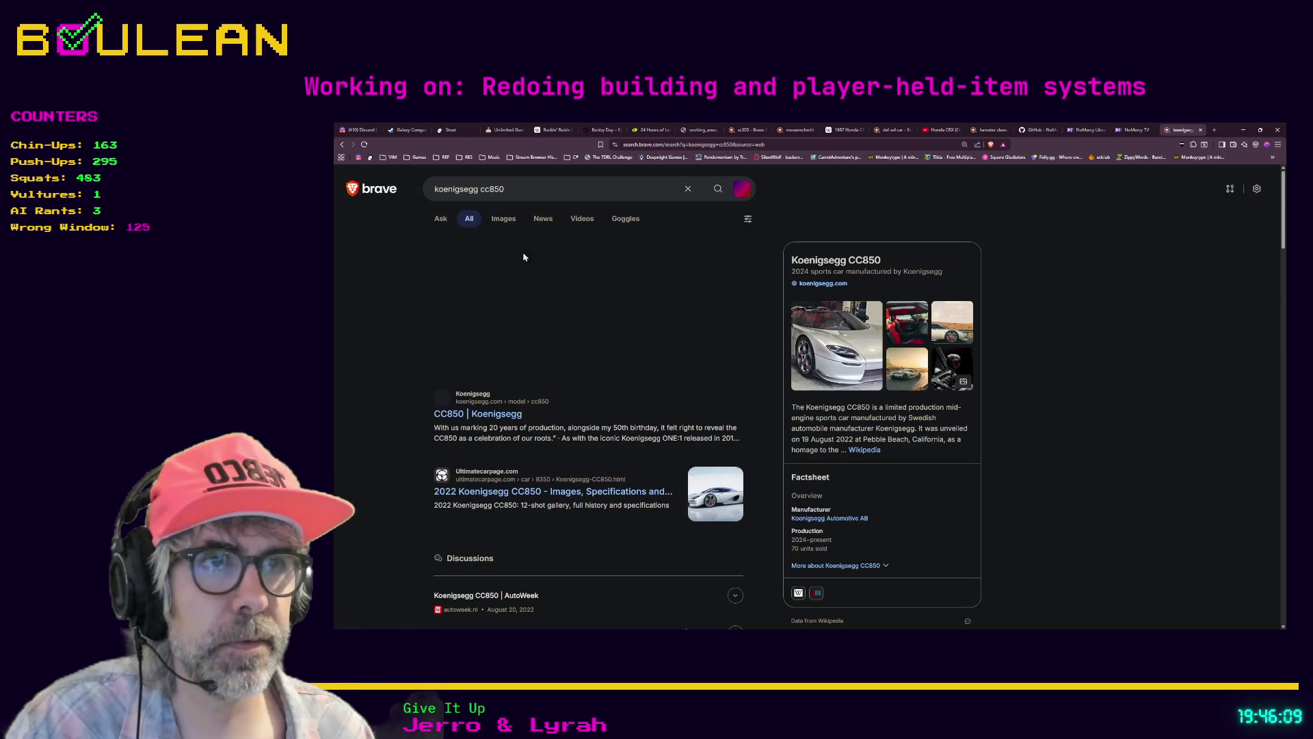
Step: Open the official 'CC850 | Koenigsegg' page, scroll through it, then minimise Brave
{"action": "left_click", "coordinate": [469, 414]}
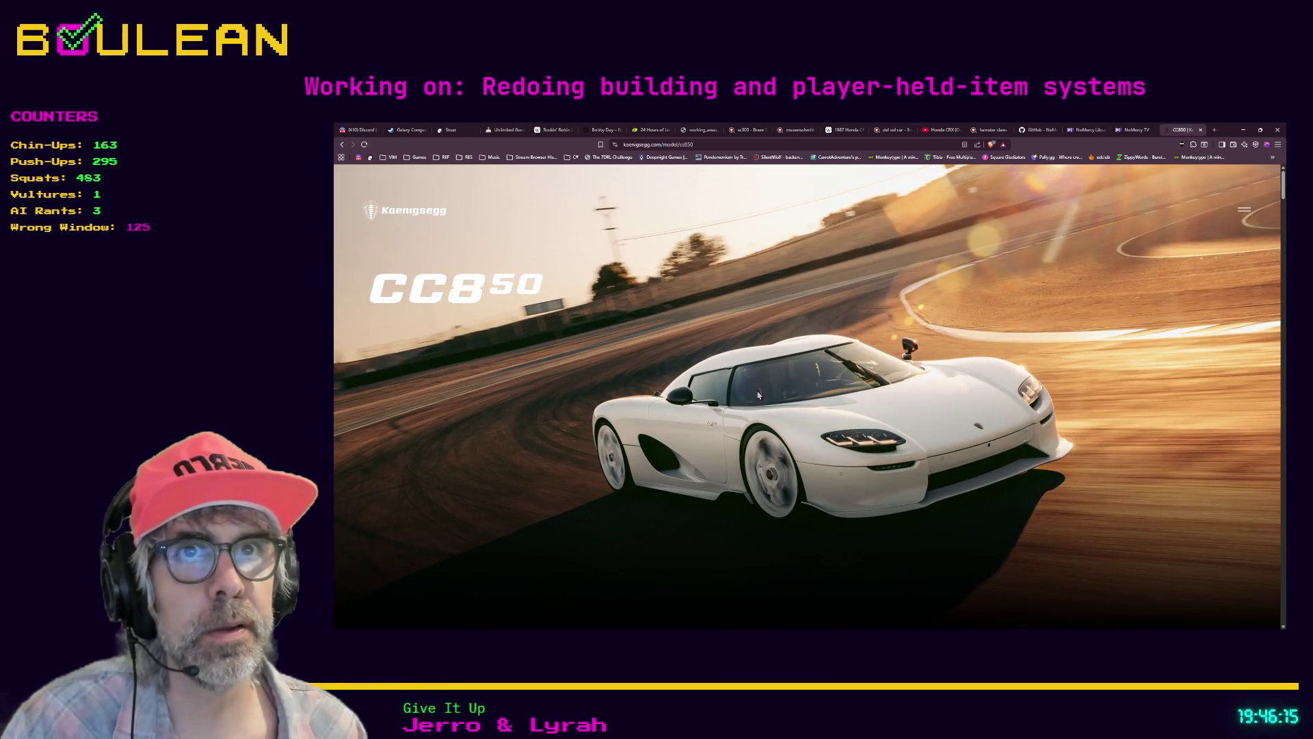
{"action": "scroll", "coordinate": [802, 391], "scroll_direction": "down", "scroll_amount": 5}
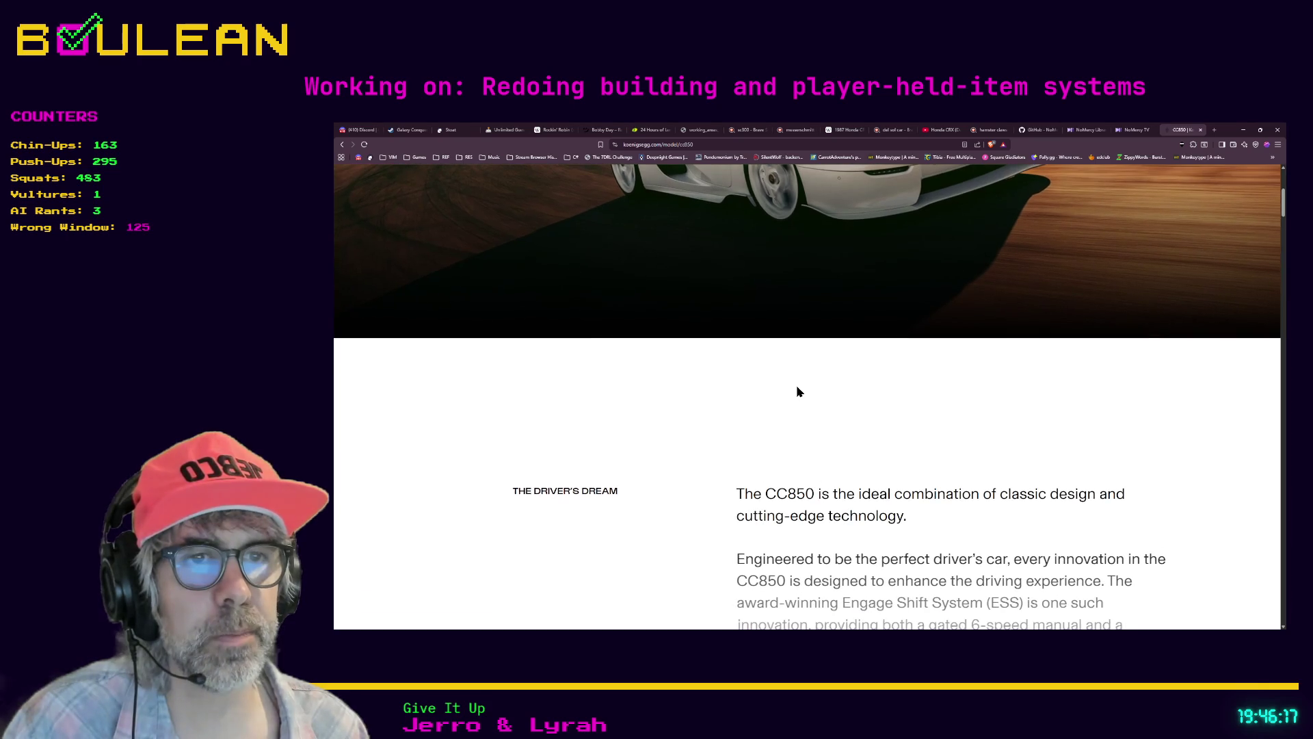
{"action": "scroll", "coordinate": [799, 391], "scroll_direction": "up", "scroll_amount": 4}
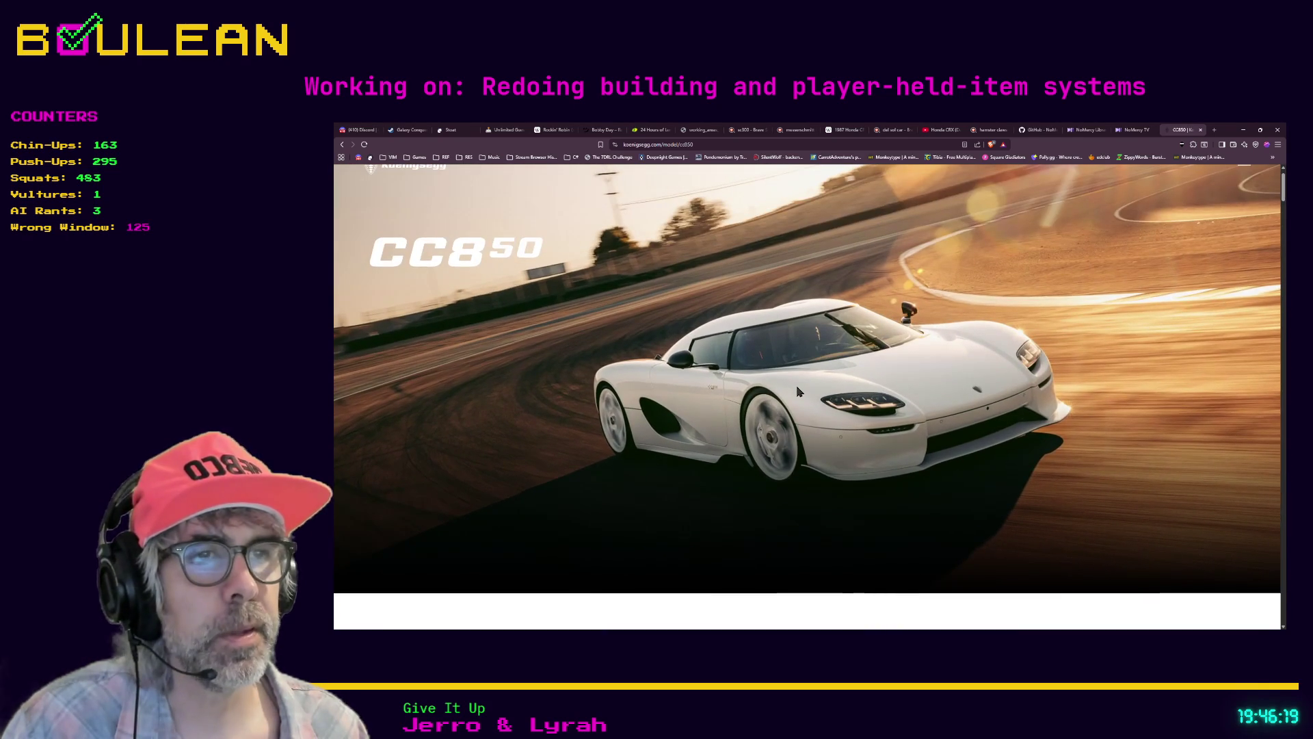
{"action": "left_click", "coordinate": [1242, 133]}
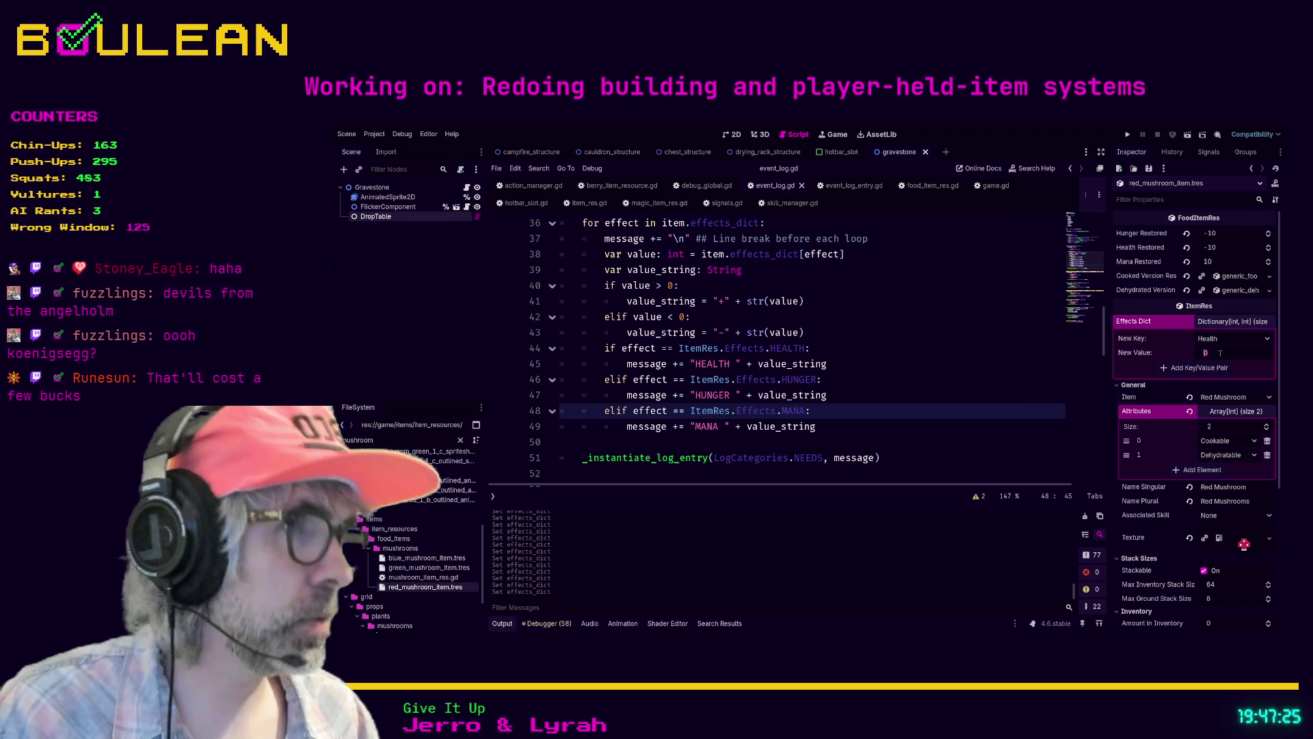
Step: Add a Health -10 effect to the red mushroom, then delete that entry again
{"action": "type", "text": "-10"}
{"action": "left_click", "coordinate": [1211, 367]}
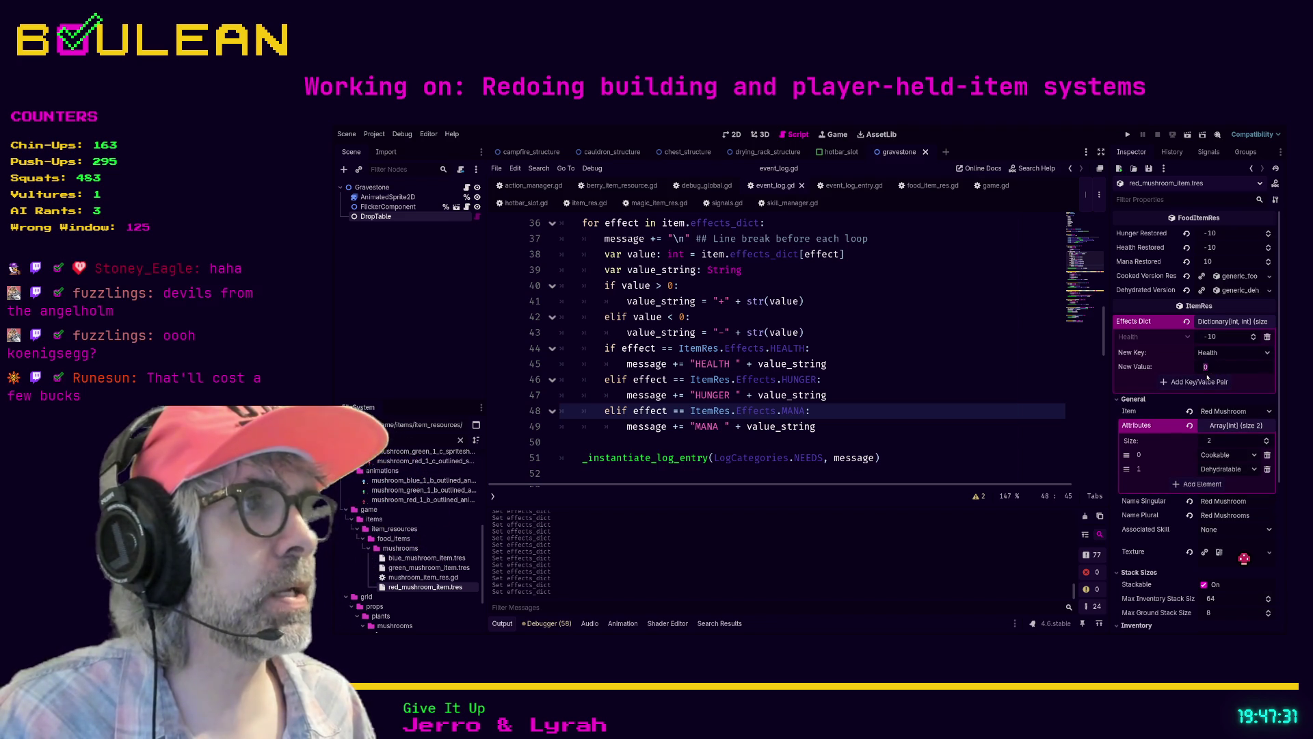
{"action": "type", "text": "-10"}
{"action": "key", "text": "Return"}
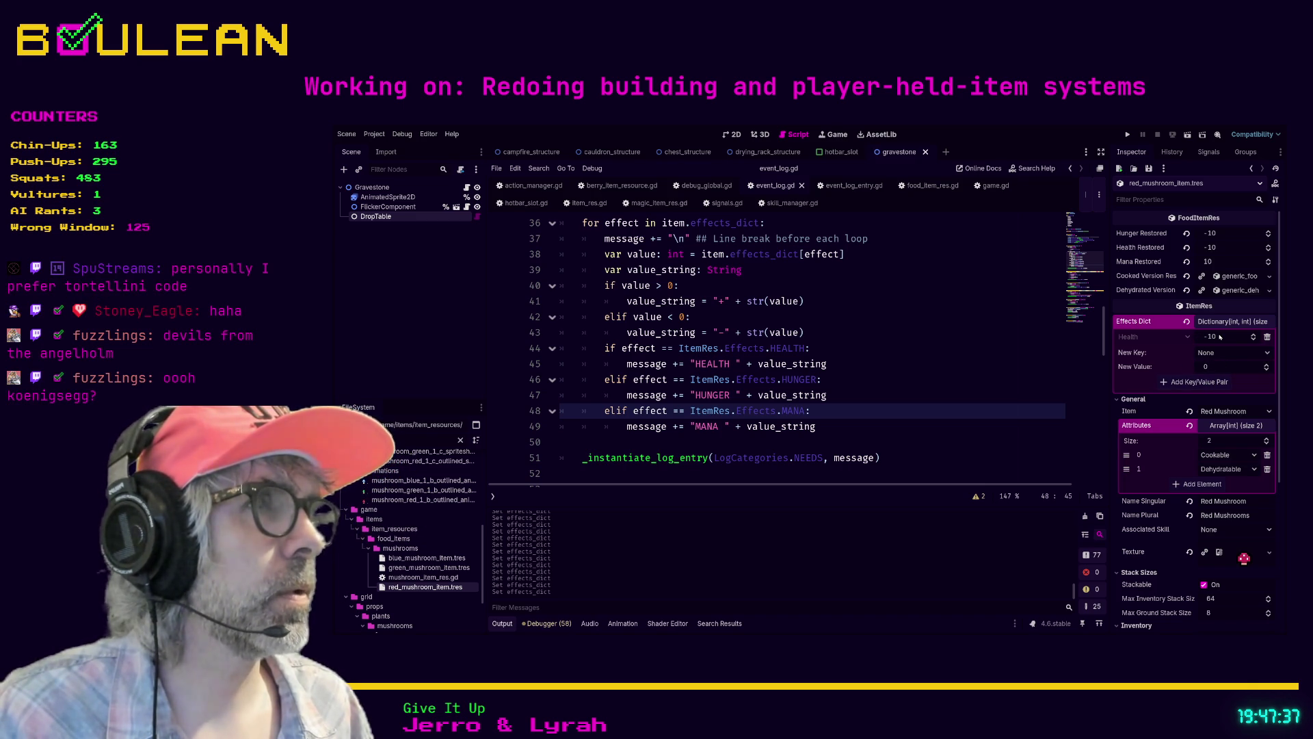
{"action": "left_click", "coordinate": [1268, 337]}
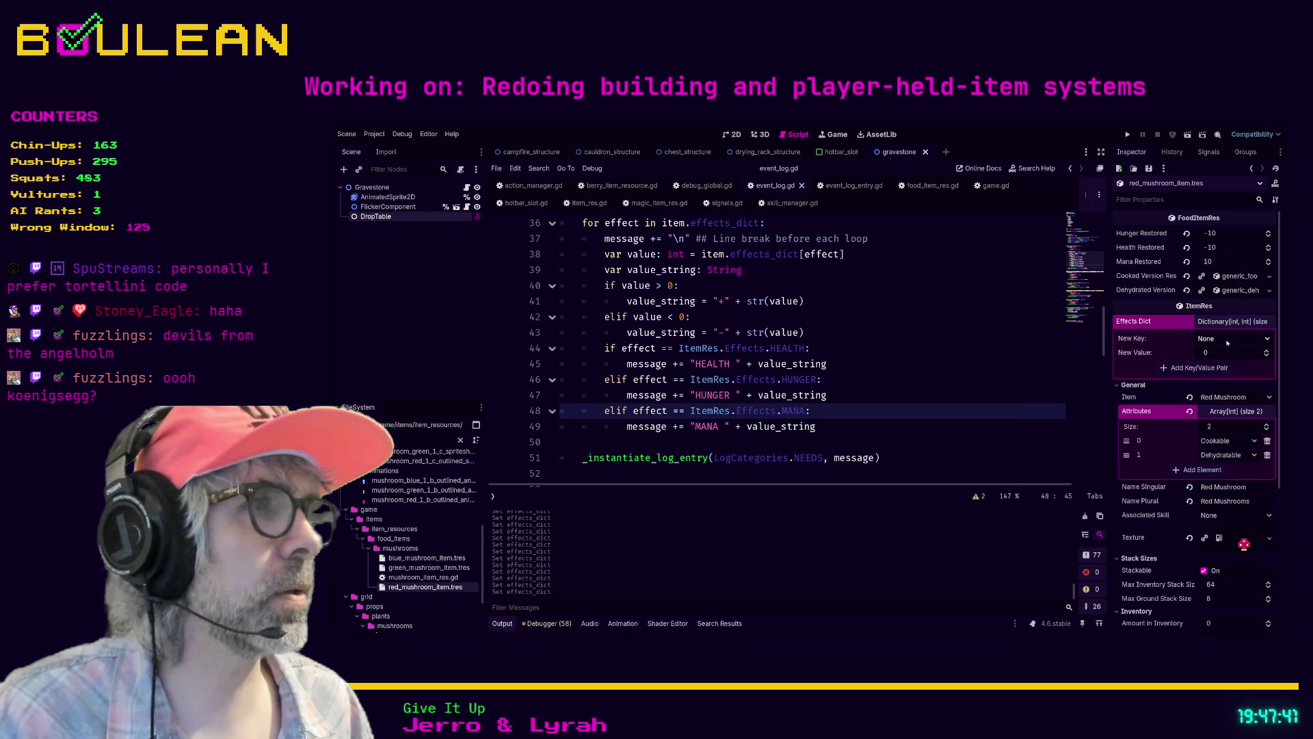
Step: Give the red mushroom Hunger -10 and Health -10 effects
{"action": "left_click", "coordinate": [1219, 367]}
{"action": "type", "text": "-10"}
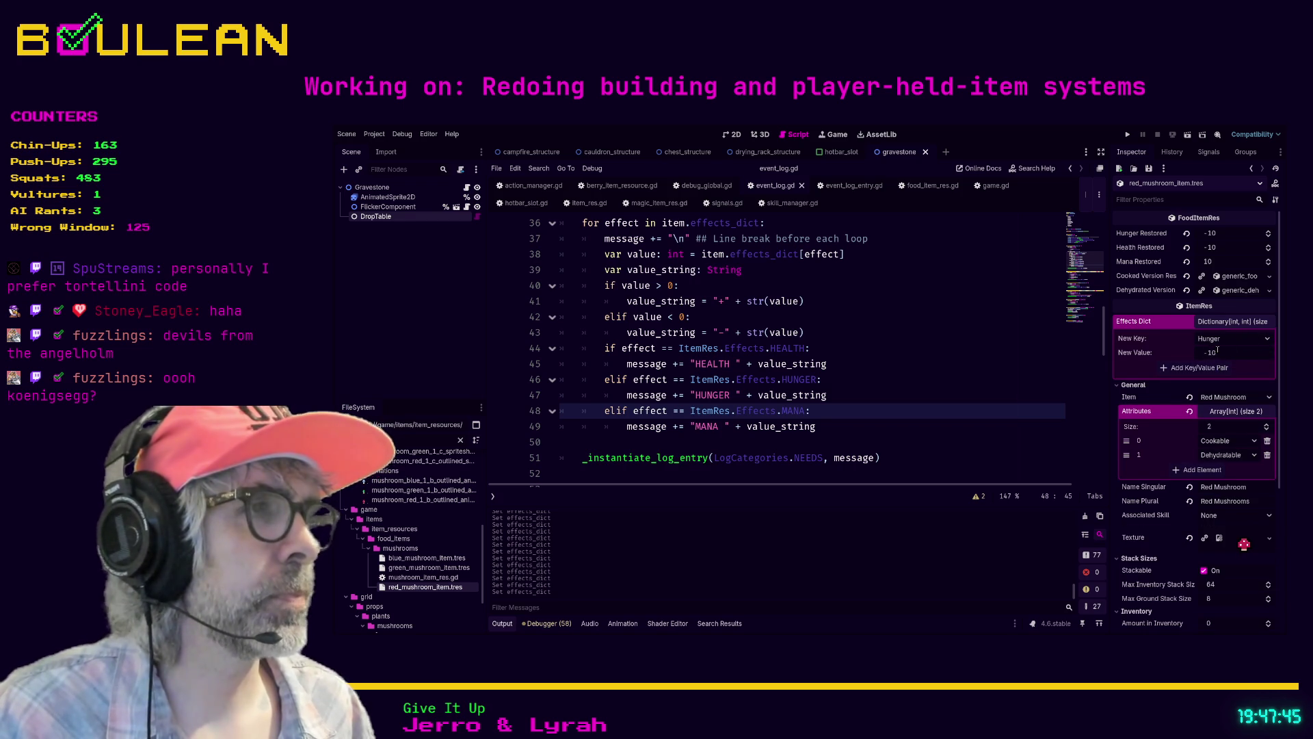
{"action": "left_click", "coordinate": [1221, 368]}
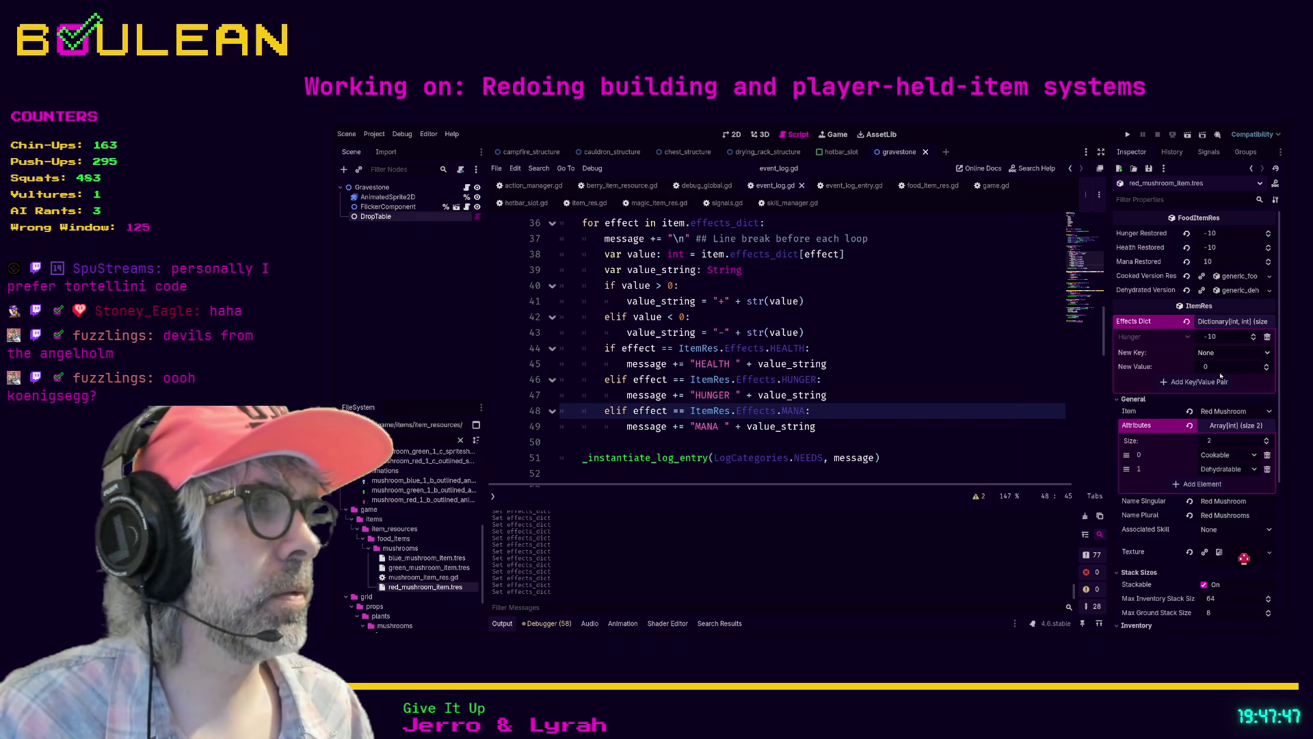
{"action": "scroll", "coordinate": [1211, 352], "scroll_direction": "down", "scroll_amount": 1}
{"action": "left_click", "coordinate": [1208, 367]}
{"action": "type", "text": "-1"}
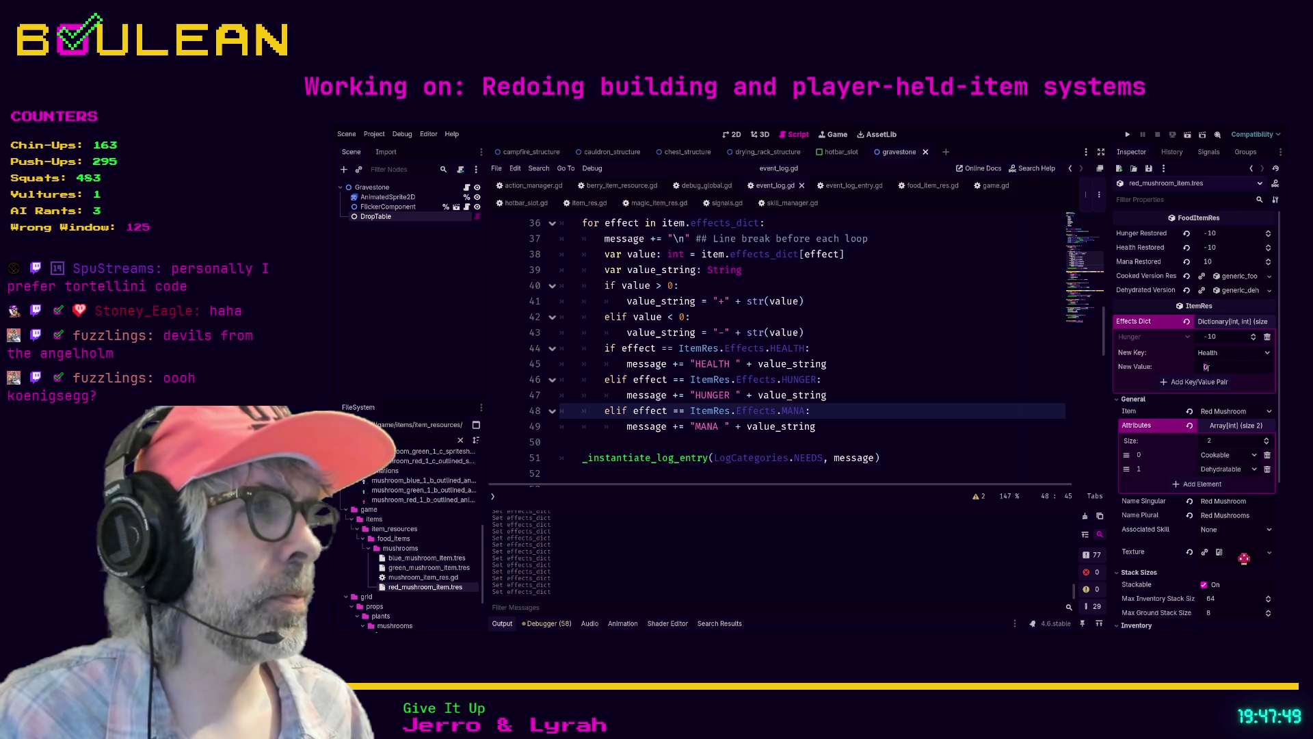
{"action": "type", "text": "0"}
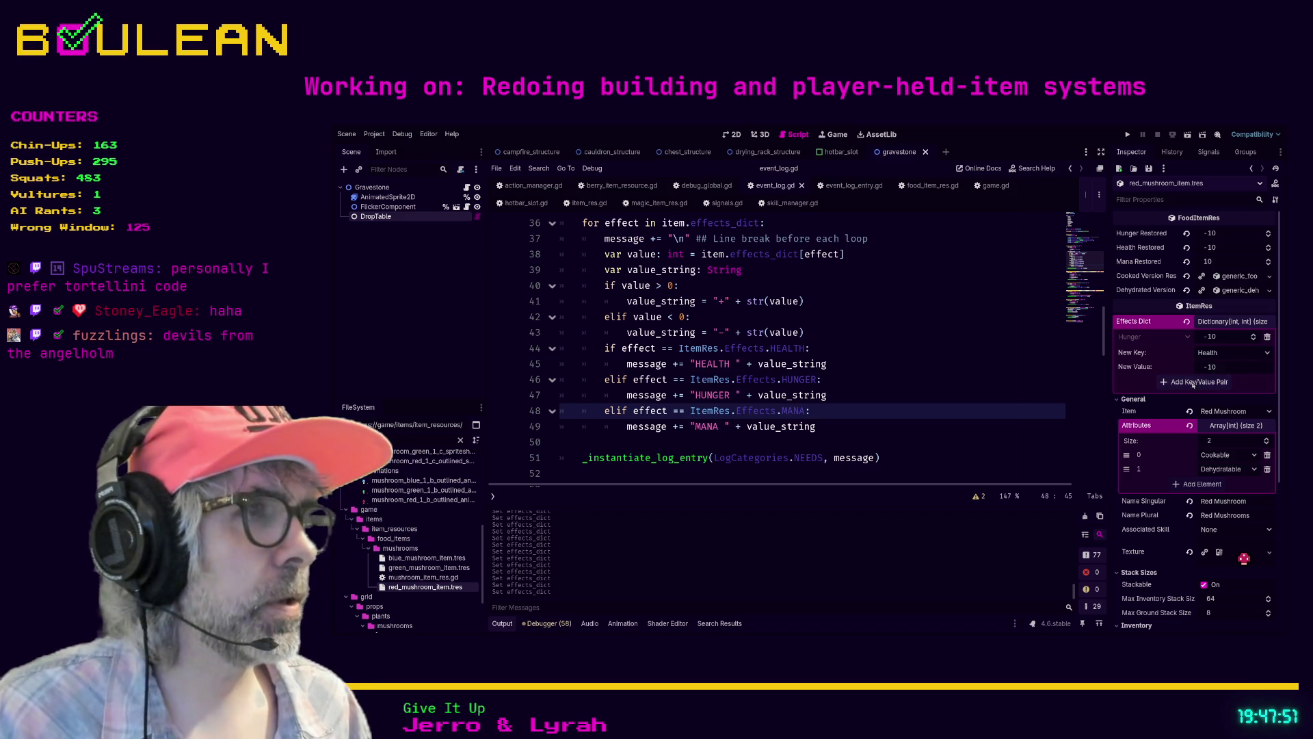
{"action": "left_click", "coordinate": [1193, 383]}
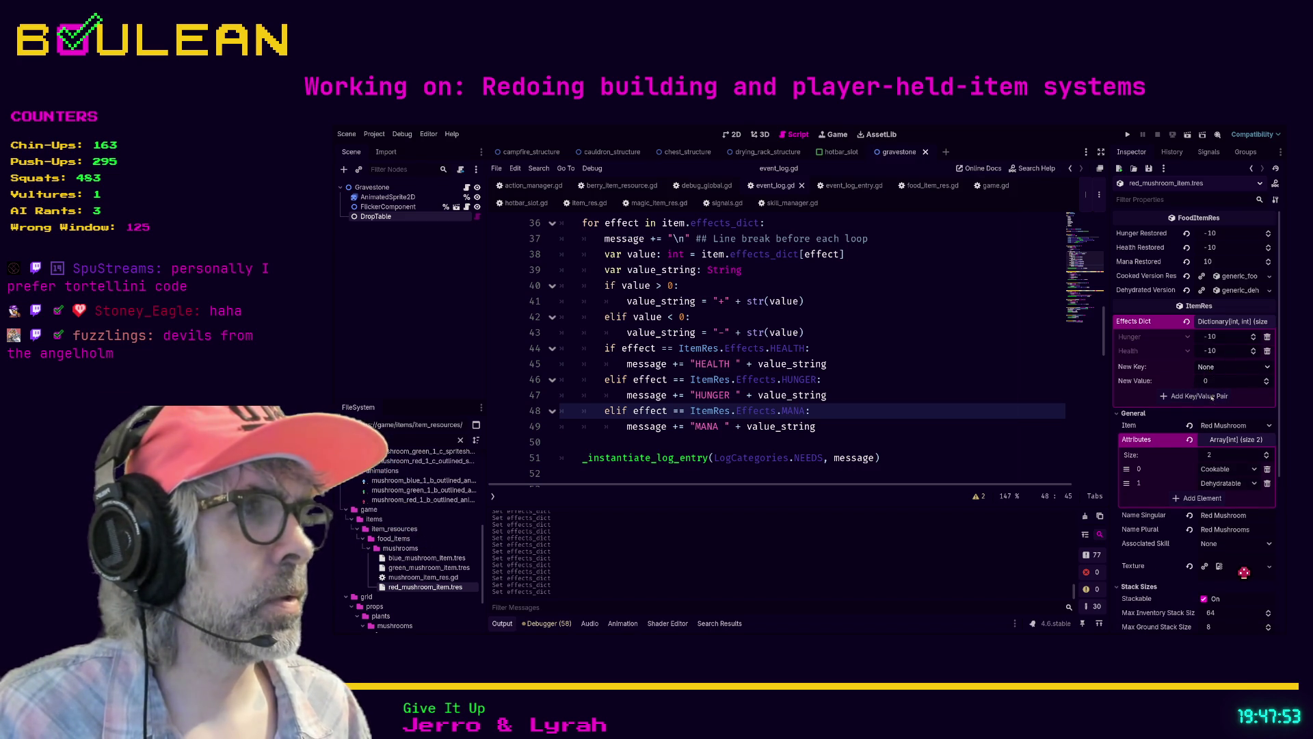
Step: Set a pending Mana 10 entry, then launch the game with F5
{"action": "key", "text": "Down"}
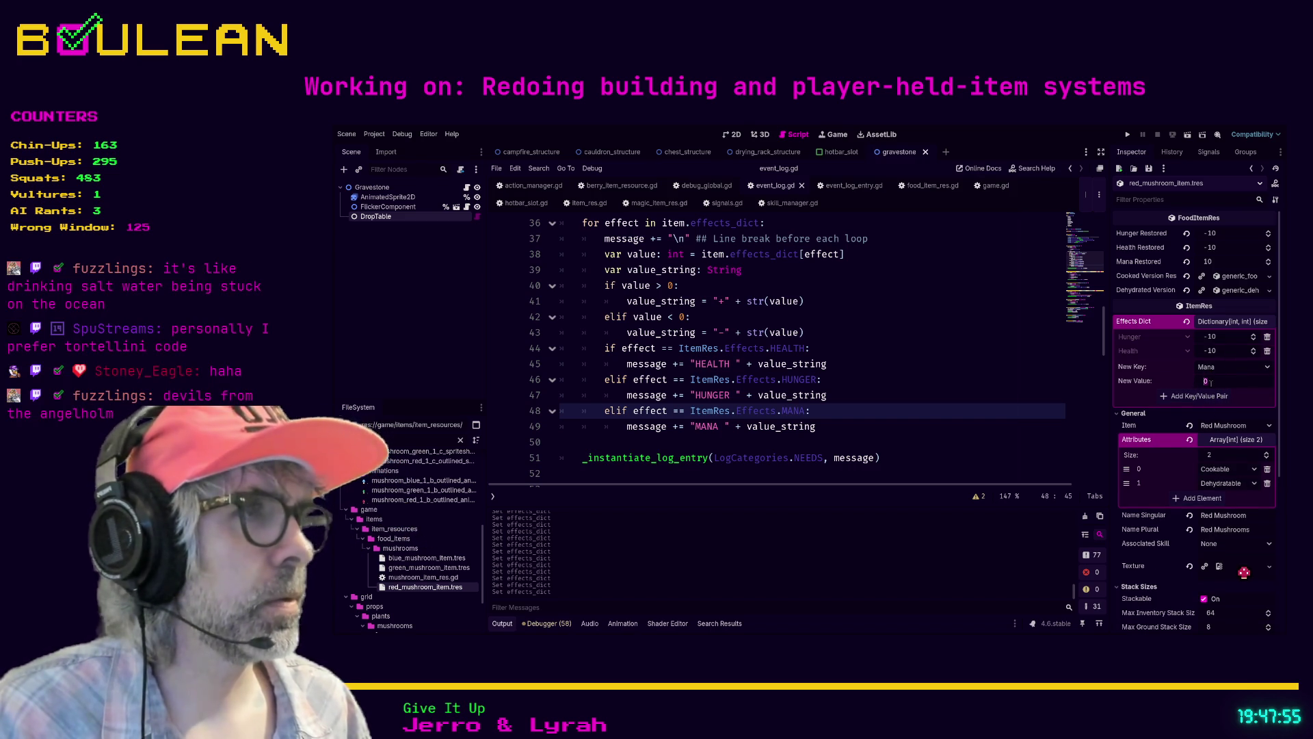
{"action": "type", "text": "10"}
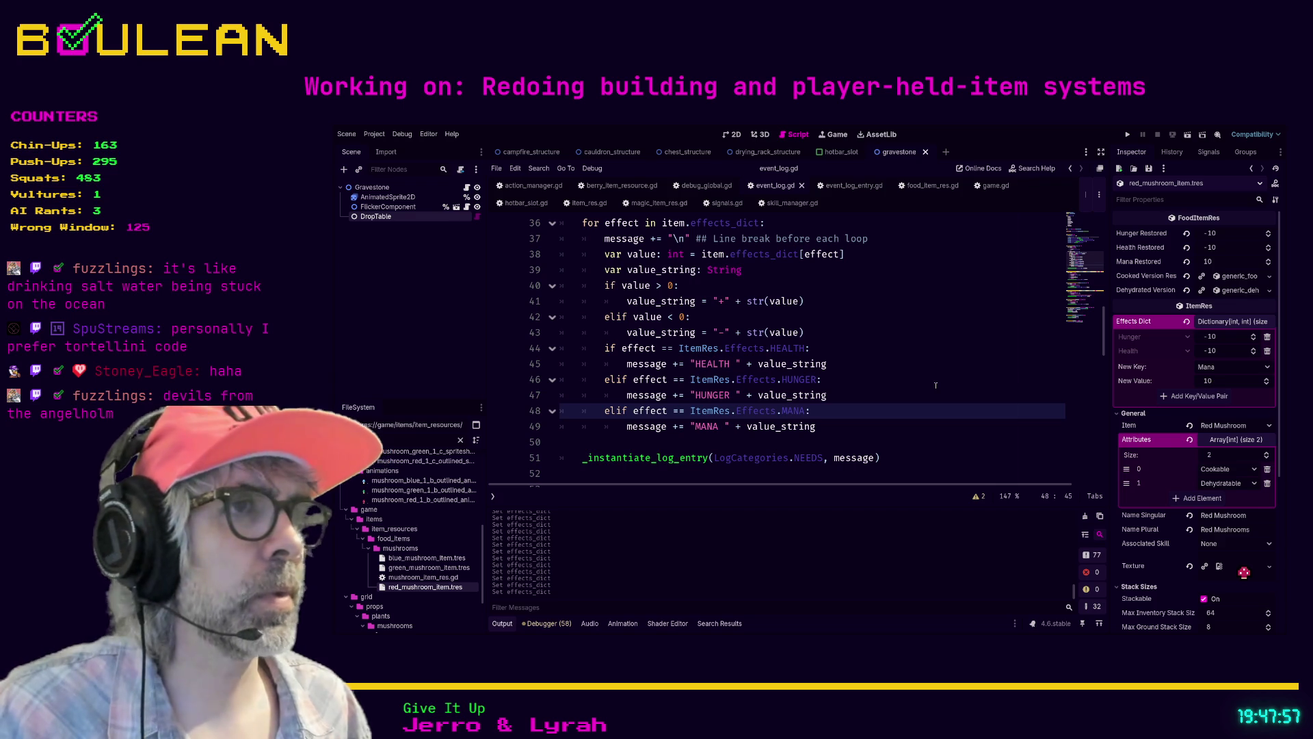
{"action": "left_click", "coordinate": [935, 385]}
{"action": "key", "text": "F5"}
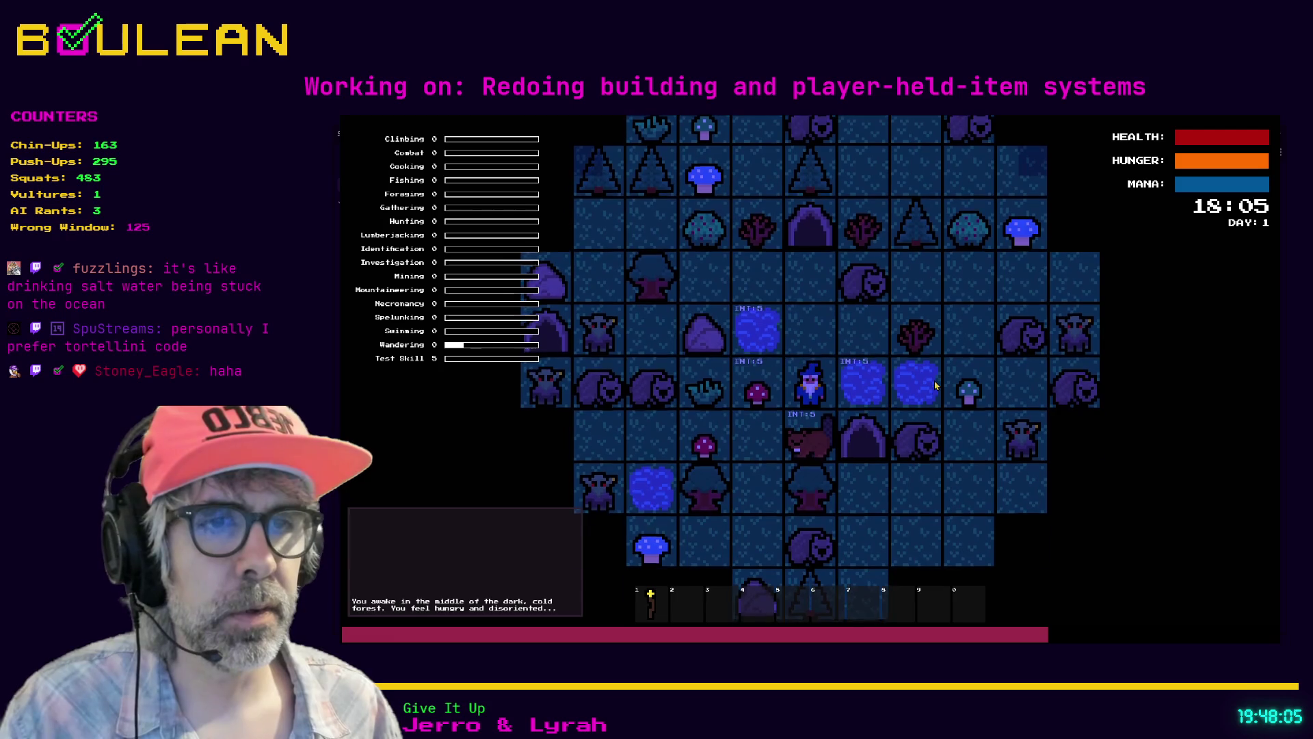
Step: Forage and eat a red mushroom, eat a green mushroom (HEALTH +10, HUNGER -10, MANA -10), then stop the game
{"action": "key", "text": "Left"}
{"action": "key", "text": "e"}
{"action": "key", "text": "e"}
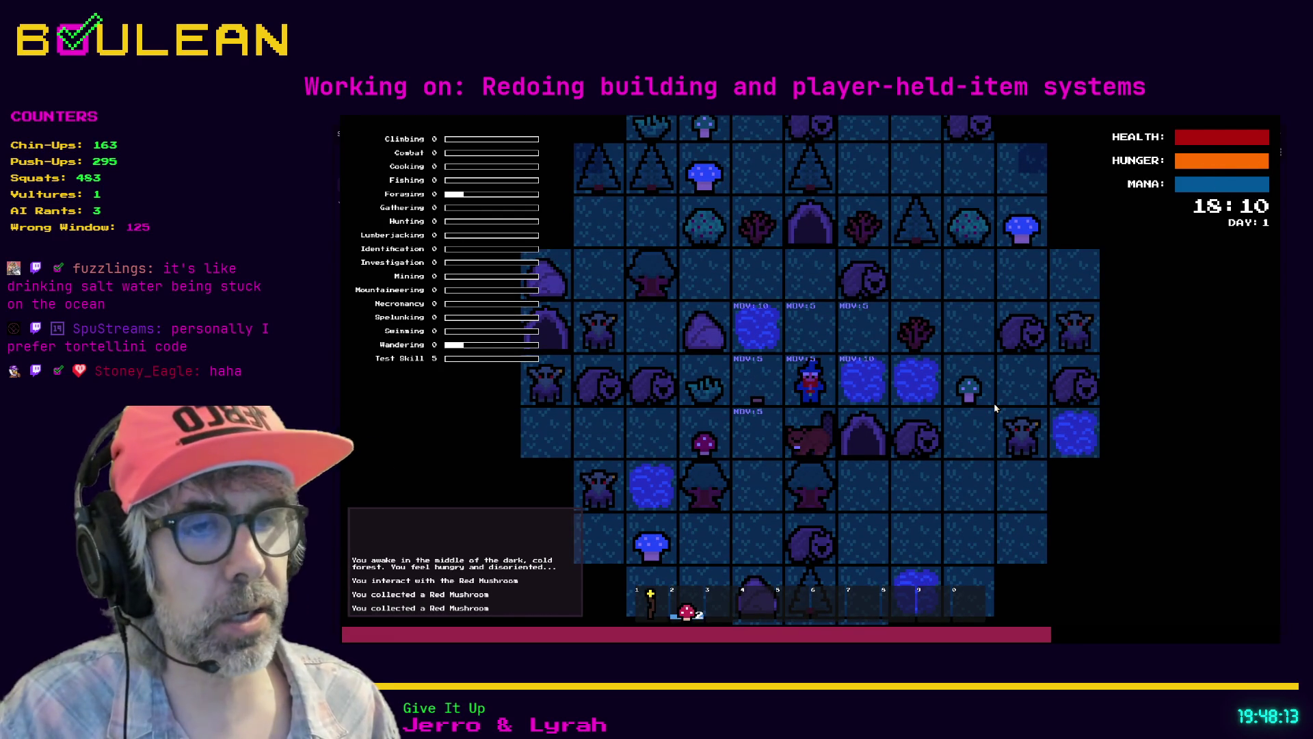
{"action": "key", "text": "2"}
{"action": "key", "text": "e"}
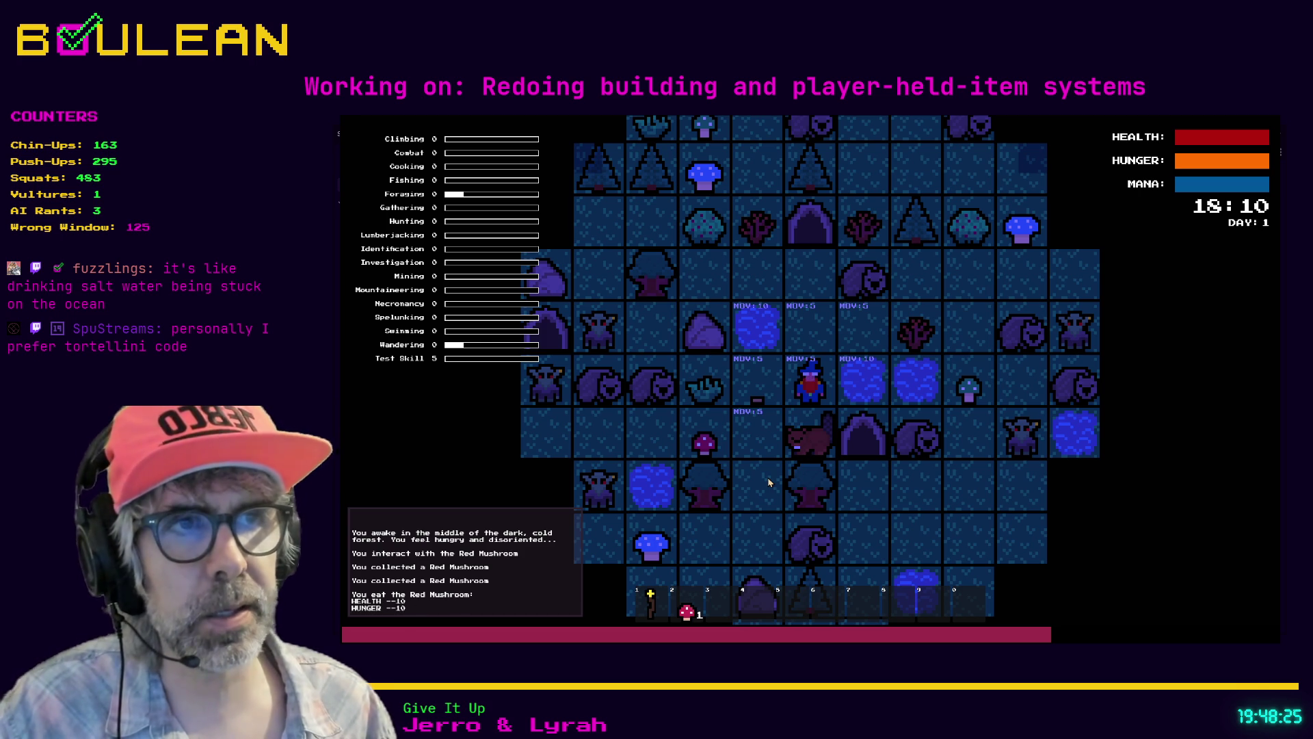
{"action": "key", "text": "Right"}
{"action": "key", "text": "Right"}
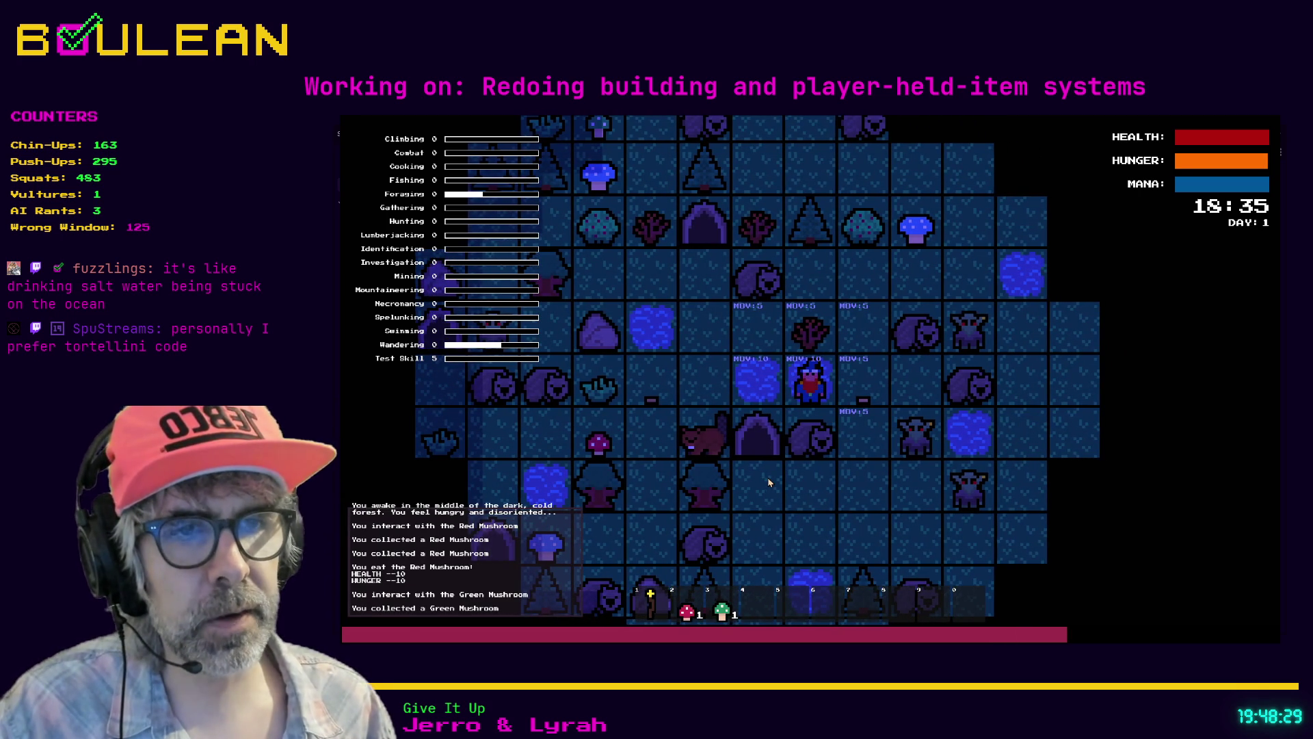
{"action": "key", "text": "3"}
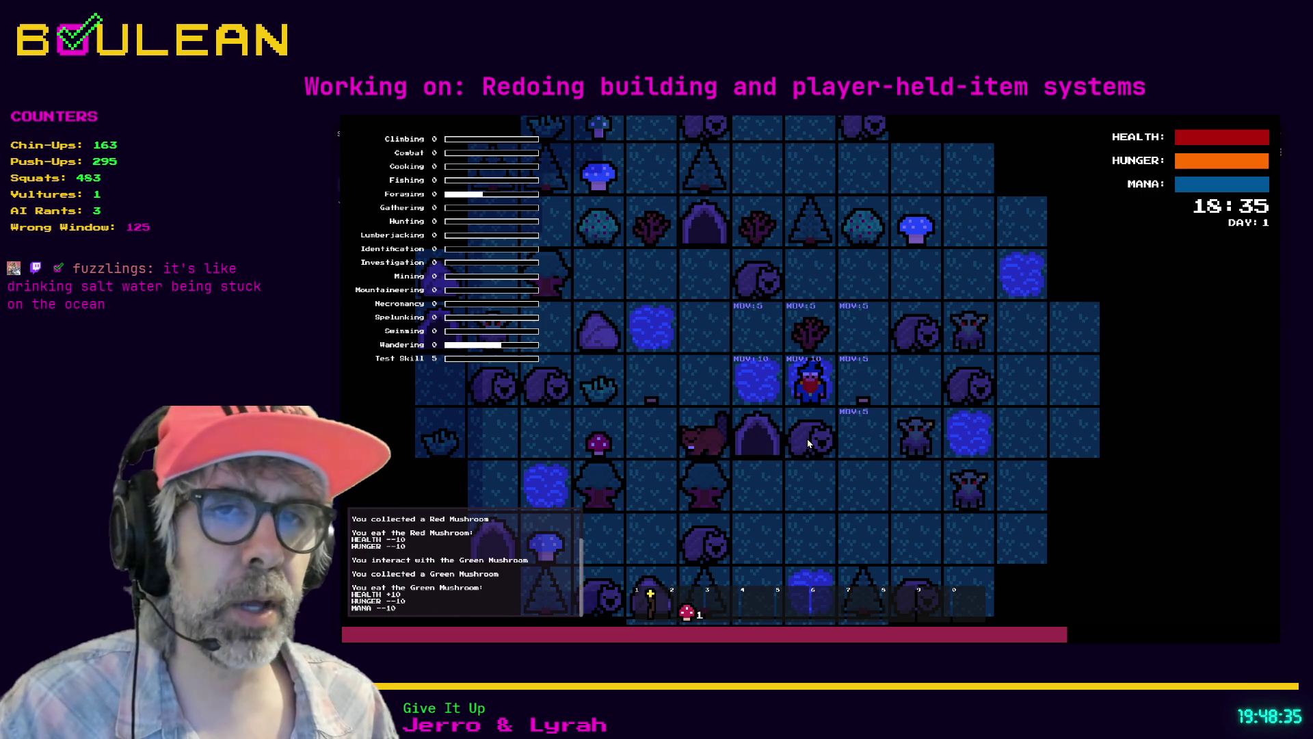
{"action": "key", "text": "F8"}
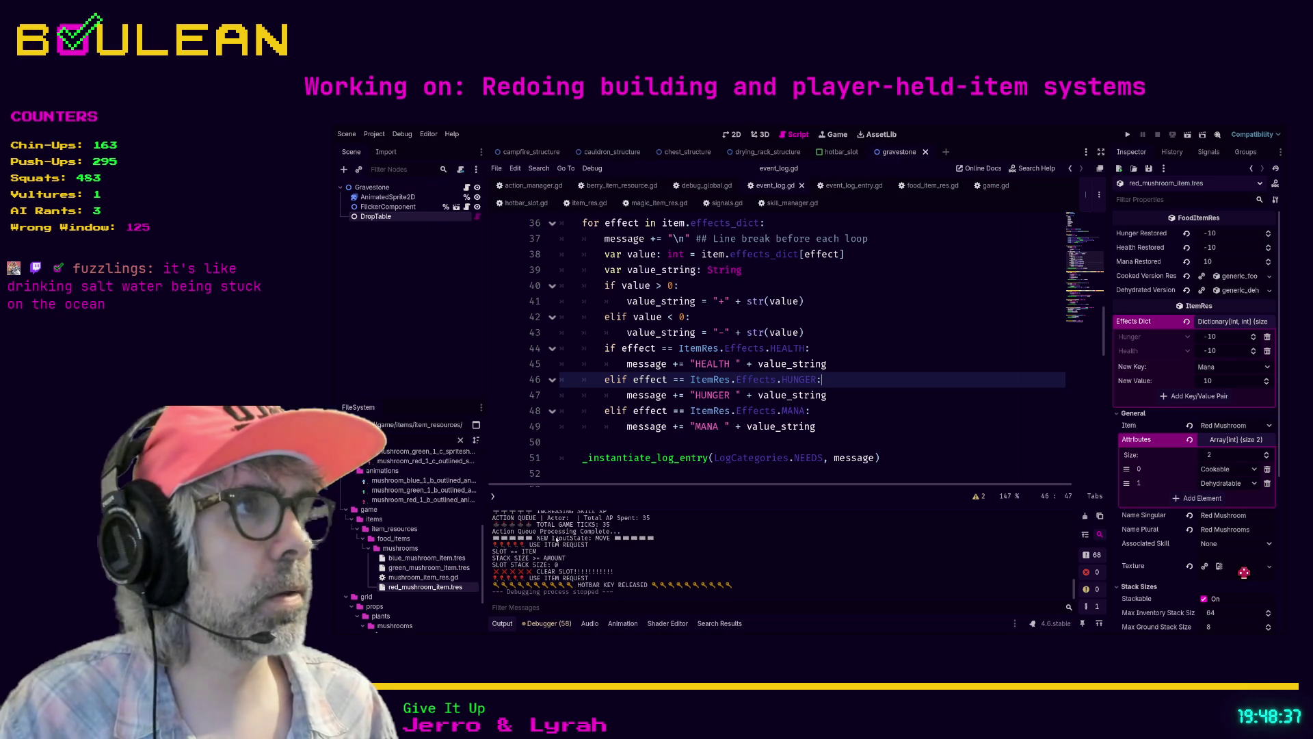
Step: Add a Mana 10 effect to the red mushroom and delete the extra "-" + before str(value) on event_log.gd line 43
{"action": "left_click", "coordinate": [1195, 397]}
{"action": "left_click", "coordinate": [935, 393]}
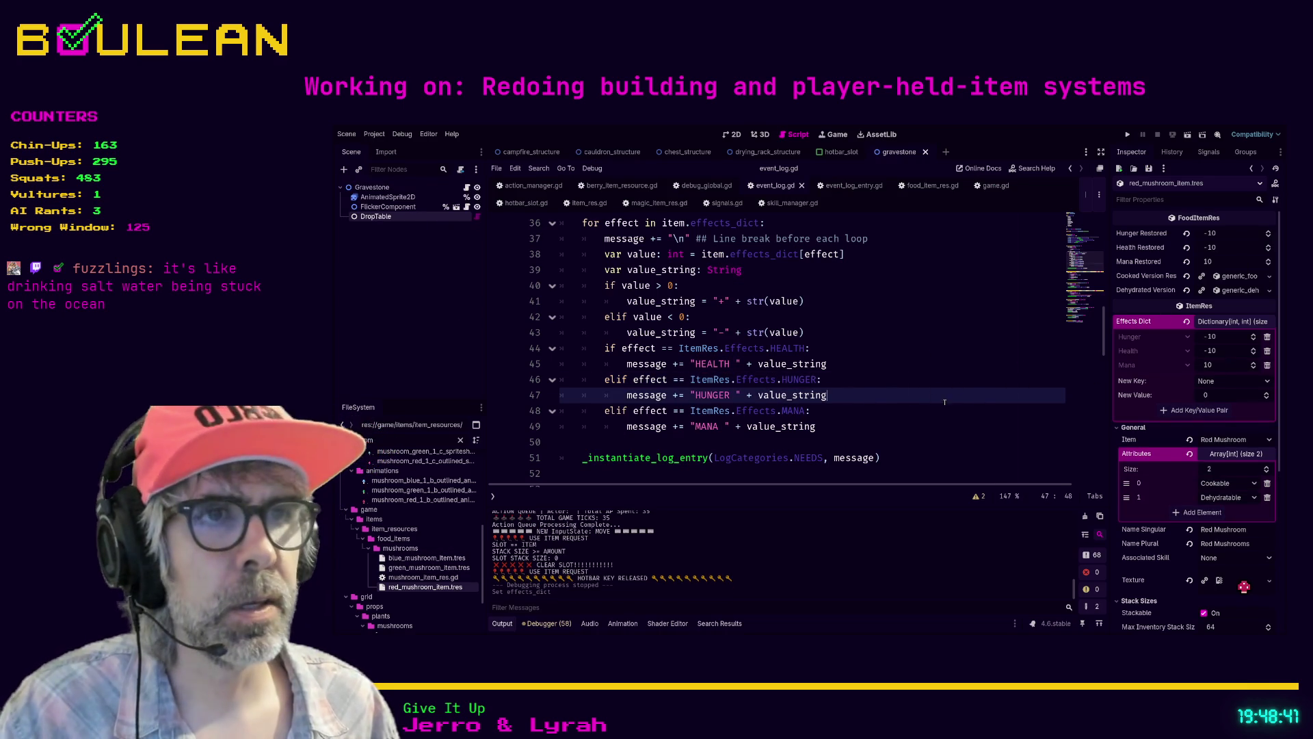
{"action": "scroll", "coordinate": [759, 349], "scroll_direction": "up", "scroll_amount": 1}
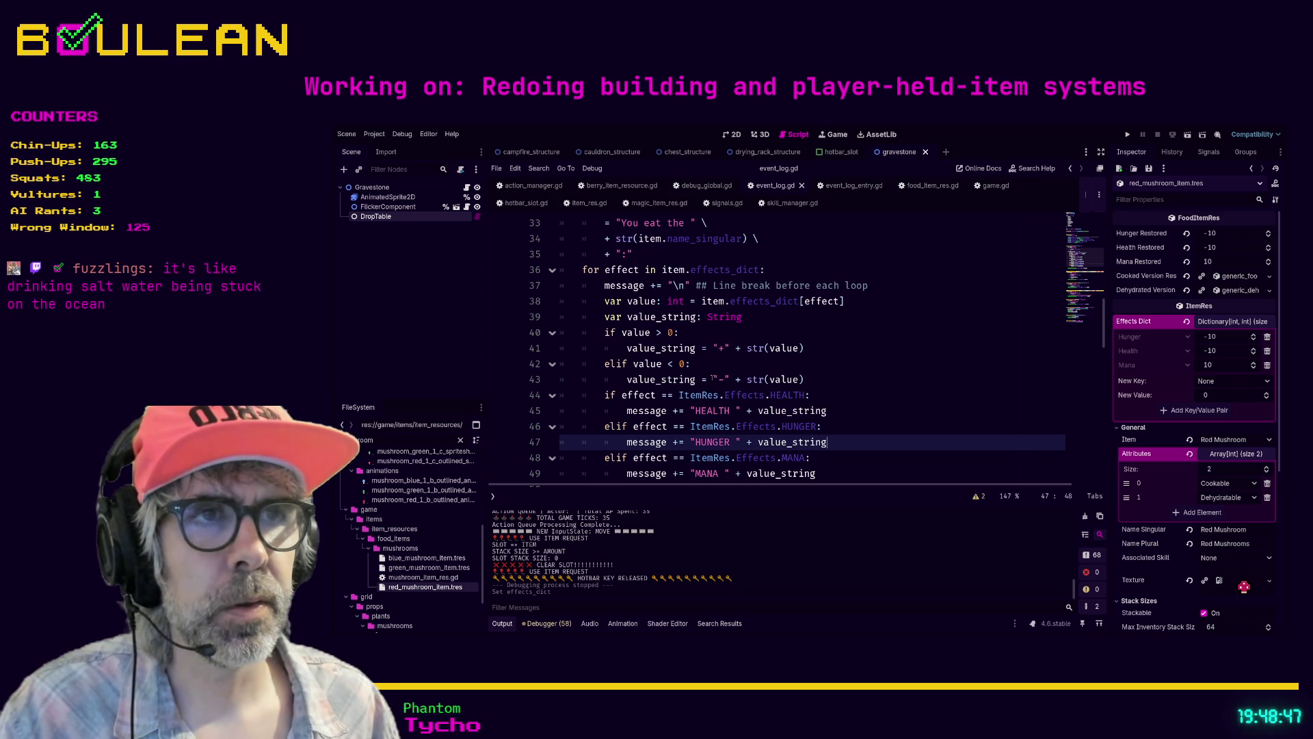
{"action": "left_click", "coordinate": [713, 378]}
{"action": "left_click", "coordinate": [748, 379], "text": "shift"}
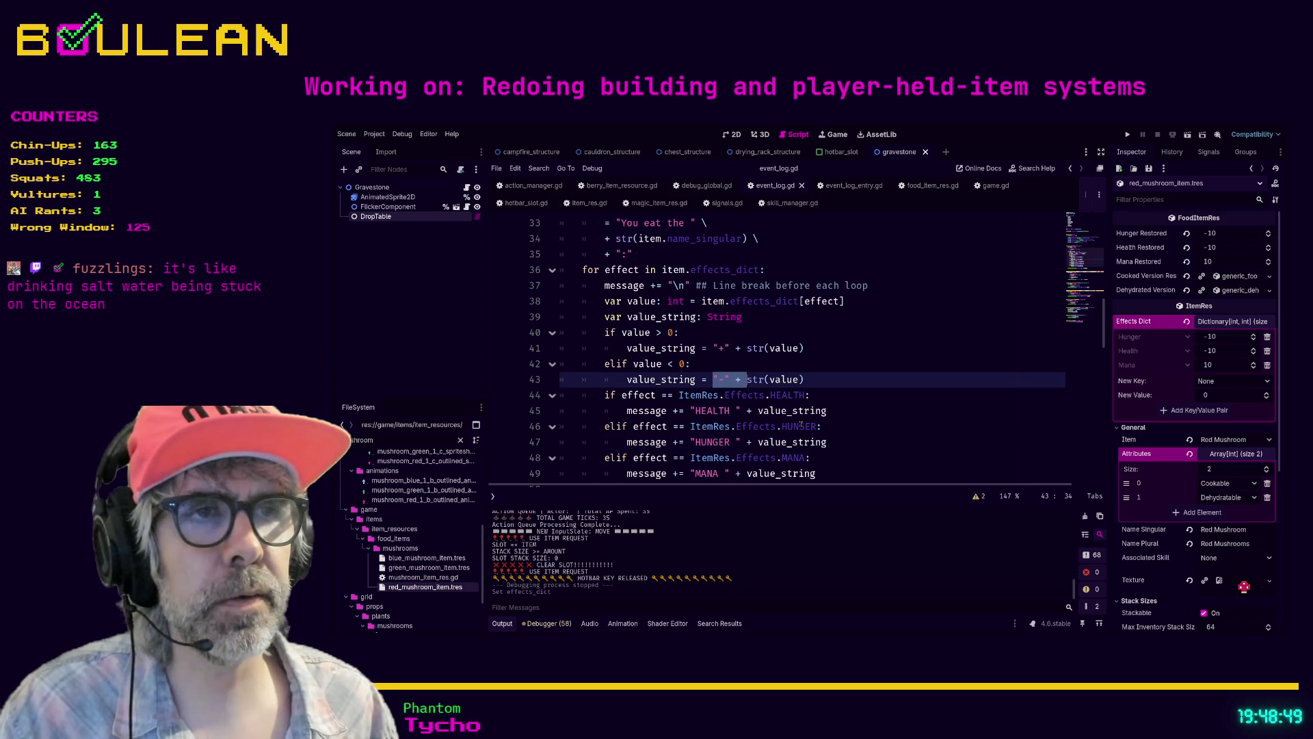
{"action": "key", "text": "BackSpace"}
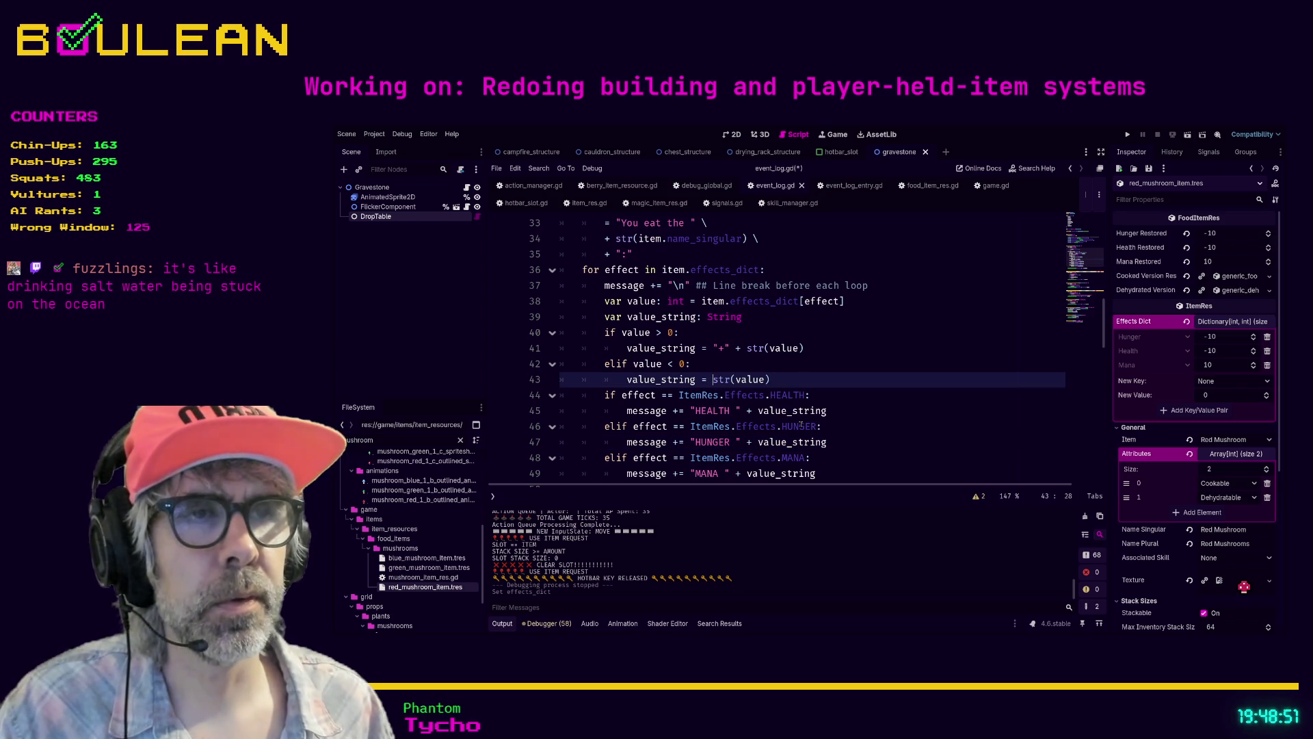
{"action": "left_click", "coordinate": [821, 379]}
Step: Run the game, walk the wizard to the red mushroom, collect it and eat it
{"action": "key", "text": "F5"}
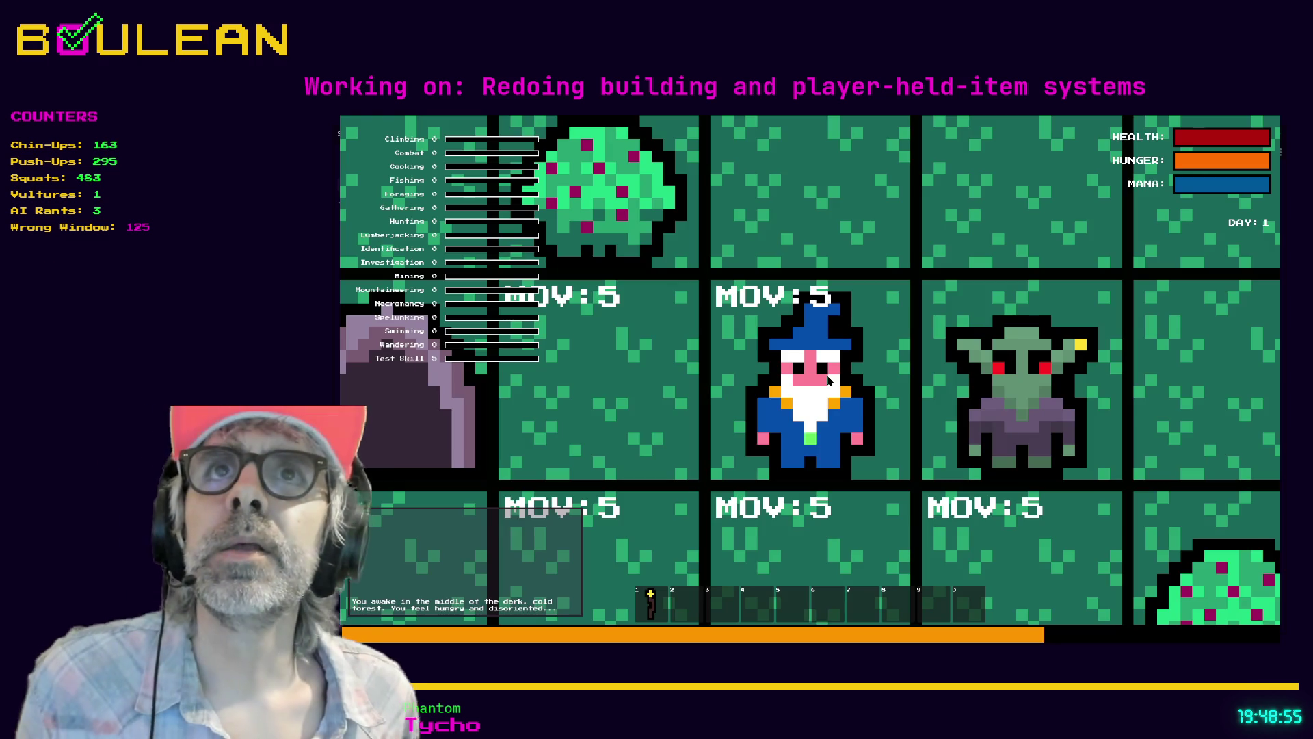
{"action": "scroll", "coordinate": [828, 380], "scroll_direction": "down", "scroll_amount": 1}
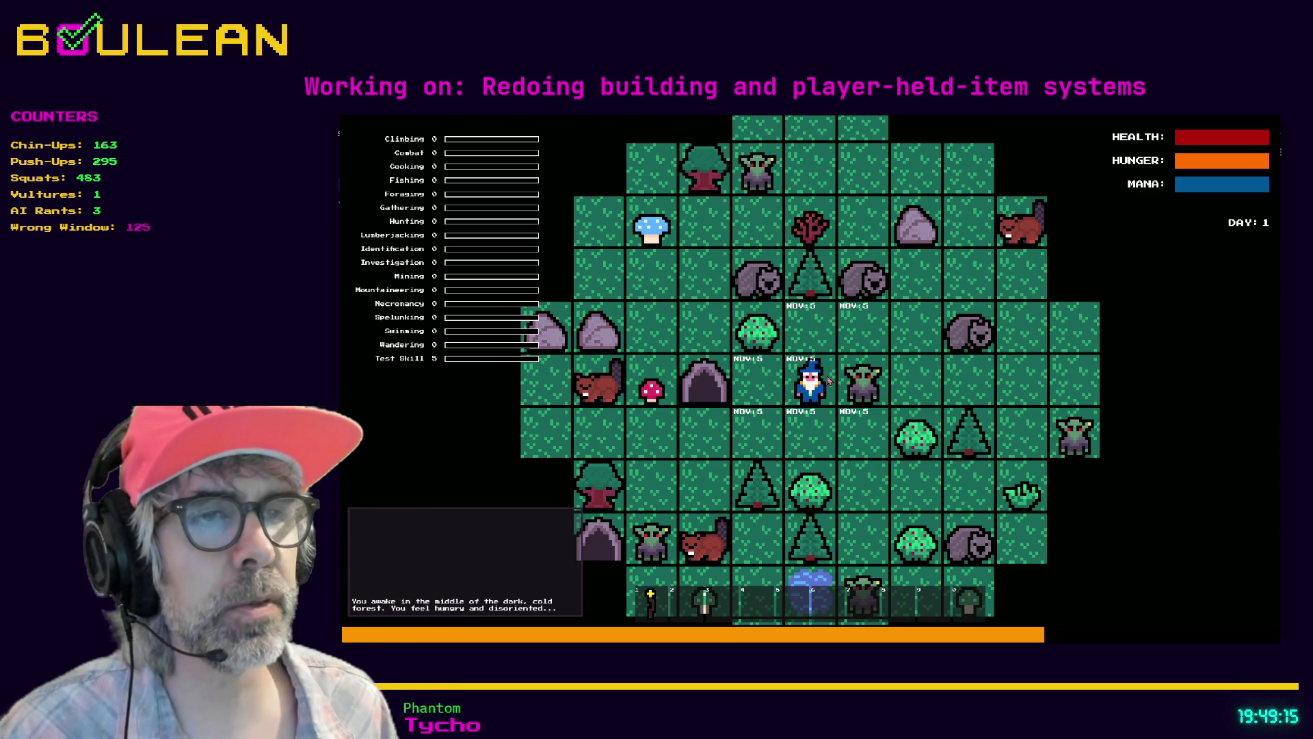
{"action": "left_click", "coordinate": [827, 381]}
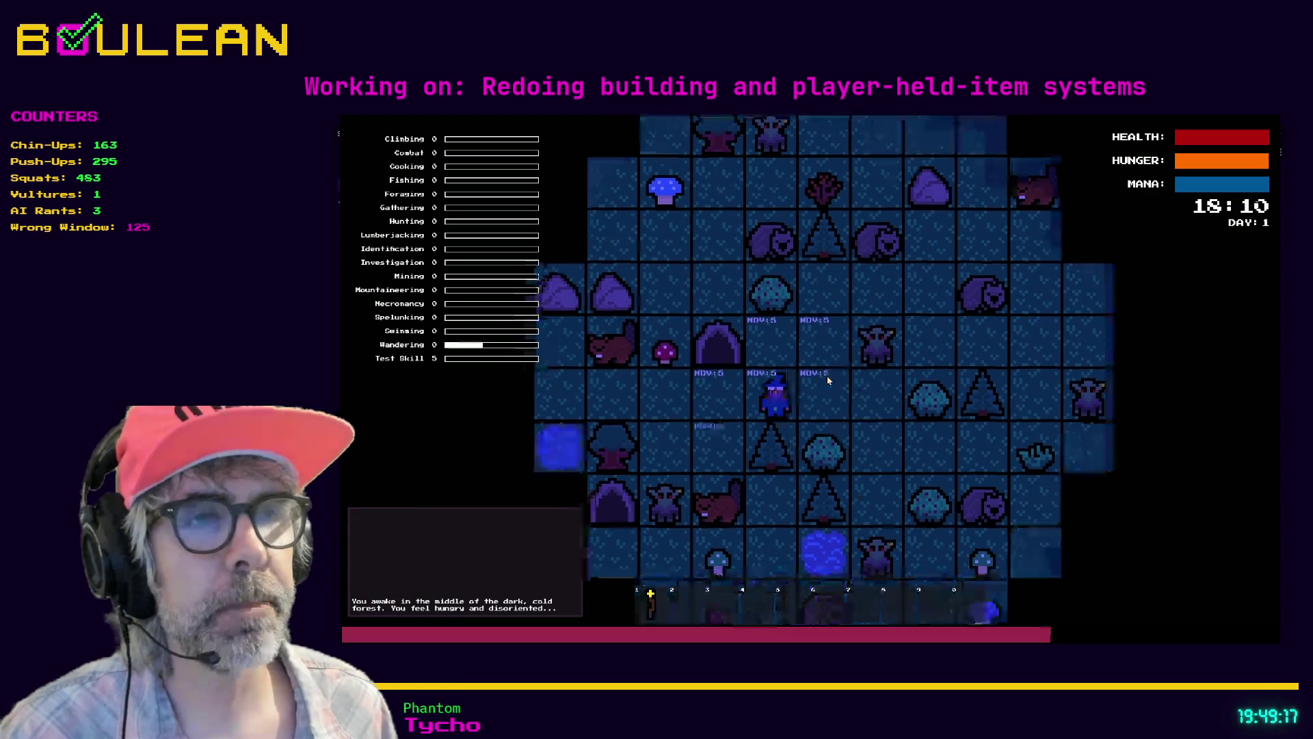
{"action": "key", "text": "Left"}
{"action": "key", "text": "Up"}
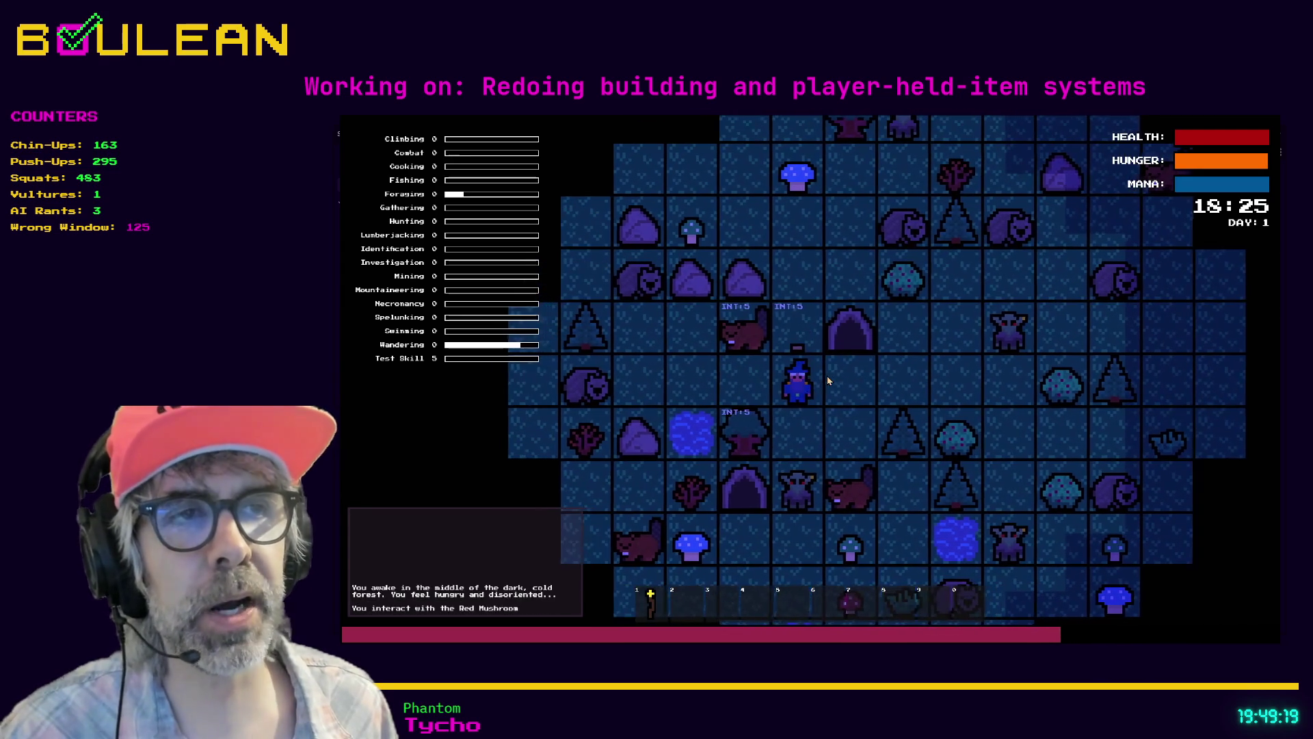
{"action": "left_click", "coordinate": [828, 381]}
{"action": "left_click", "coordinate": [828, 381]}
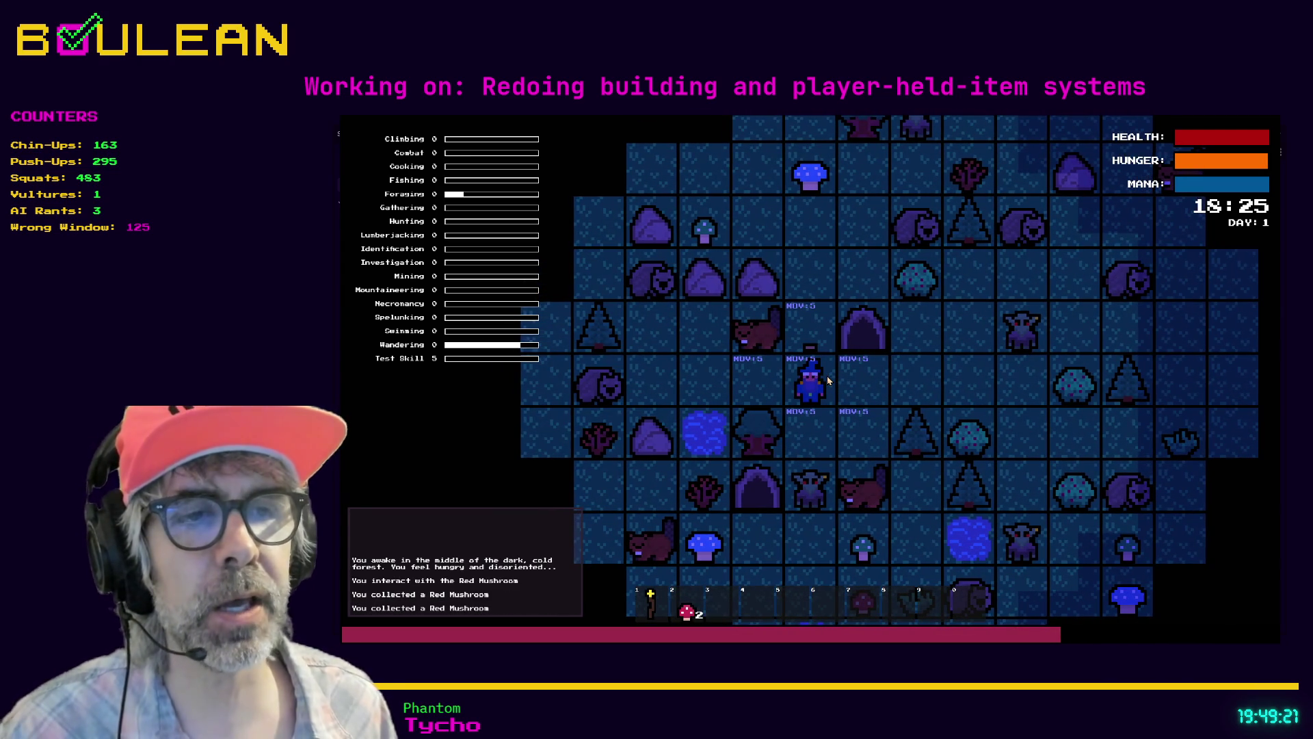
{"action": "key", "text": "2"}
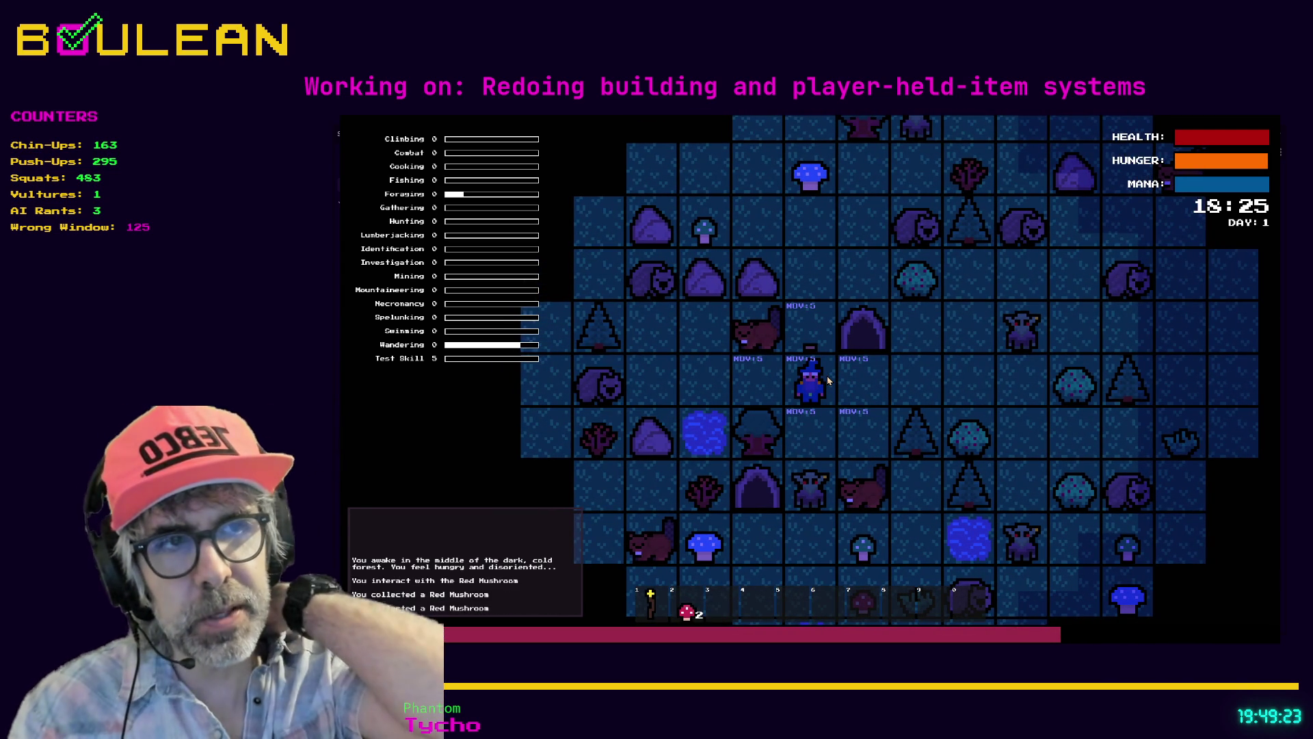
{"action": "left_click", "coordinate": [828, 381]}
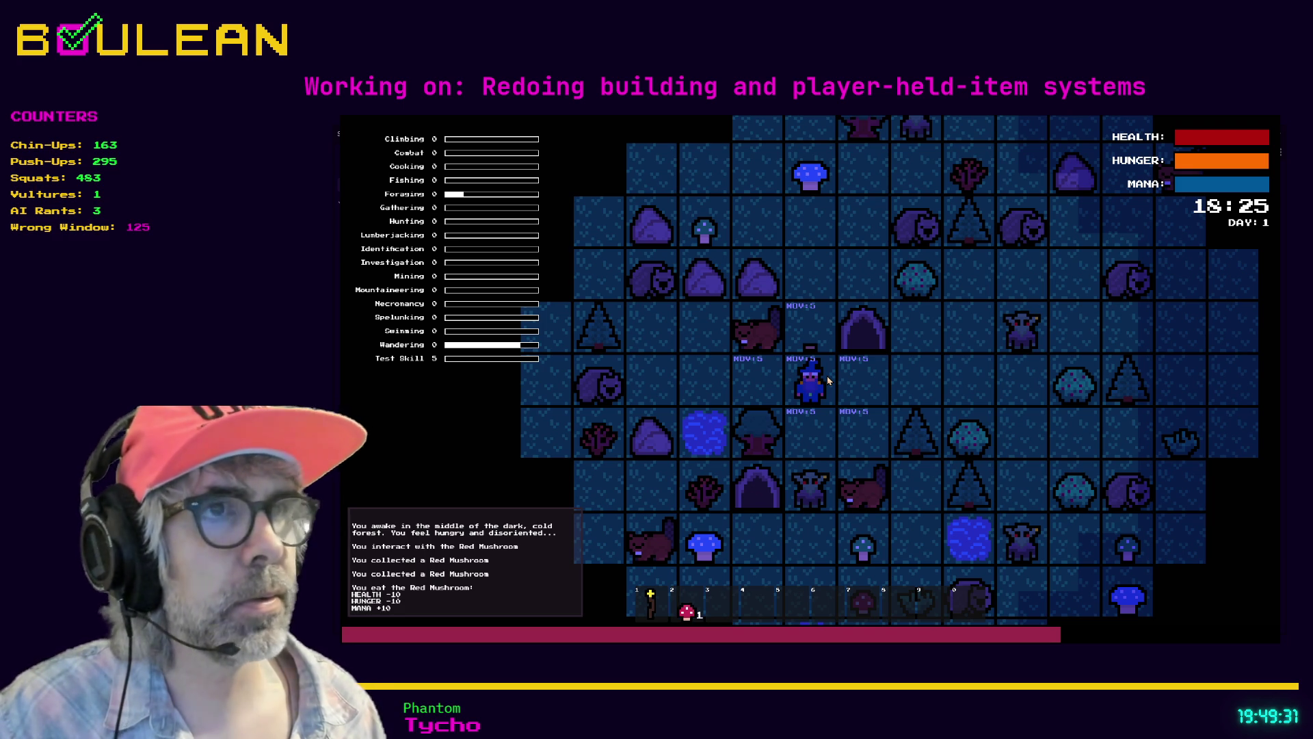
Step: Walk north and eat the Blue Mushroom, the Green Mushroom and a berry from the Berry Bush
{"action": "key", "text": "Up"}
{"action": "key", "text": "Up"}
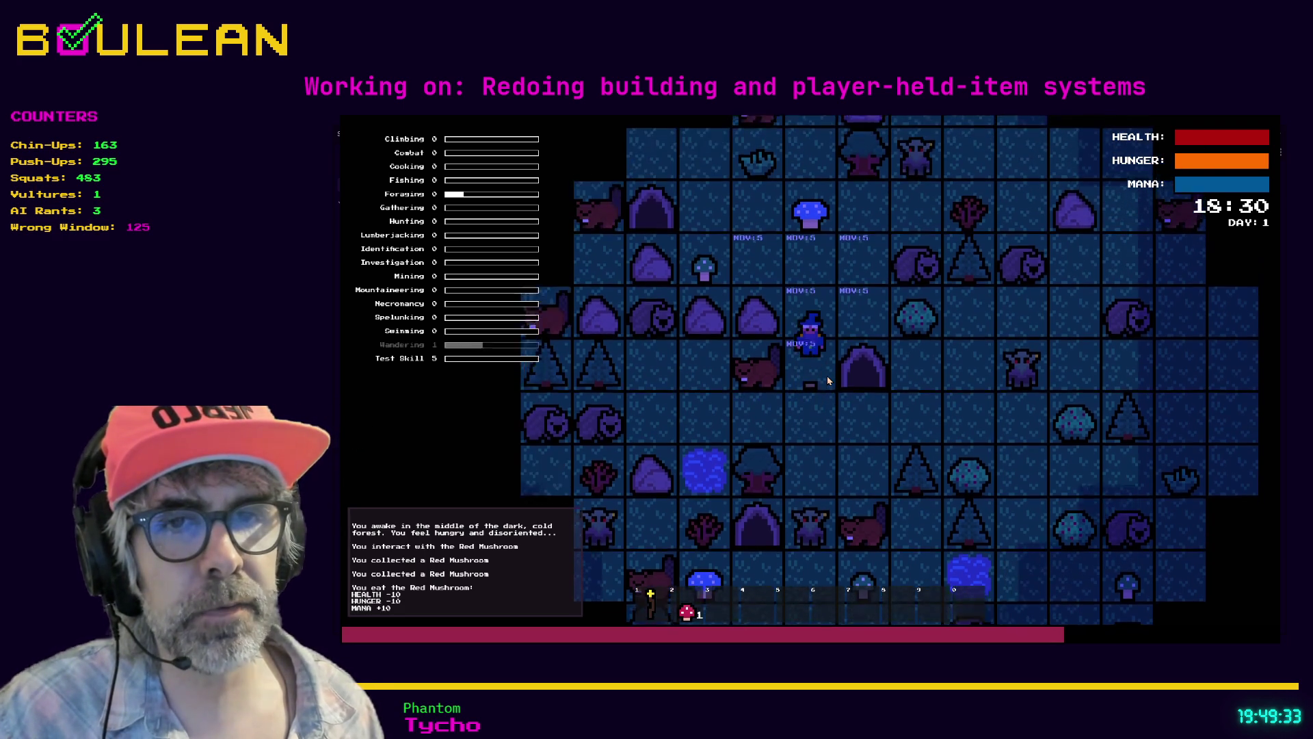
{"action": "key", "text": "Up"}
{"action": "key", "text": "Up"}
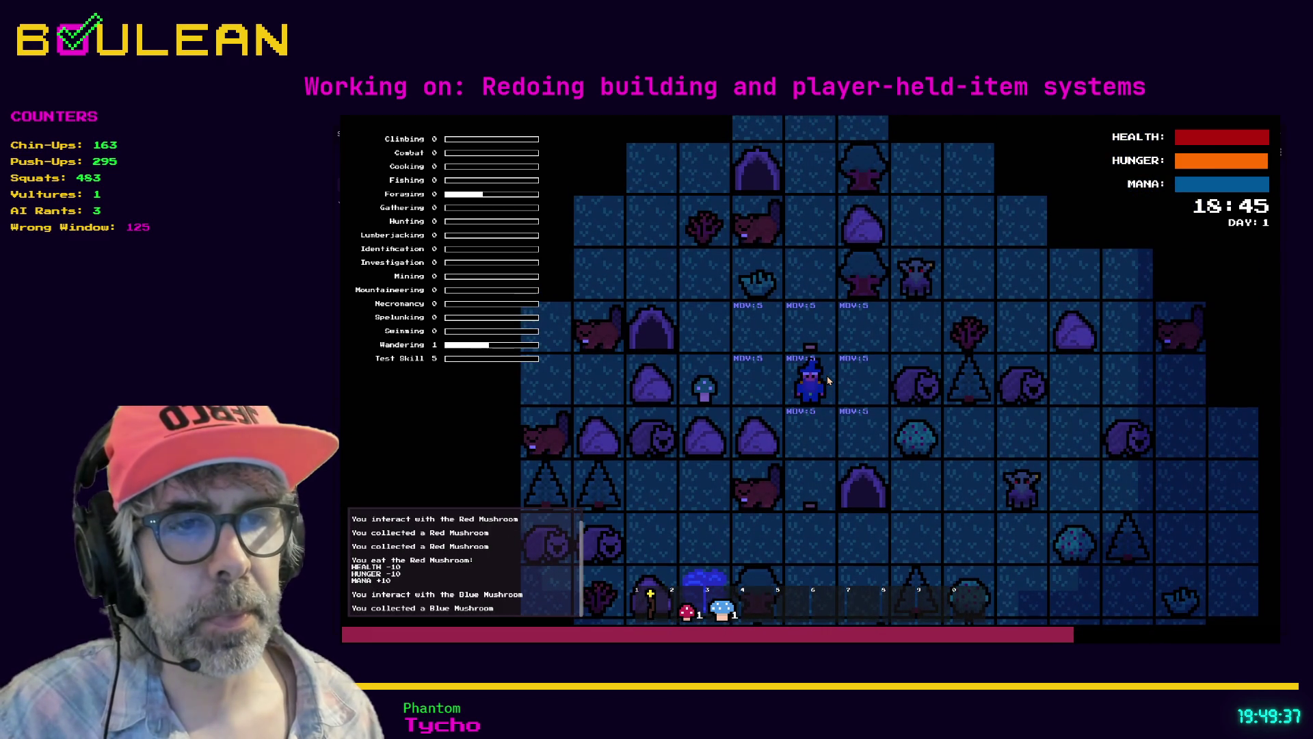
{"action": "key", "text": "e"}
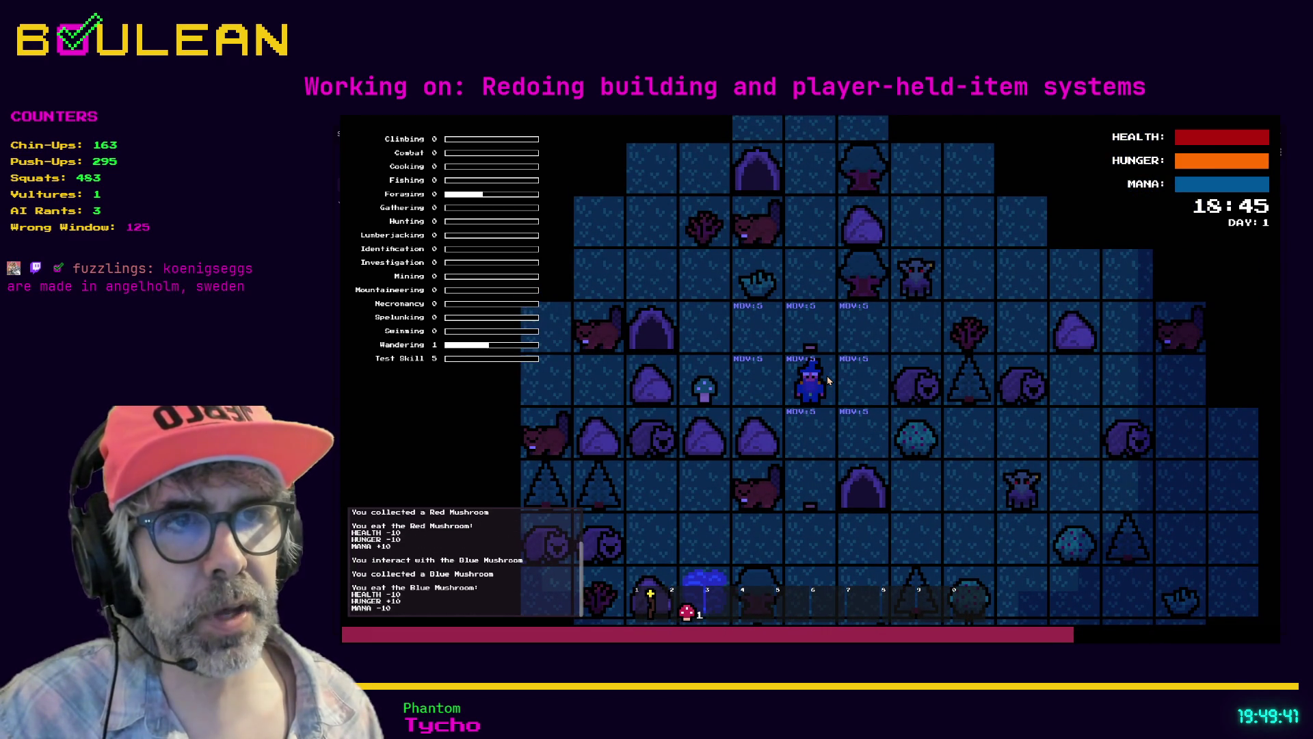
{"action": "key", "text": "Left"}
{"action": "key", "text": "Left"}
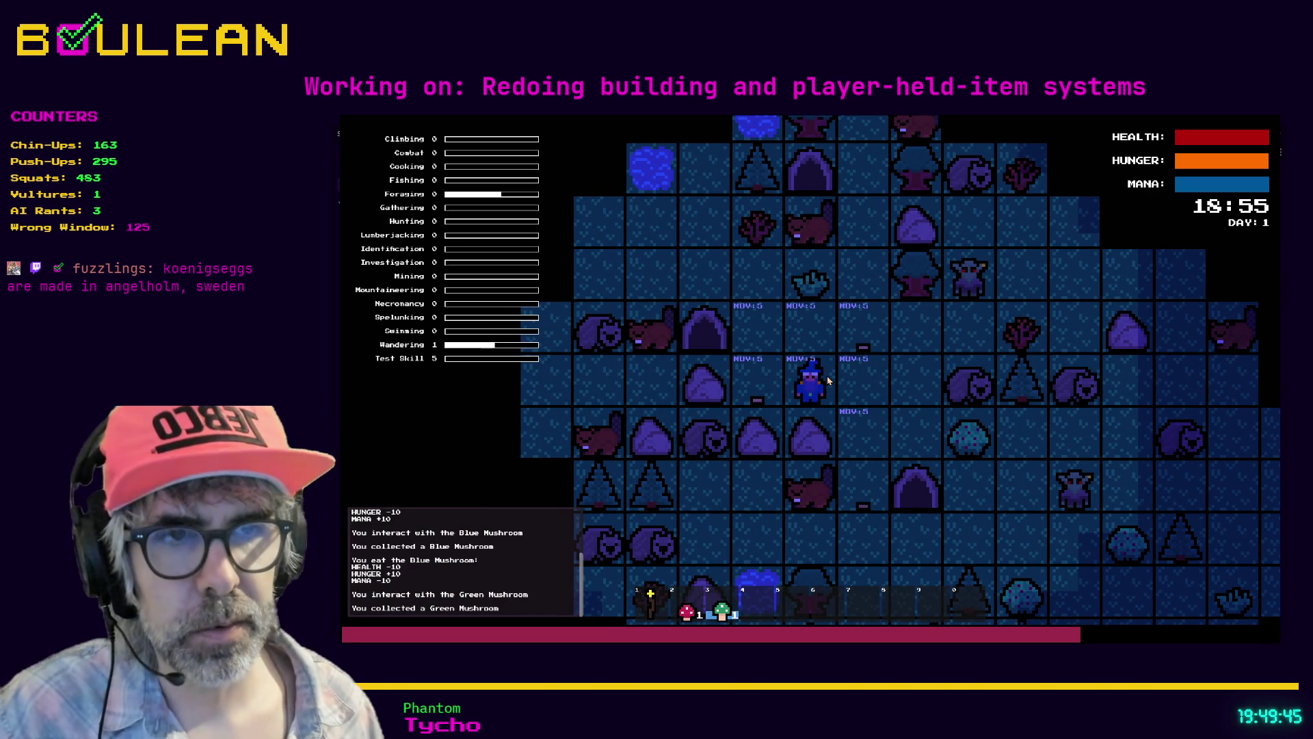
{"action": "key", "text": "e"}
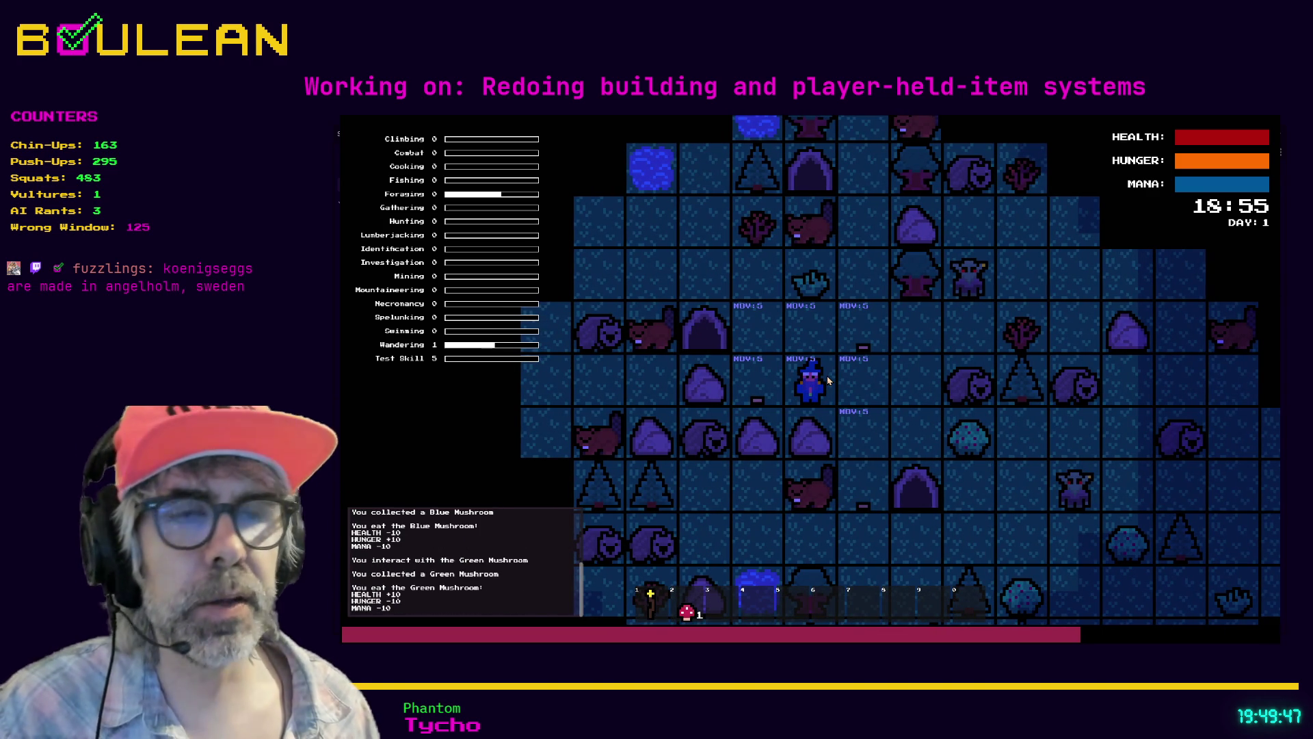
{"action": "key", "text": "Down"}
{"action": "key", "text": "Right"}
{"action": "key", "text": "Right"}
{"action": "key", "text": "Right"}
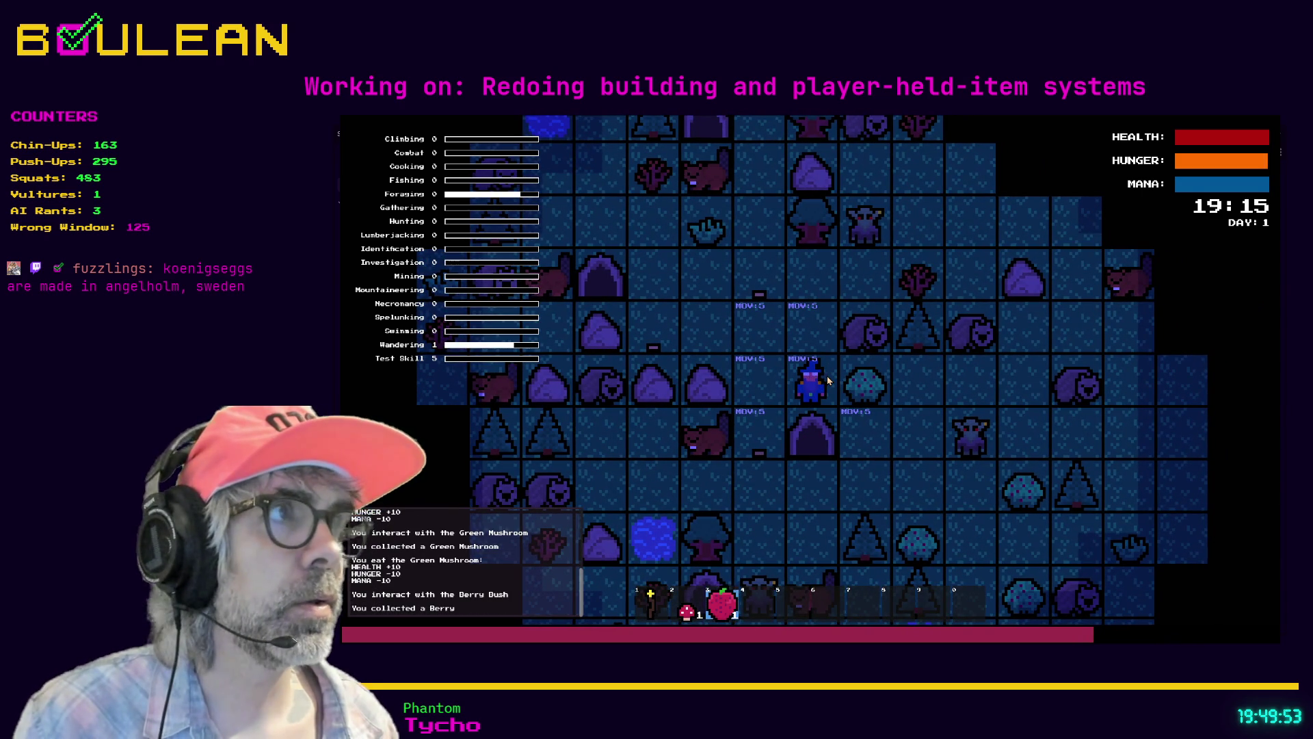
{"action": "key", "text": "e"}
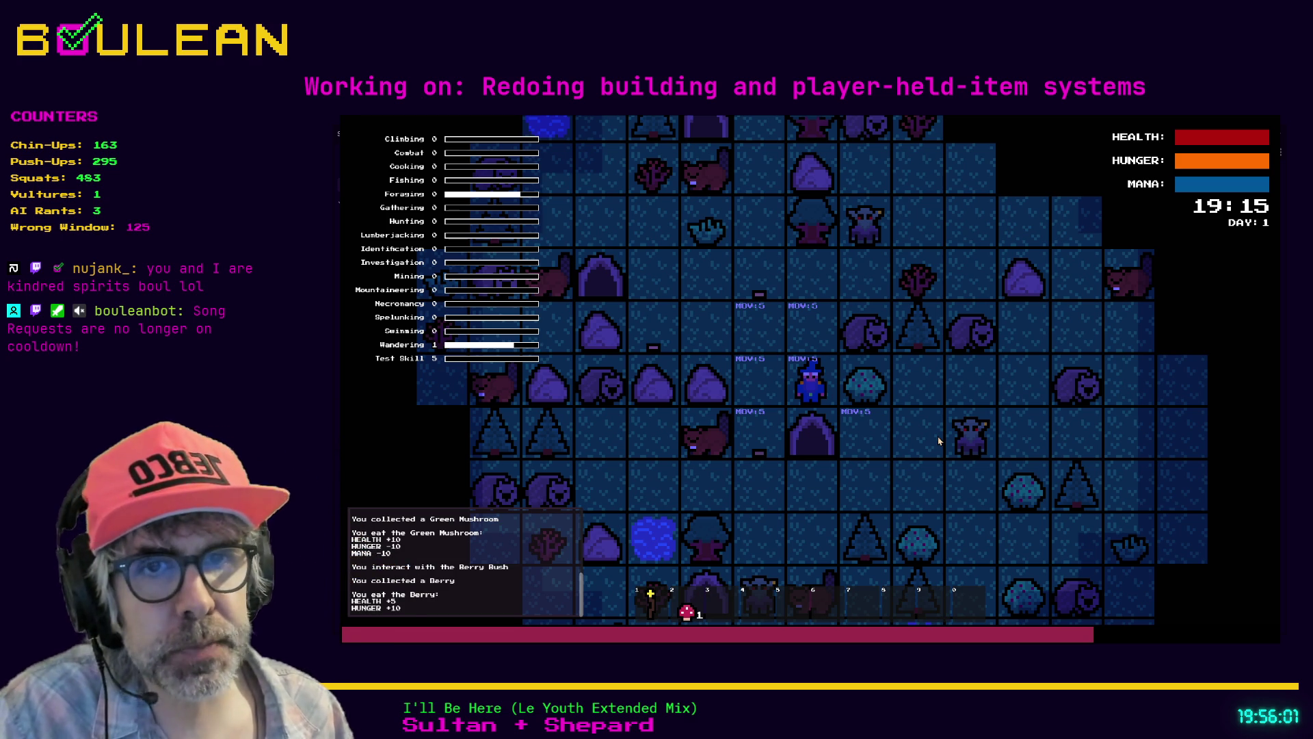
Step: Walk back to the Red Mushroom and eat it from hotbar slot 2
{"action": "key", "text": "w"}
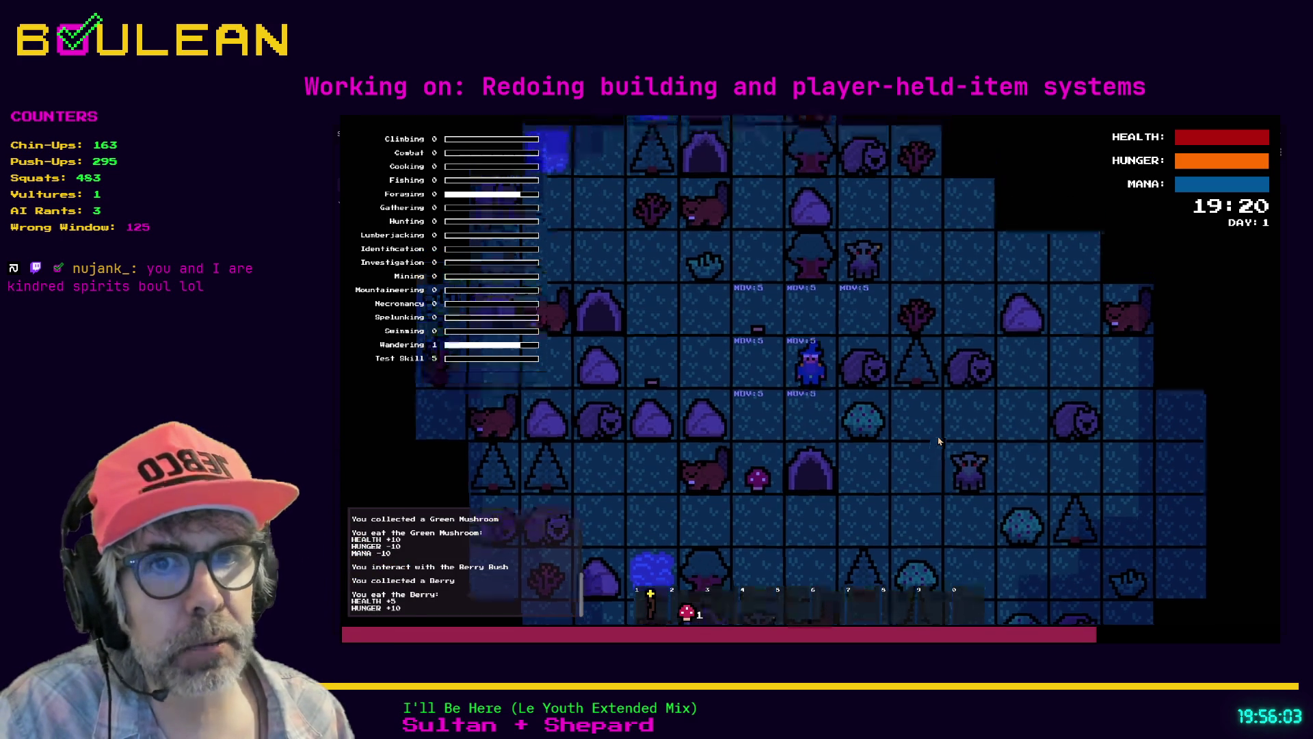
{"action": "key", "text": "w"}
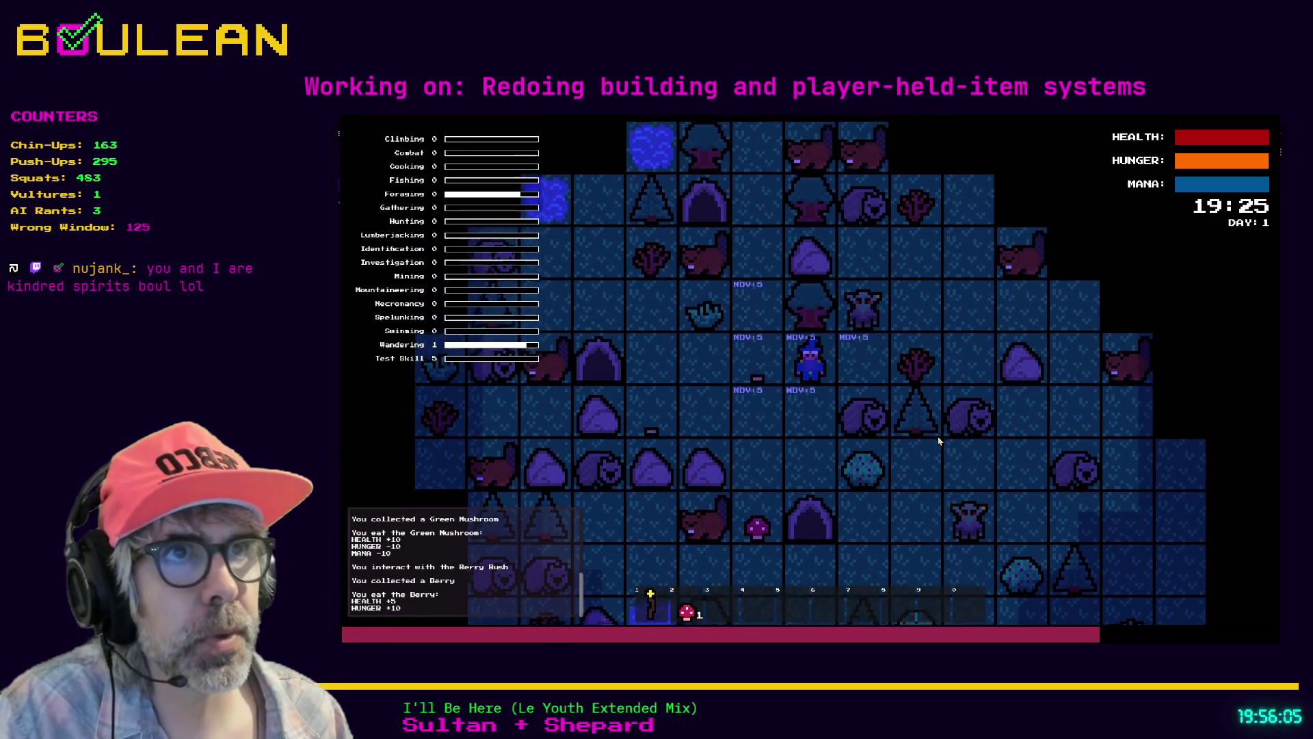
{"action": "key", "text": "s"}
{"action": "key", "text": "s"}
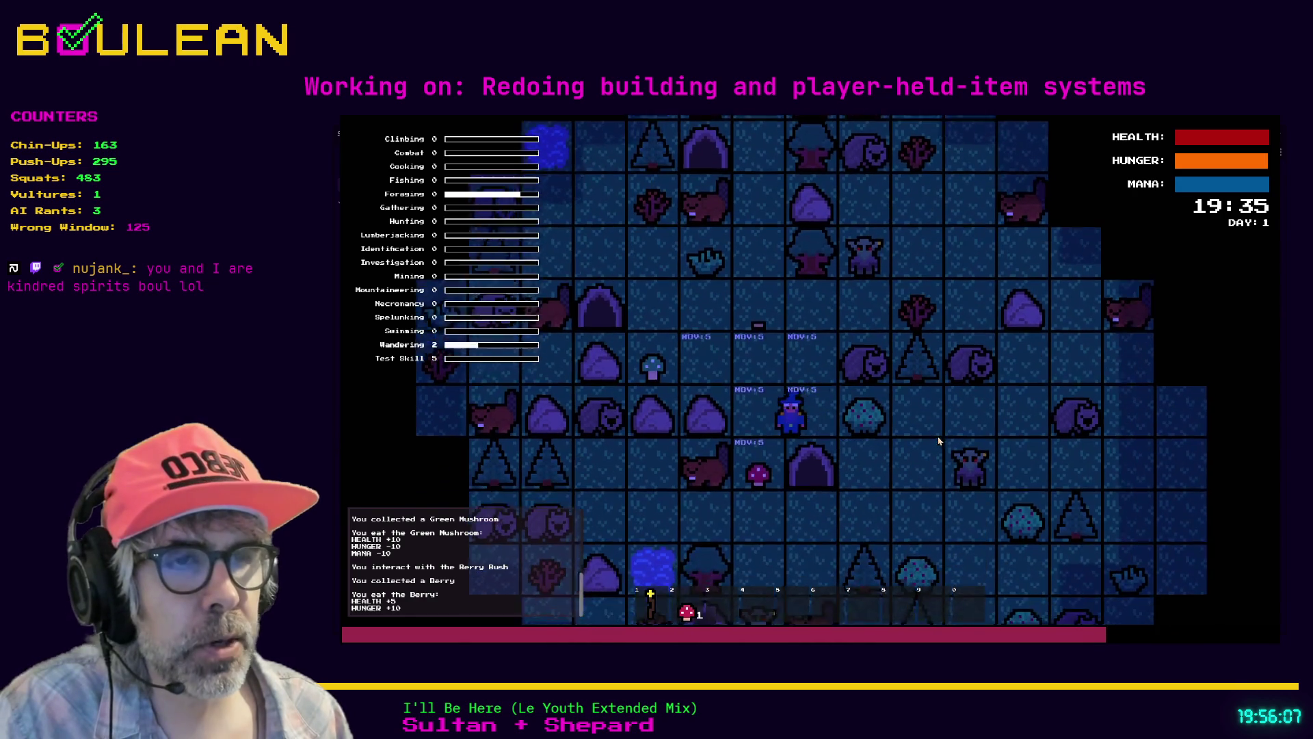
{"action": "key", "text": "a"}
{"action": "key", "text": "s"}
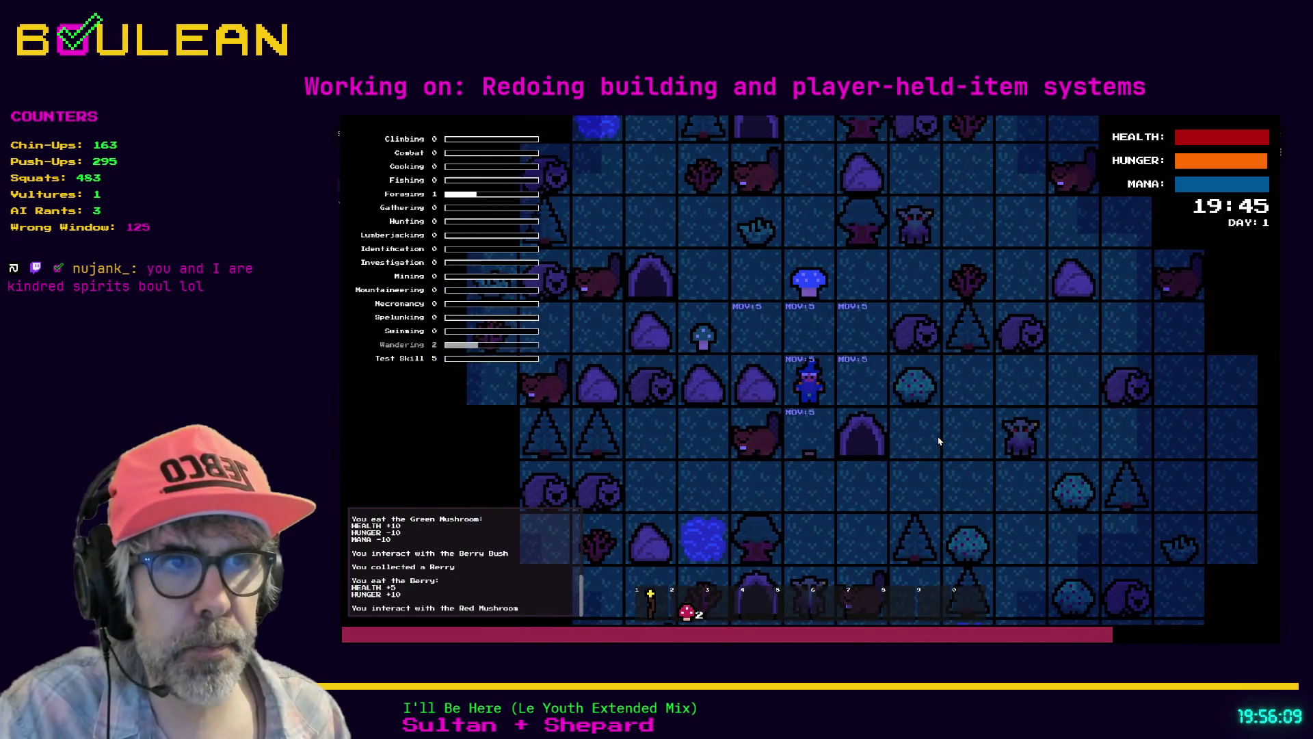
{"action": "key", "text": "2"}
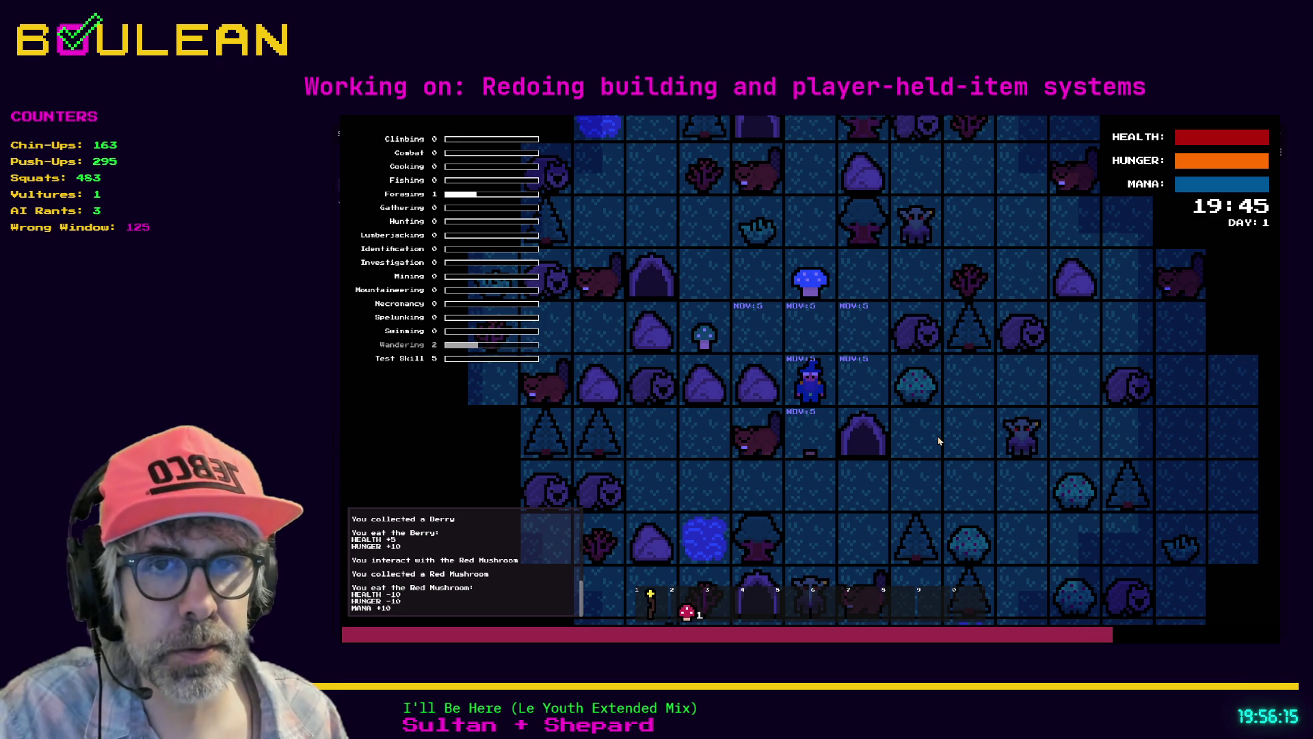
Step: Attack the adjacent Beaver, then walk down to collect the Green Mushroom
{"action": "key", "text": "Down"}
{"action": "key", "text": "Down"}
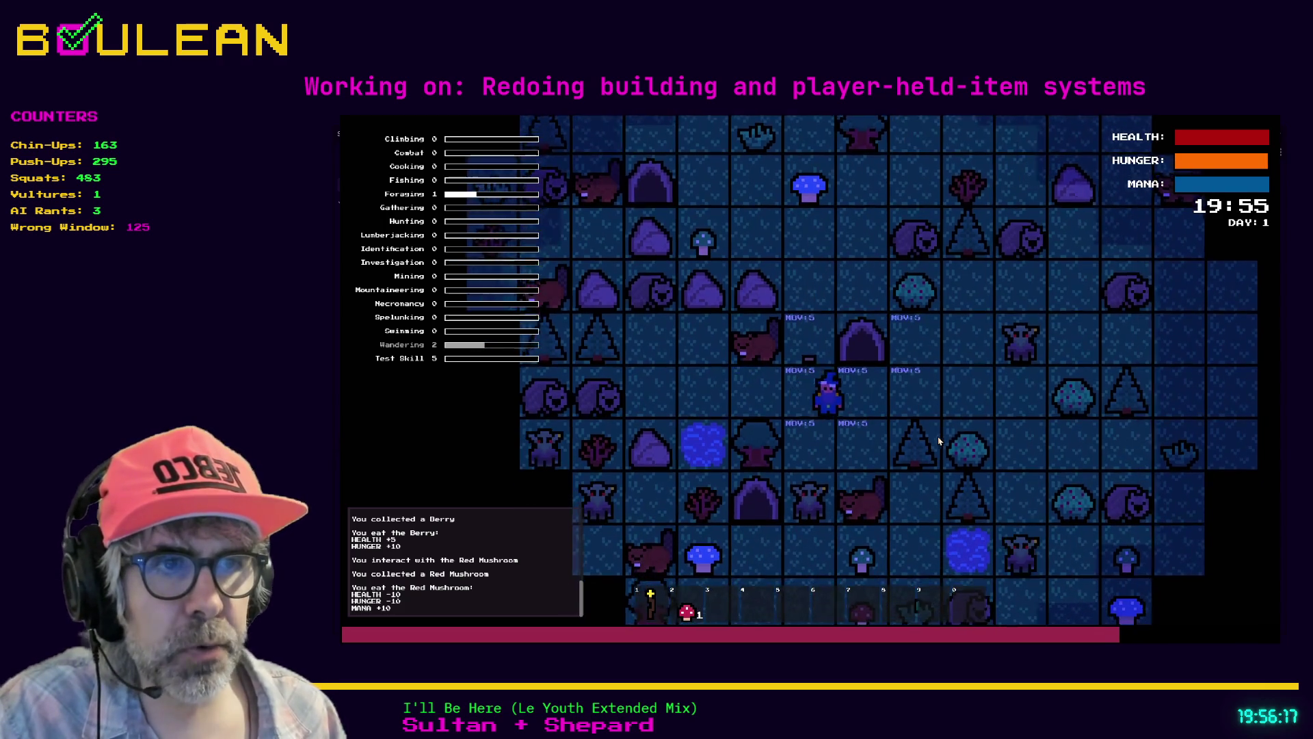
{"action": "key", "text": "Right"}
{"action": "key", "text": "Down"}
{"action": "key", "text": "Down"}
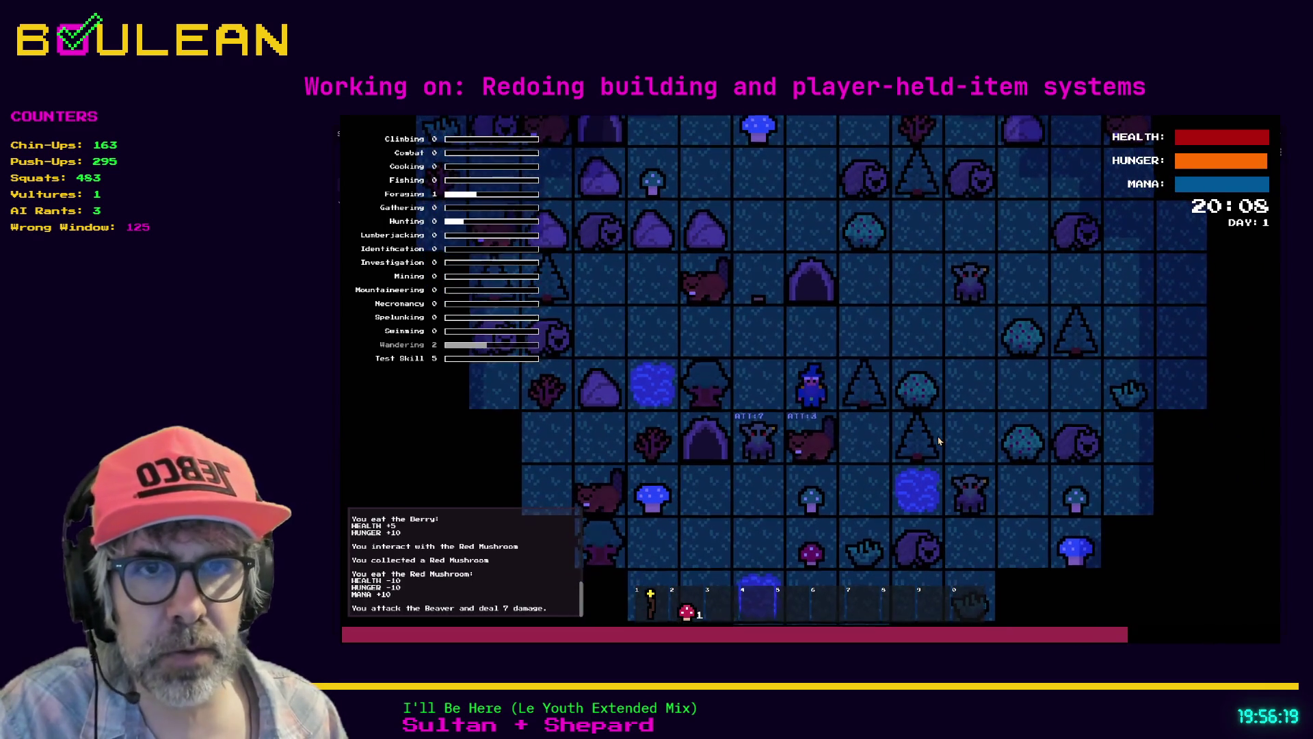
{"action": "key", "text": "Down"}
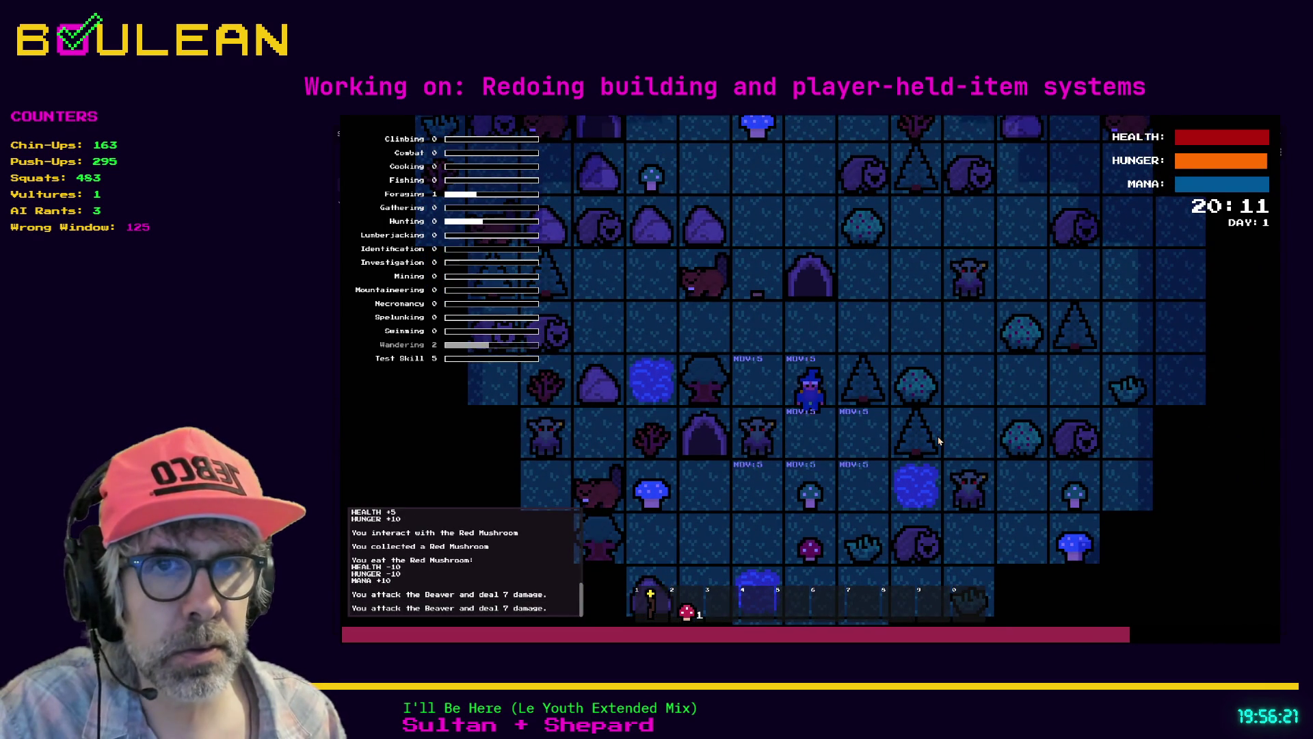
{"action": "key", "text": "Down"}
{"action": "key", "text": "Down"}
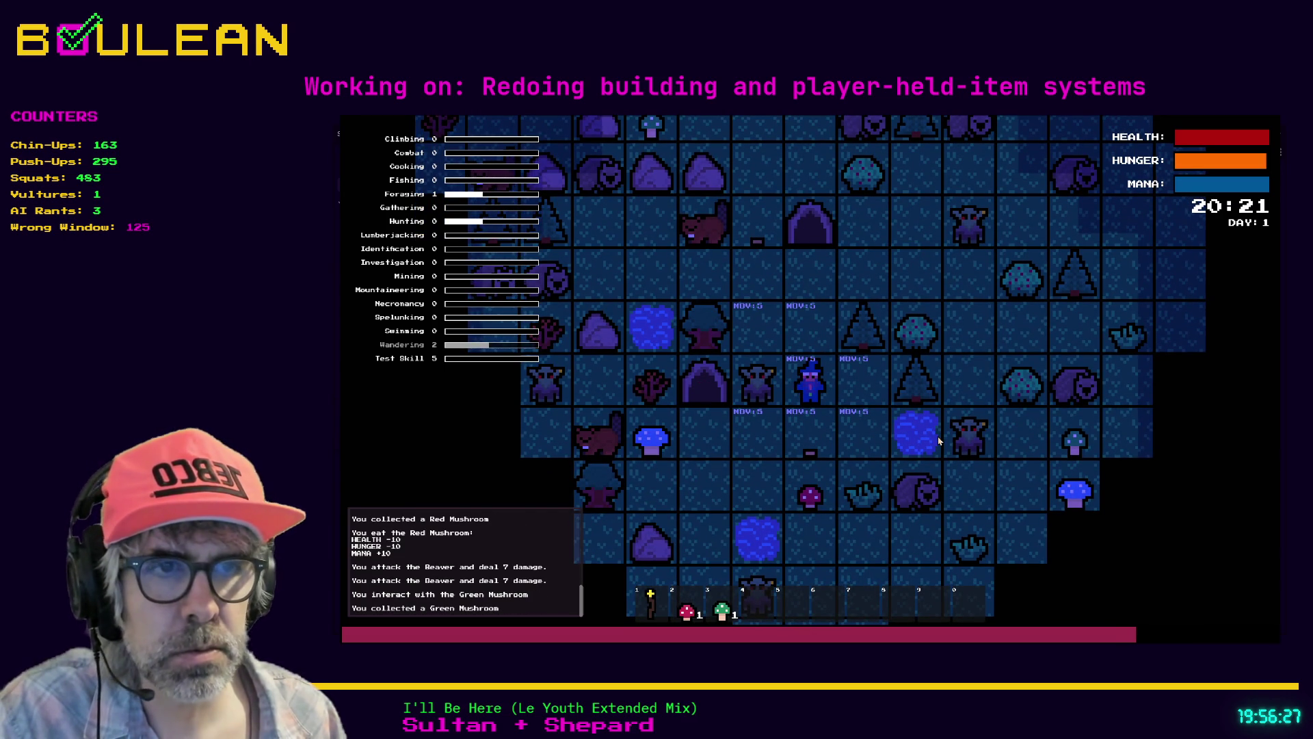
Step: Select the Green Mushroom in hotbar slot 3 and eat it
{"action": "key", "text": "3"}
{"action": "key", "text": "e"}
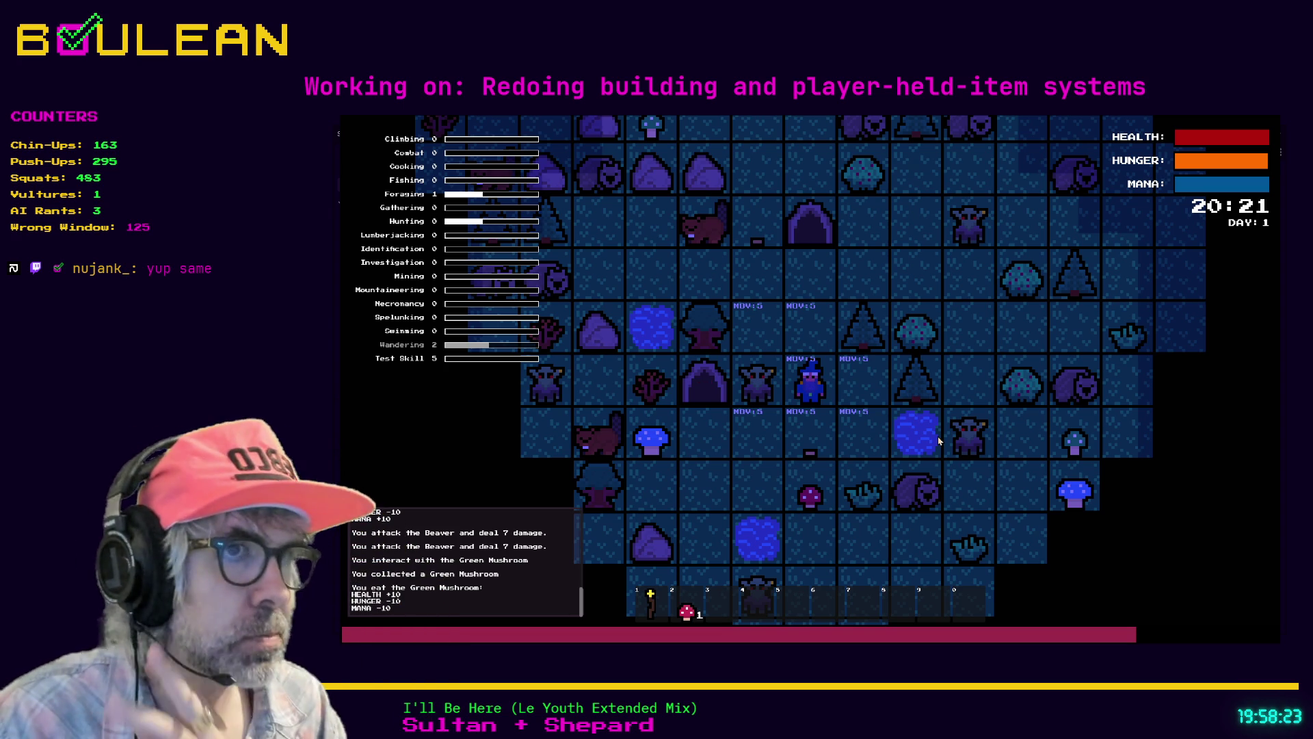
Step: Stop the game and review magic_item_res.gd's use() at lines 11 and 6
{"action": "key", "text": "F8"}
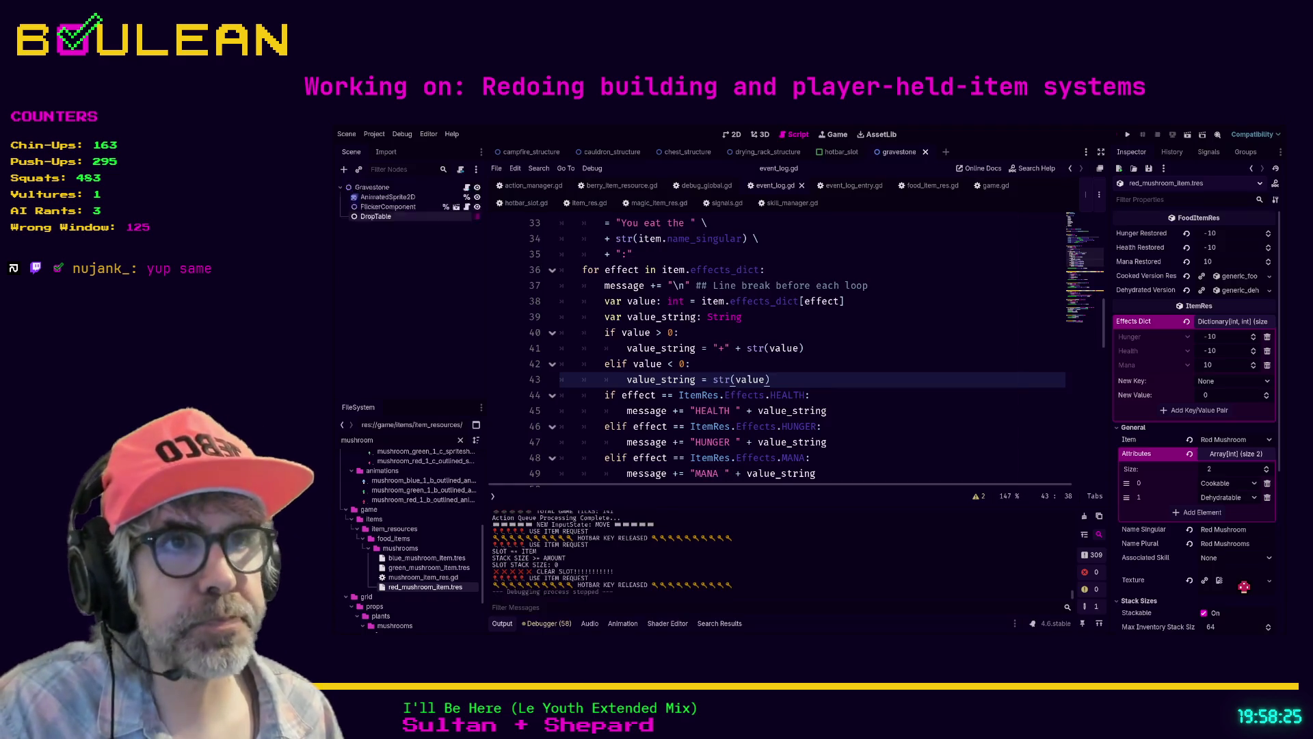
{"action": "key", "text": "alt+Left"}
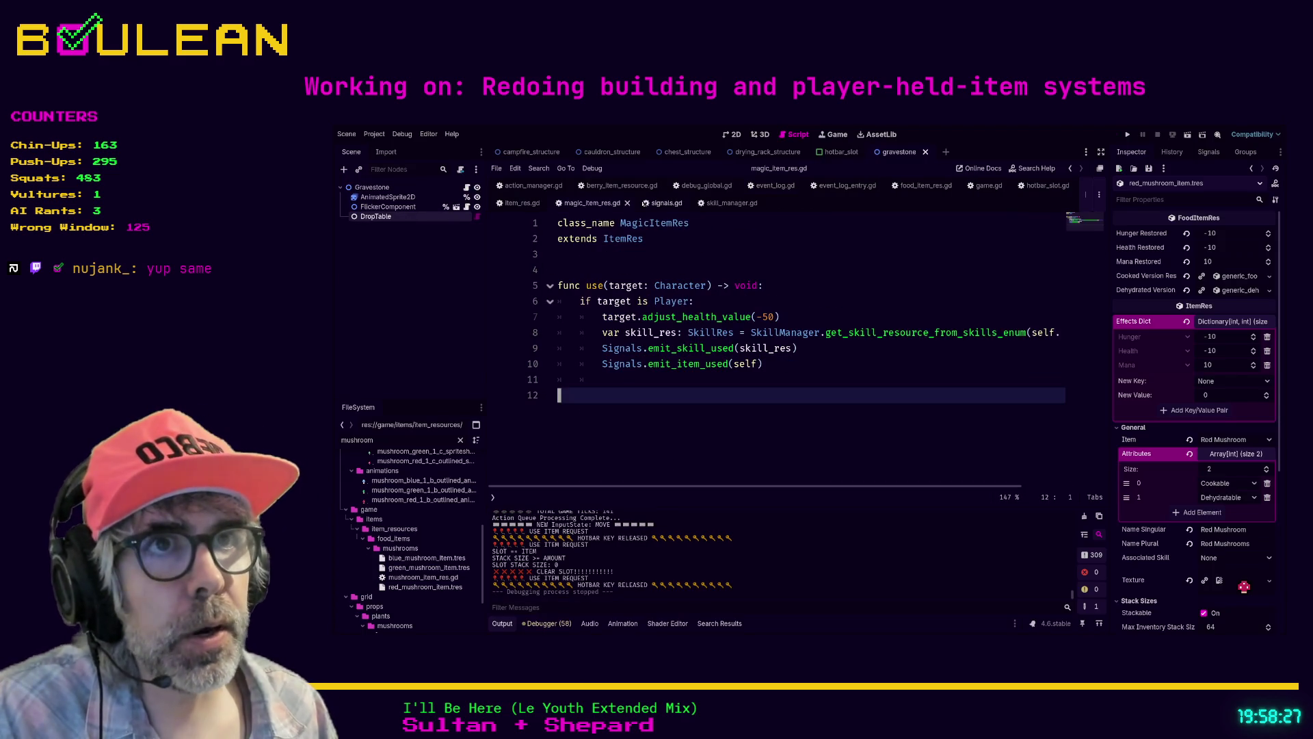
{"action": "left_click", "coordinate": [631, 382]}
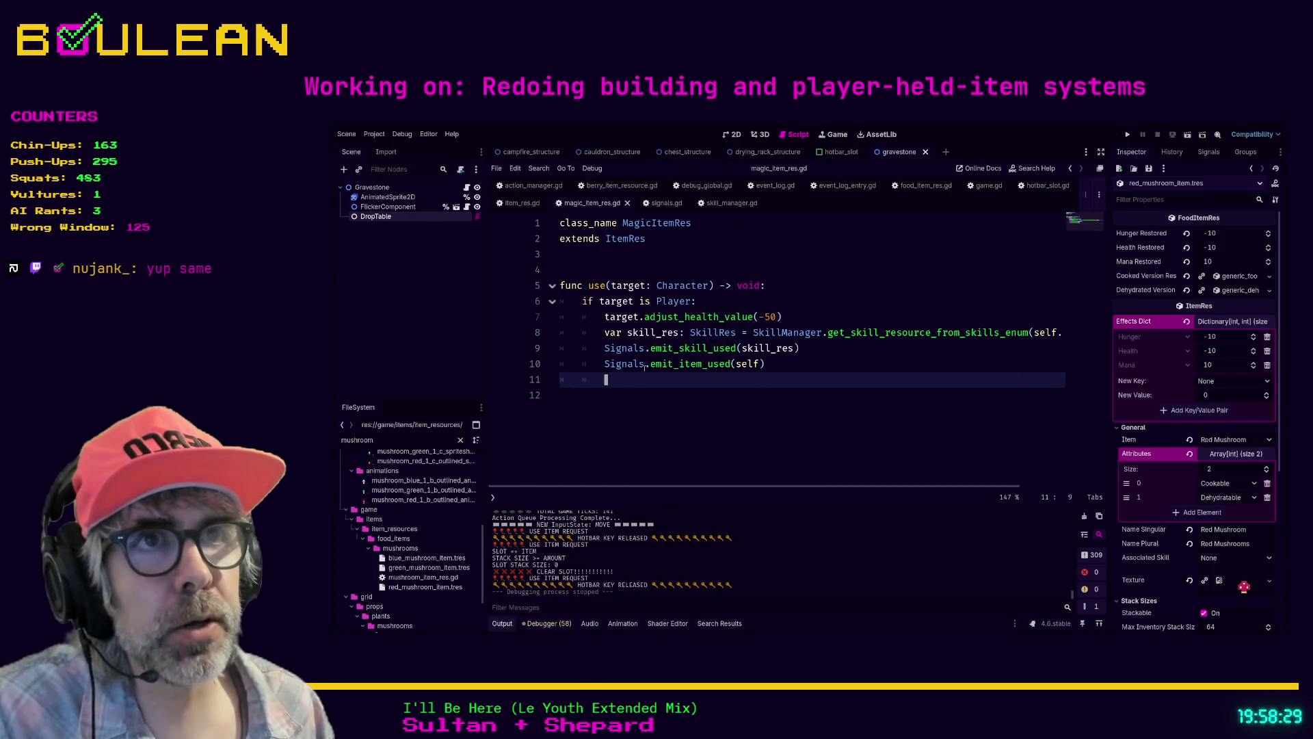
{"action": "left_click", "coordinate": [804, 300]}
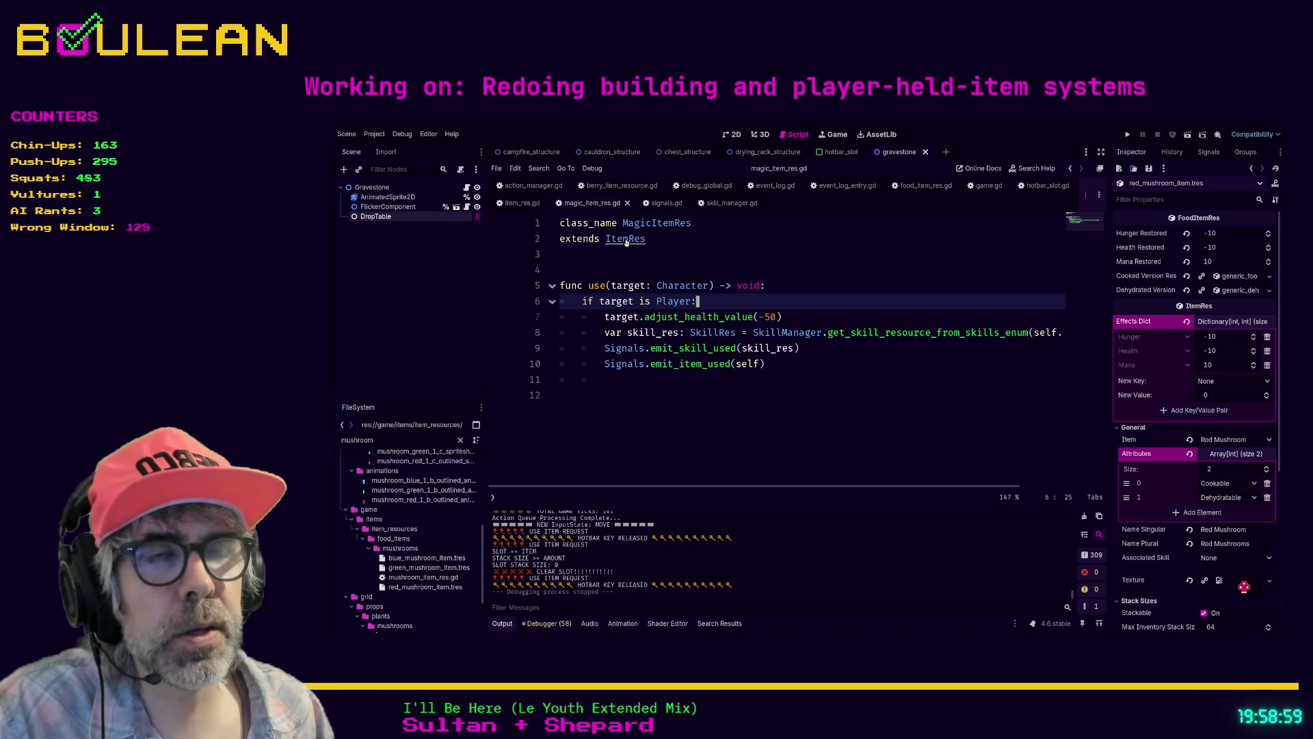
Step: Open item_res.gd and start a new func use() below line 72
{"action": "left_click", "coordinate": [626, 240], "text": "ctrl"}
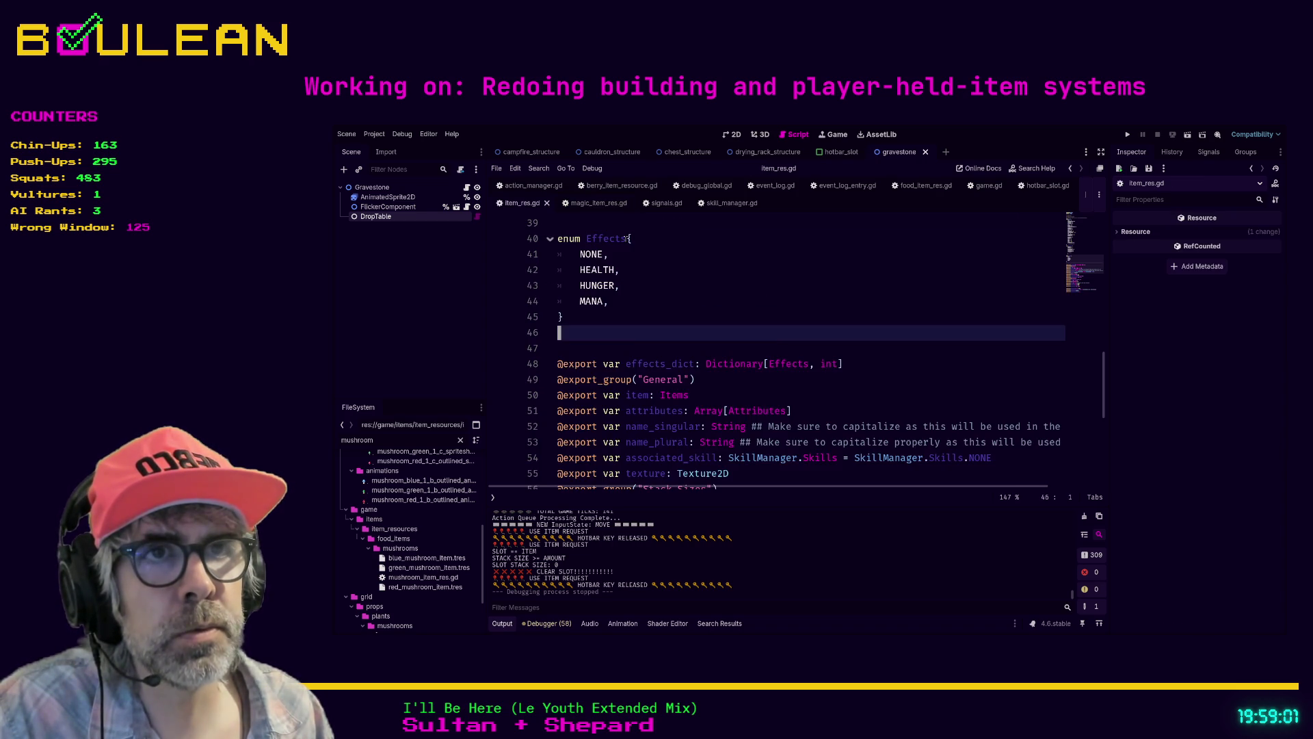
{"action": "scroll", "coordinate": [669, 326], "scroll_direction": "down", "scroll_amount": 4}
{"action": "scroll", "coordinate": [668, 326], "scroll_direction": "down", "scroll_amount": 2}
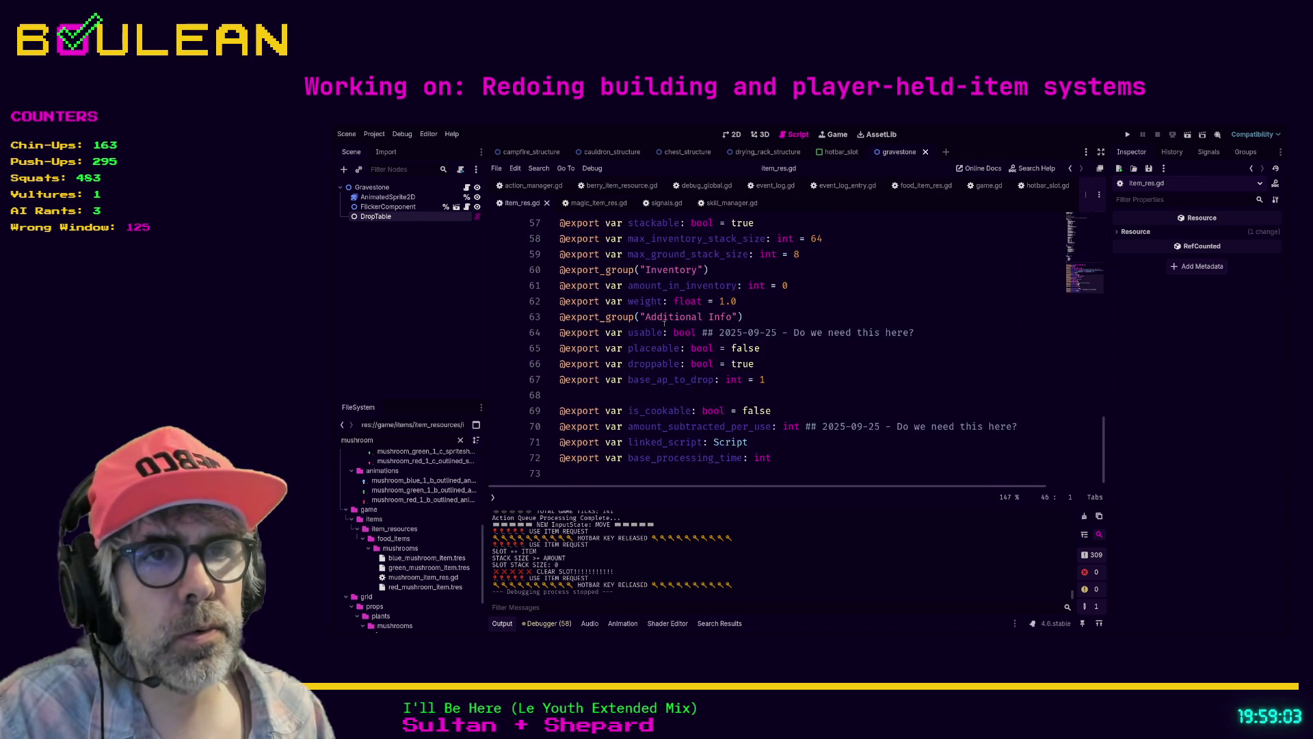
{"action": "left_click", "coordinate": [806, 463]}
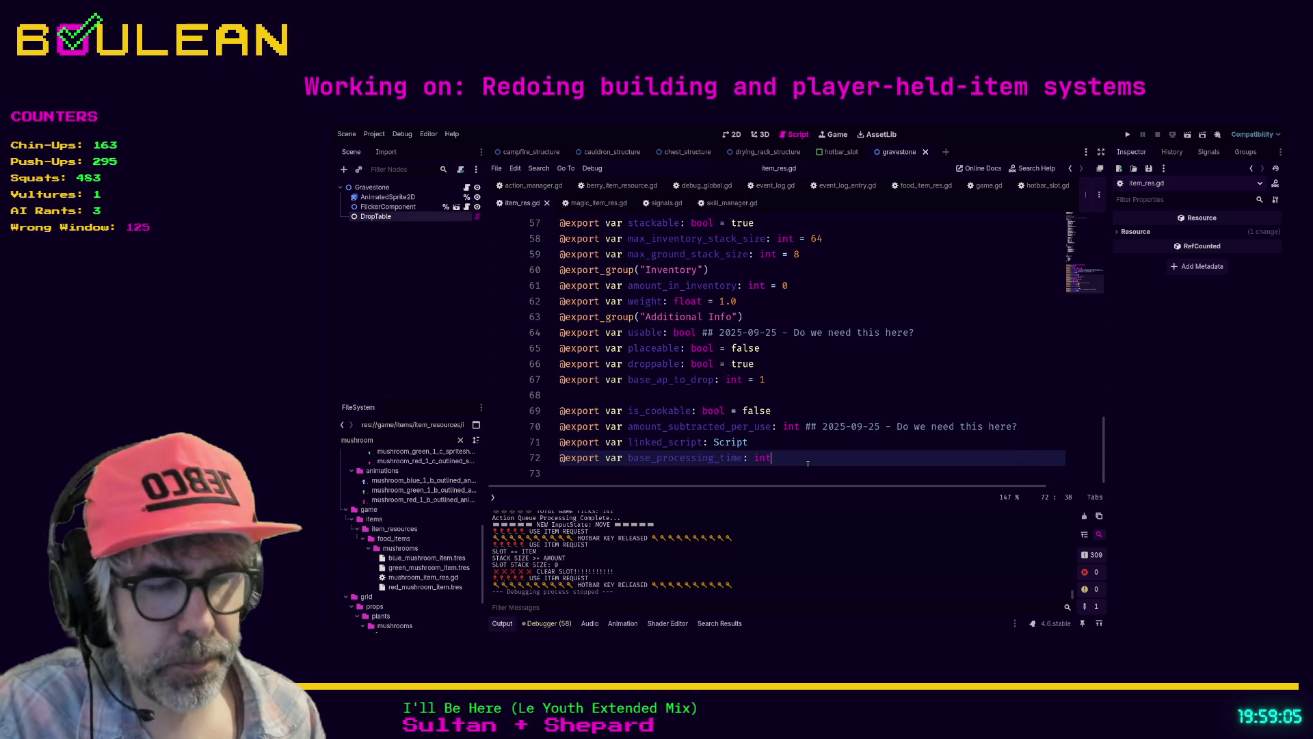
{"action": "key", "text": "Return"}
{"action": "key", "text": "Return"}
{"action": "key", "text": "Return"}
{"action": "type", "text": "func "}
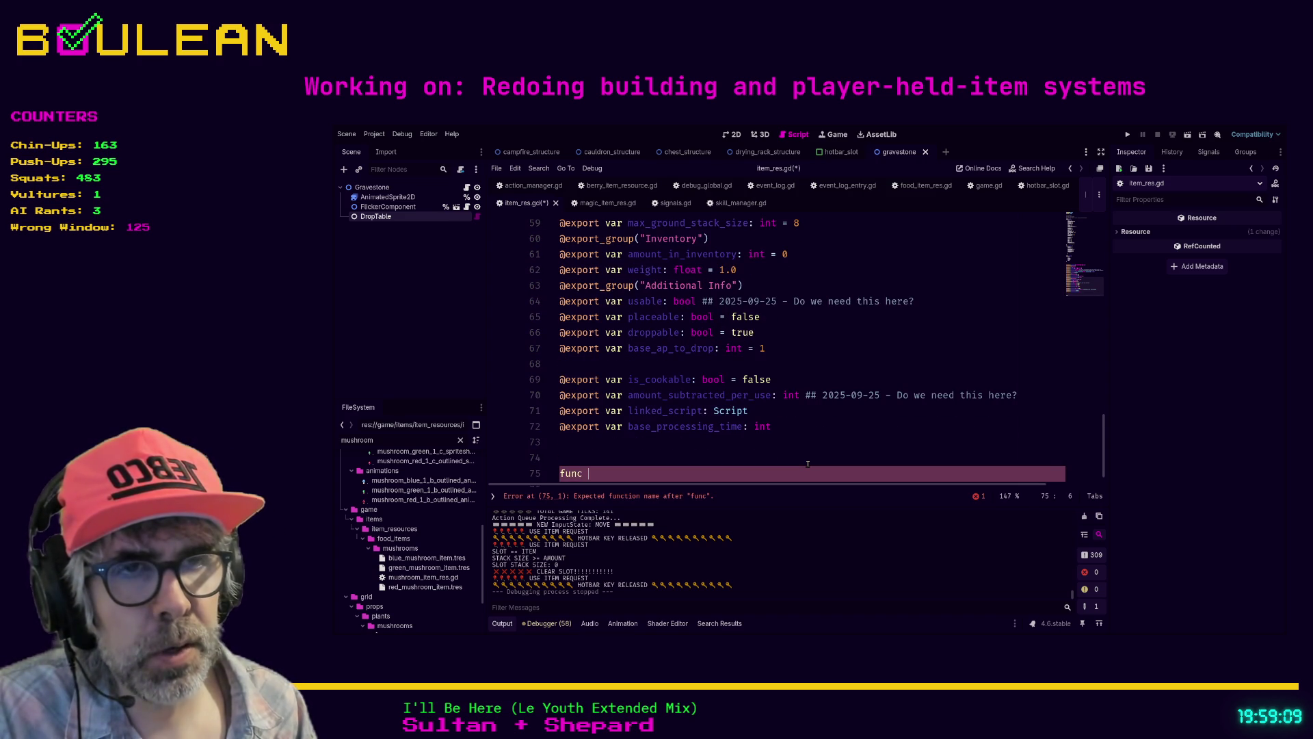
{"action": "type", "text": "use()"}
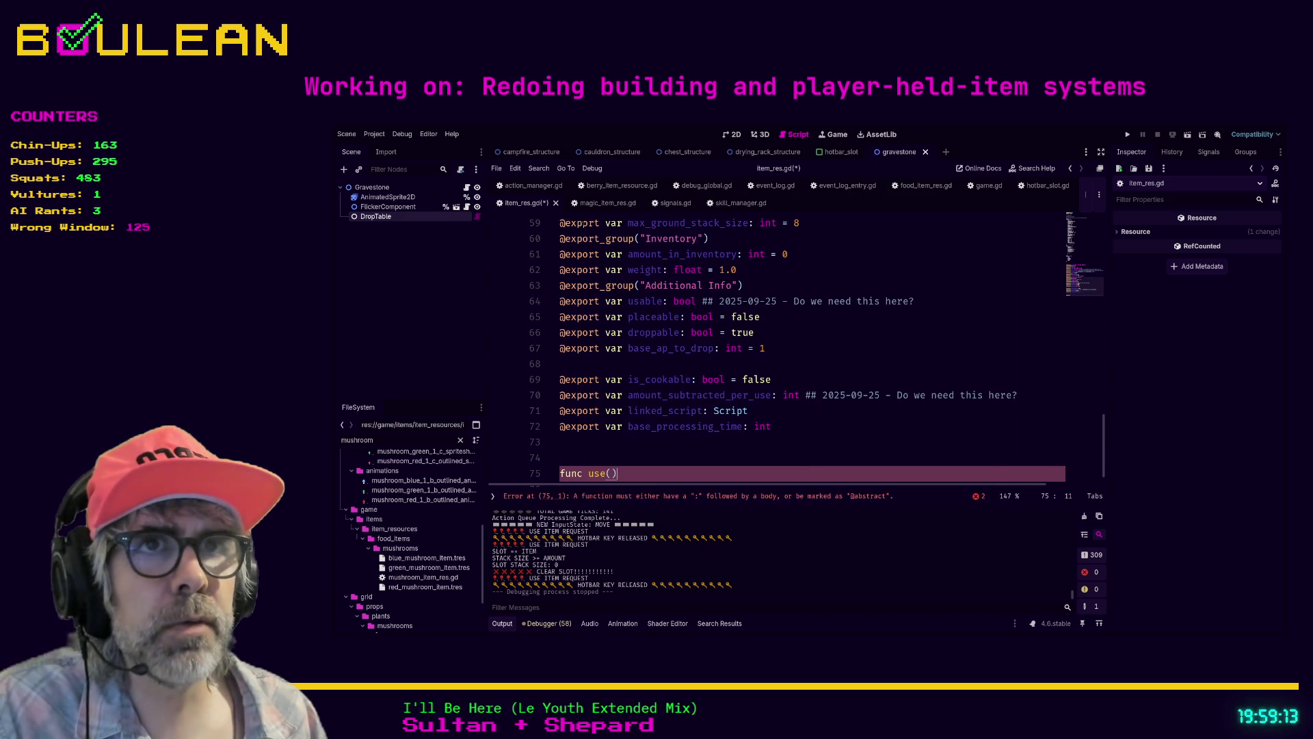
Step: Paste magic_item_res.gd's use(target: Character) -> void signature into item_res.gd with a pass body
{"action": "left_click", "coordinate": [600, 203]}
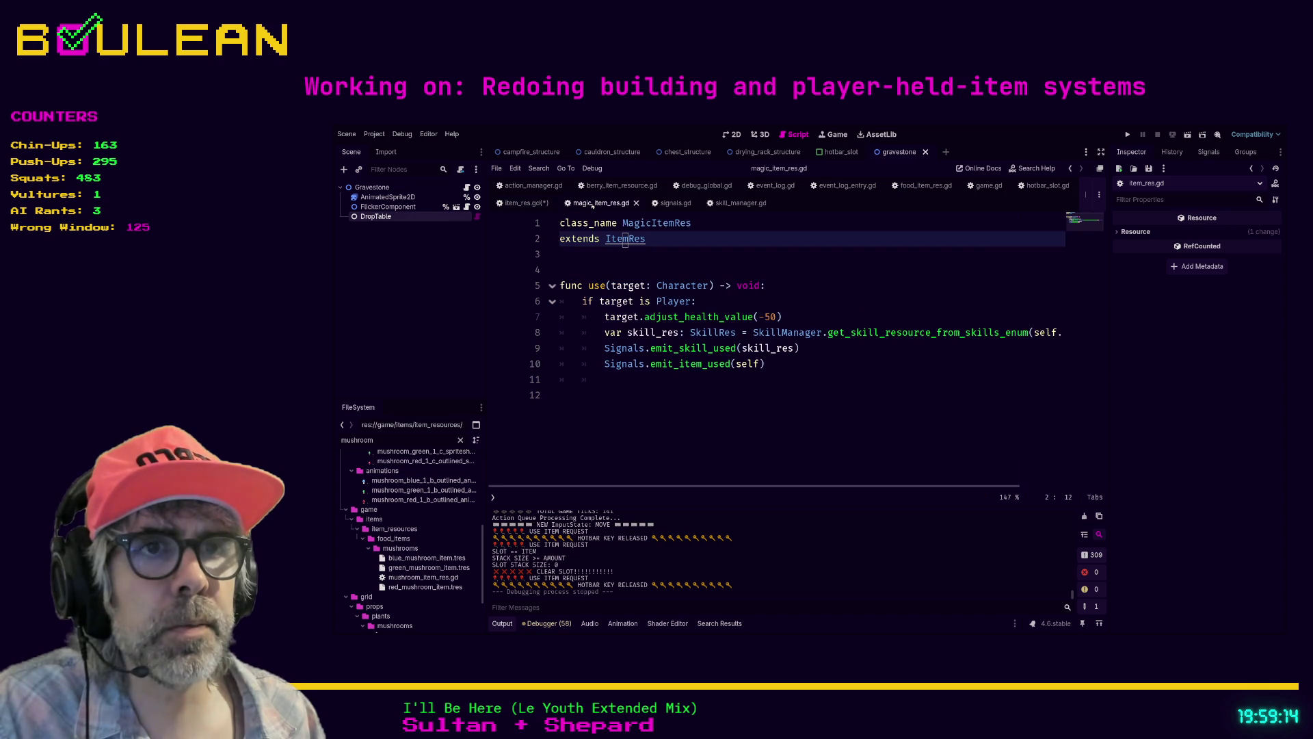
{"action": "left_click", "coordinate": [526, 203]}
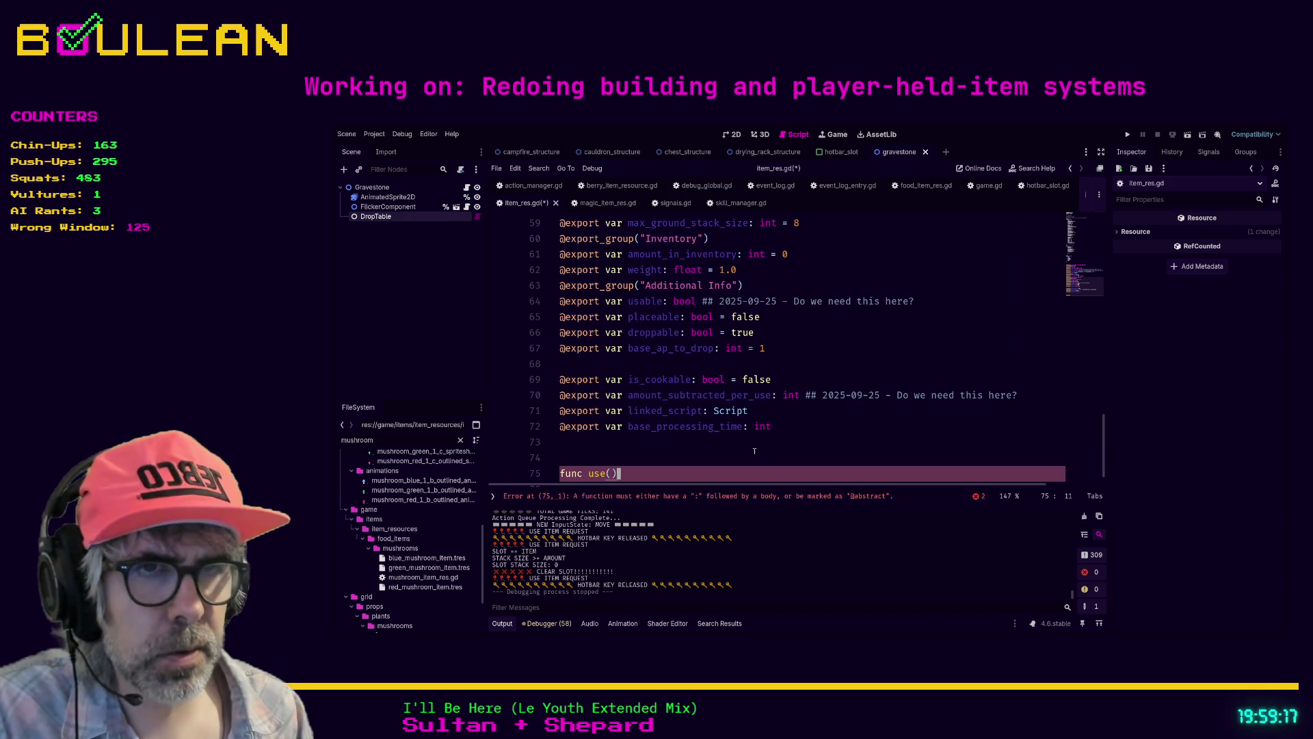
{"action": "left_click", "coordinate": [602, 204]}
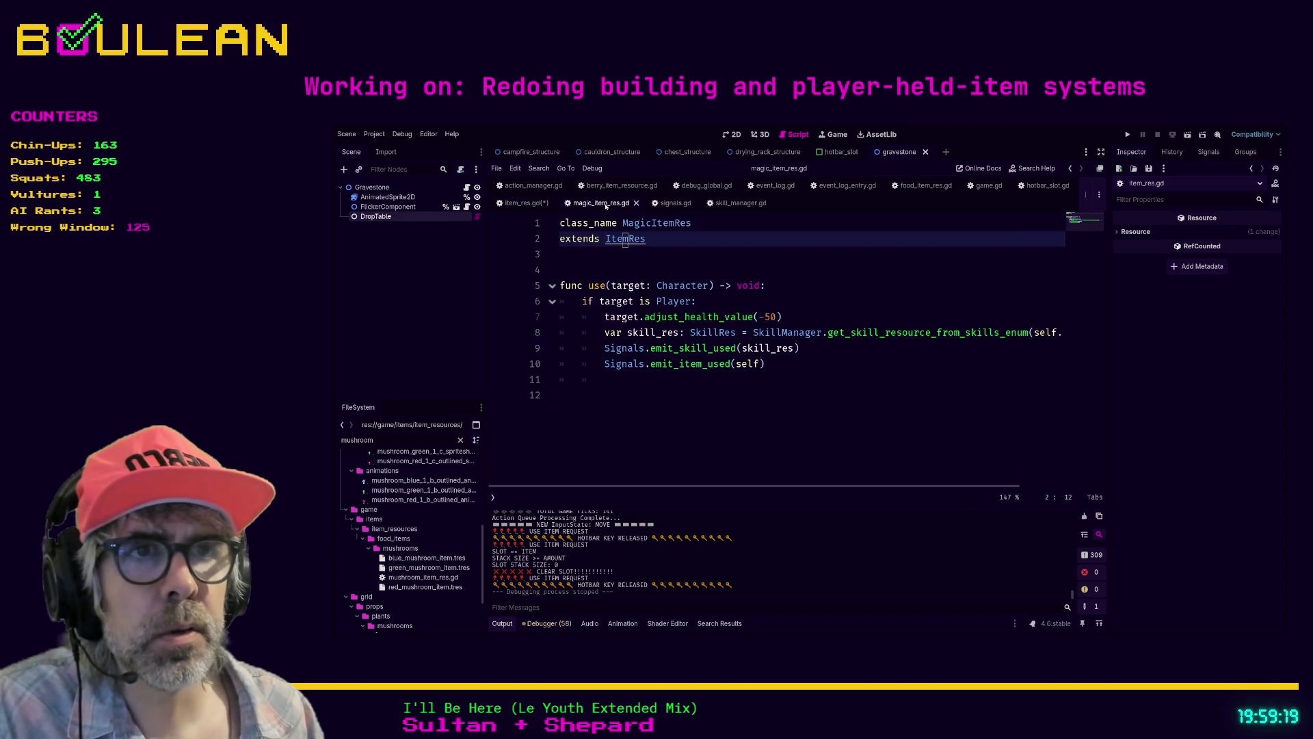
{"action": "left_click_drag", "start_coordinate": [812, 284], "coordinate": [545, 290]}
{"action": "key", "text": "ctrl+c"}
{"action": "left_click", "coordinate": [526, 204]}
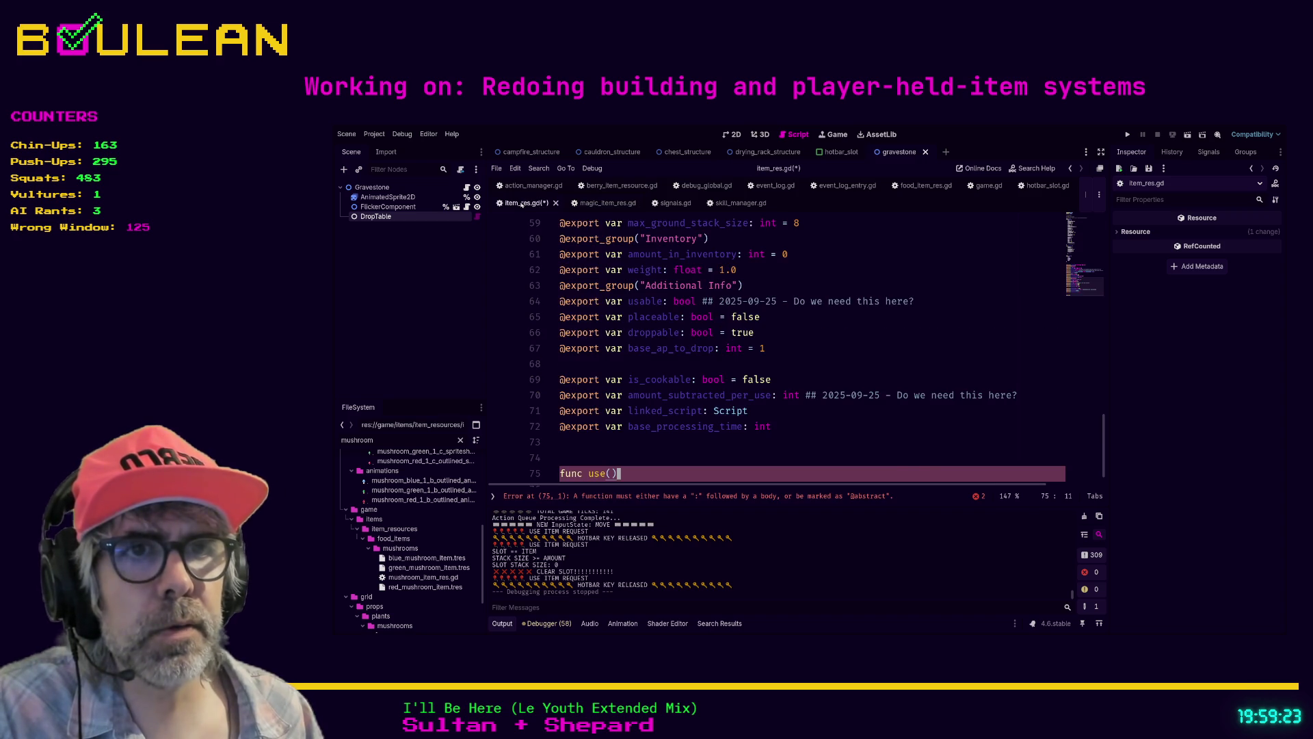
{"action": "left_click", "coordinate": [638, 472]}
{"action": "key", "text": "ctrl+v"}
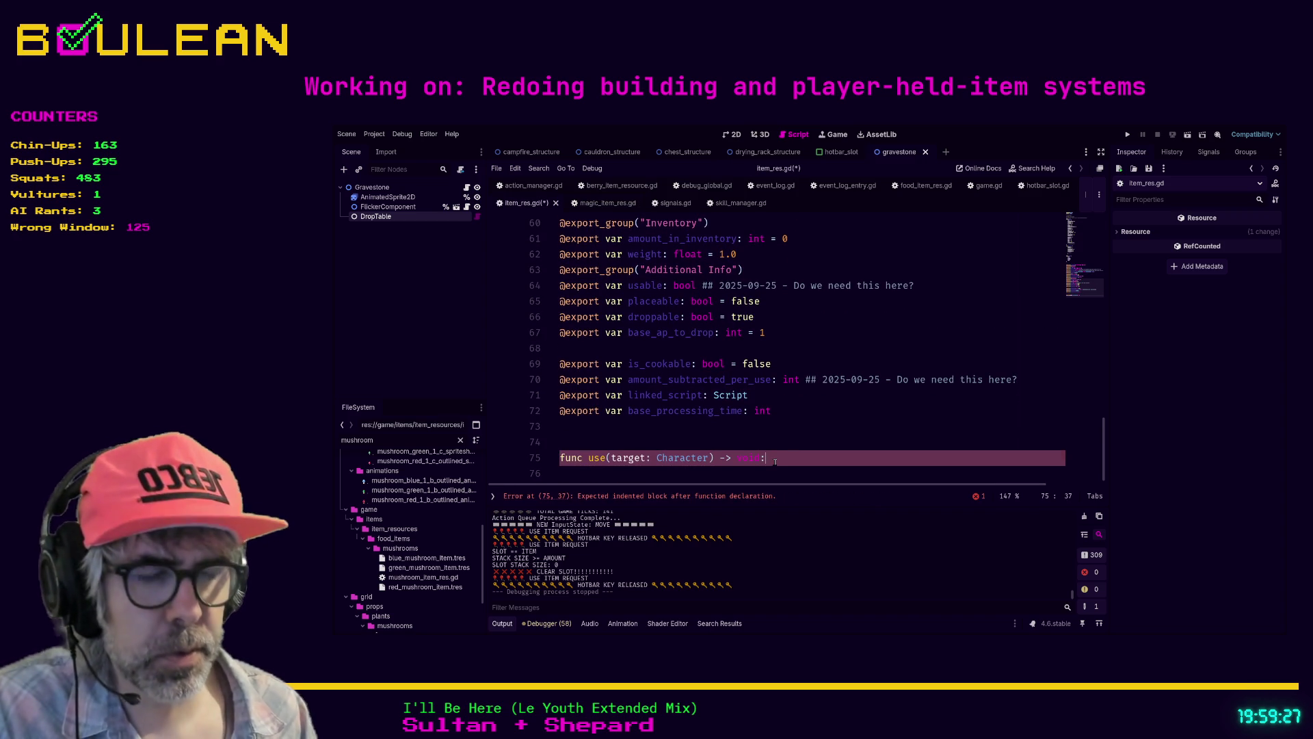
{"action": "key", "text": "Return"}
{"action": "type", "text": "pass"}
{"action": "key", "text": "Up"}
{"action": "key", "text": "Up"}
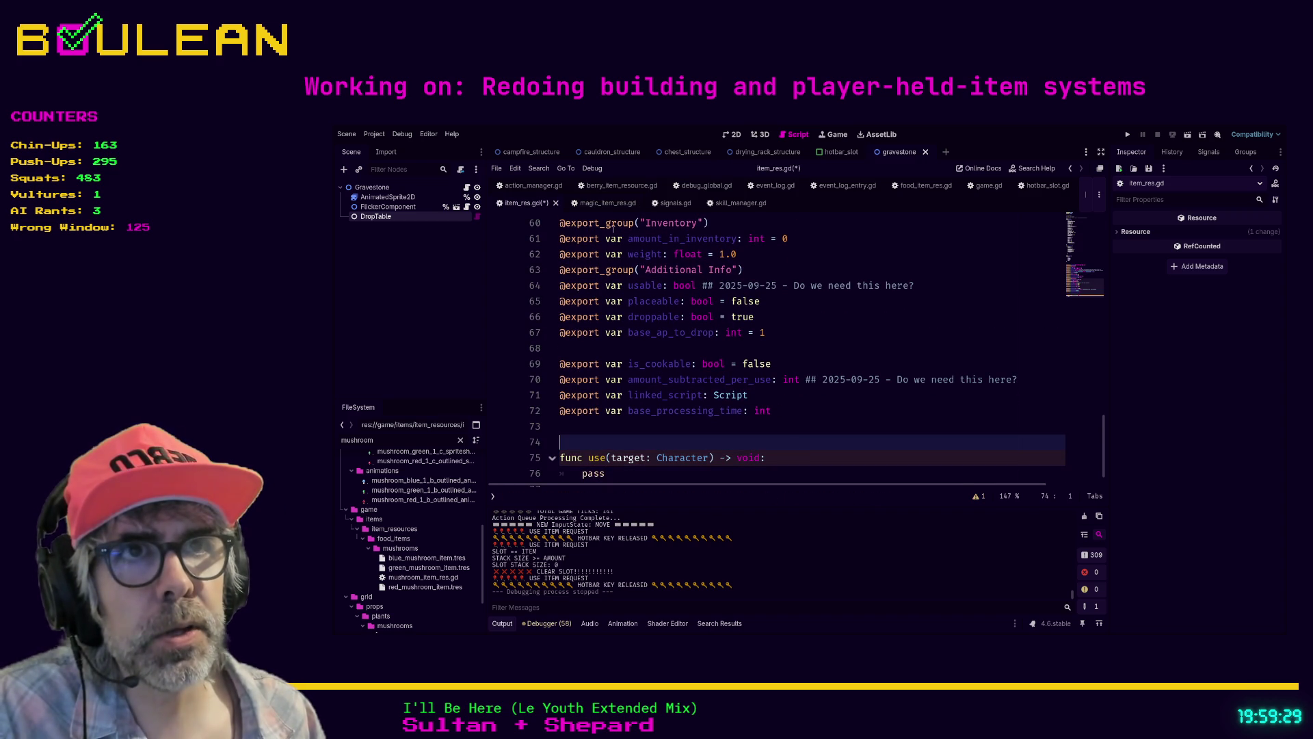
{"action": "left_click", "coordinate": [601, 203]}
{"action": "left_click", "coordinate": [786, 288]}
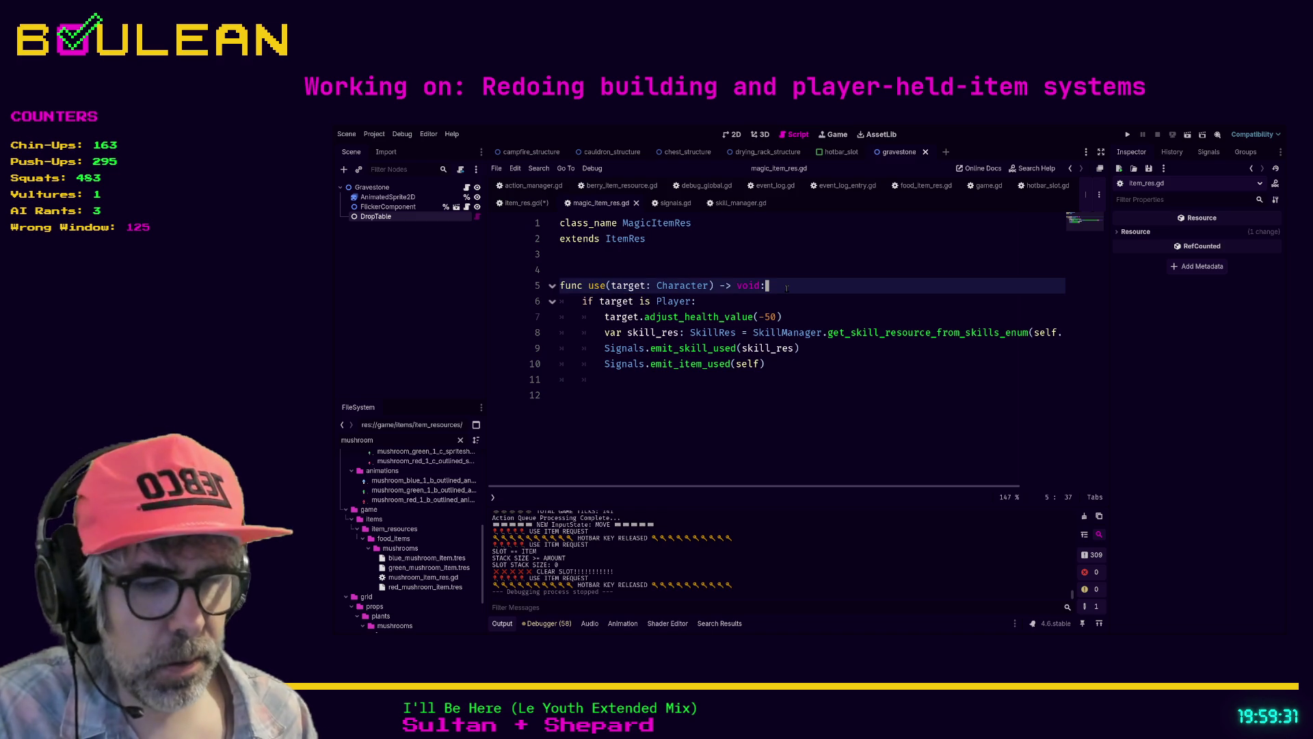
Step: Add super.use() as the first line of MagicItemRes use(), then save all scripts
{"action": "key", "text": "Return"}
{"action": "type", "text": "sup"}
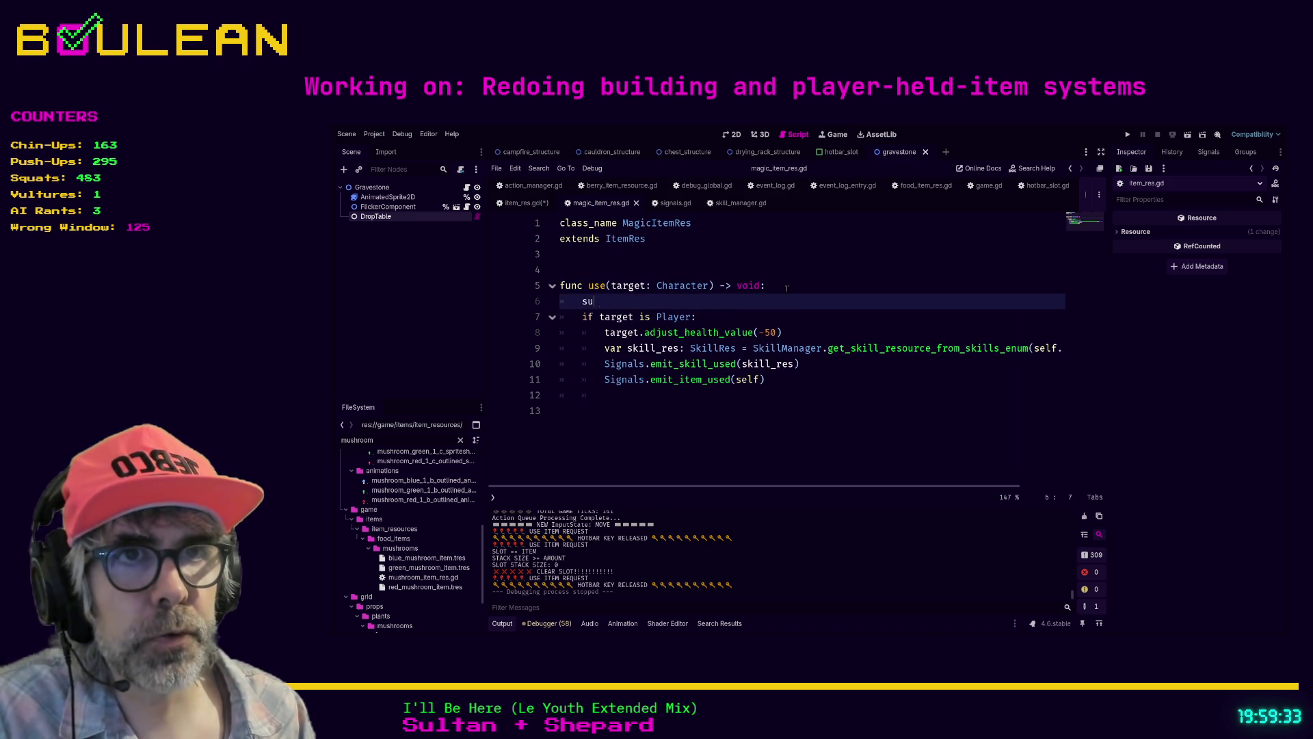
{"action": "key", "text": "Return"}
{"action": "type", "text": ".use"}
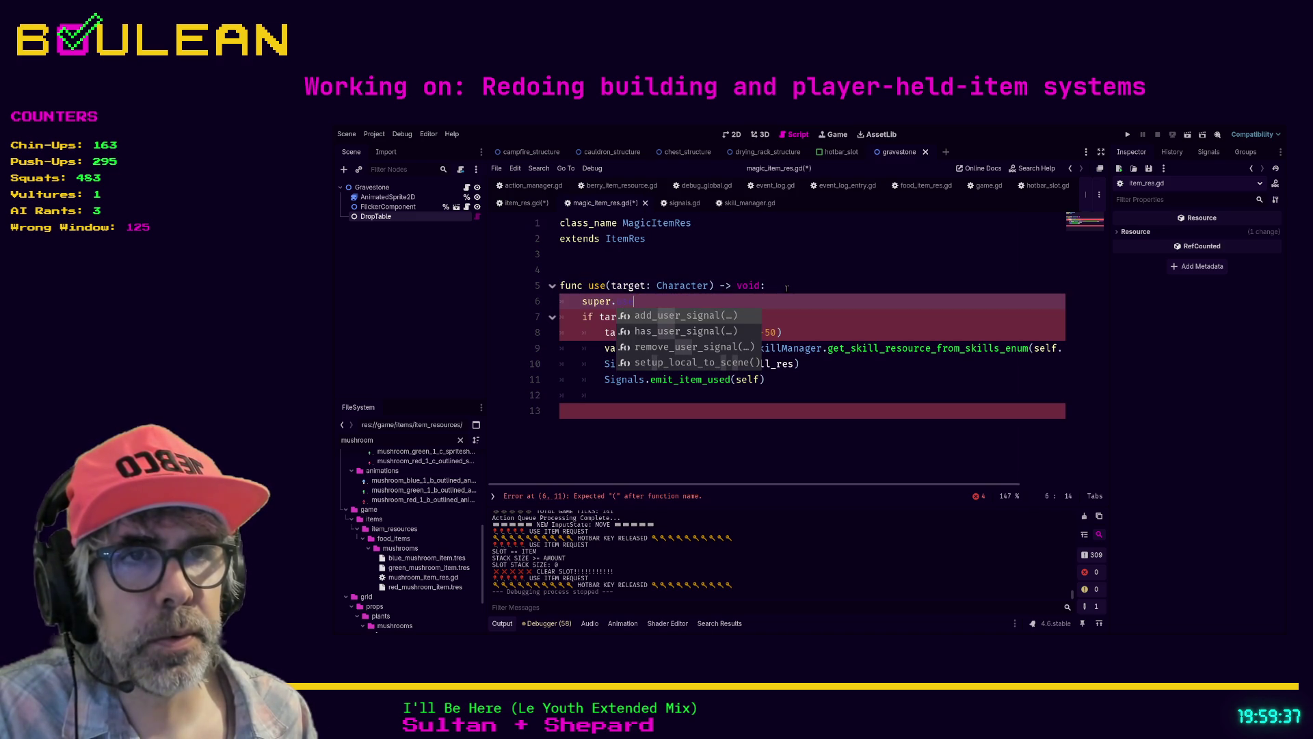
{"action": "type", "text": "()"}
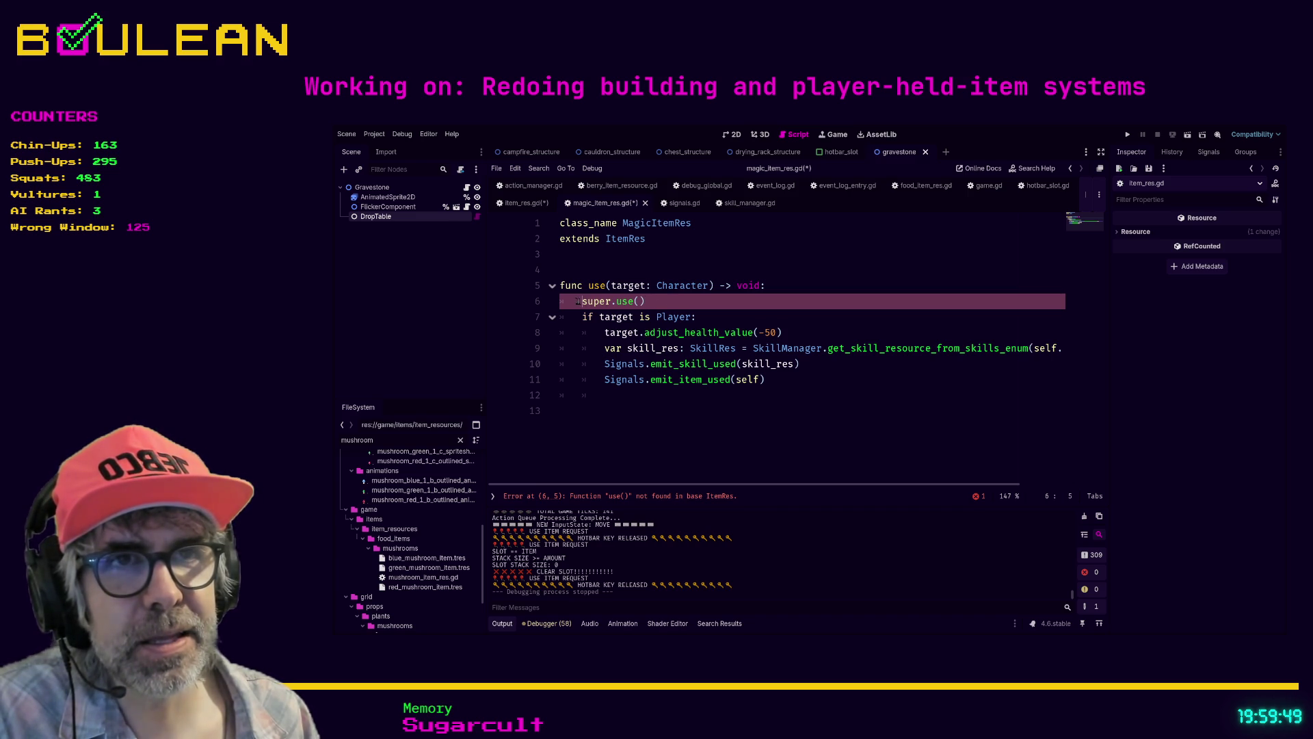
{"action": "left_click_drag", "start_coordinate": [662, 305], "coordinate": [611, 302]}
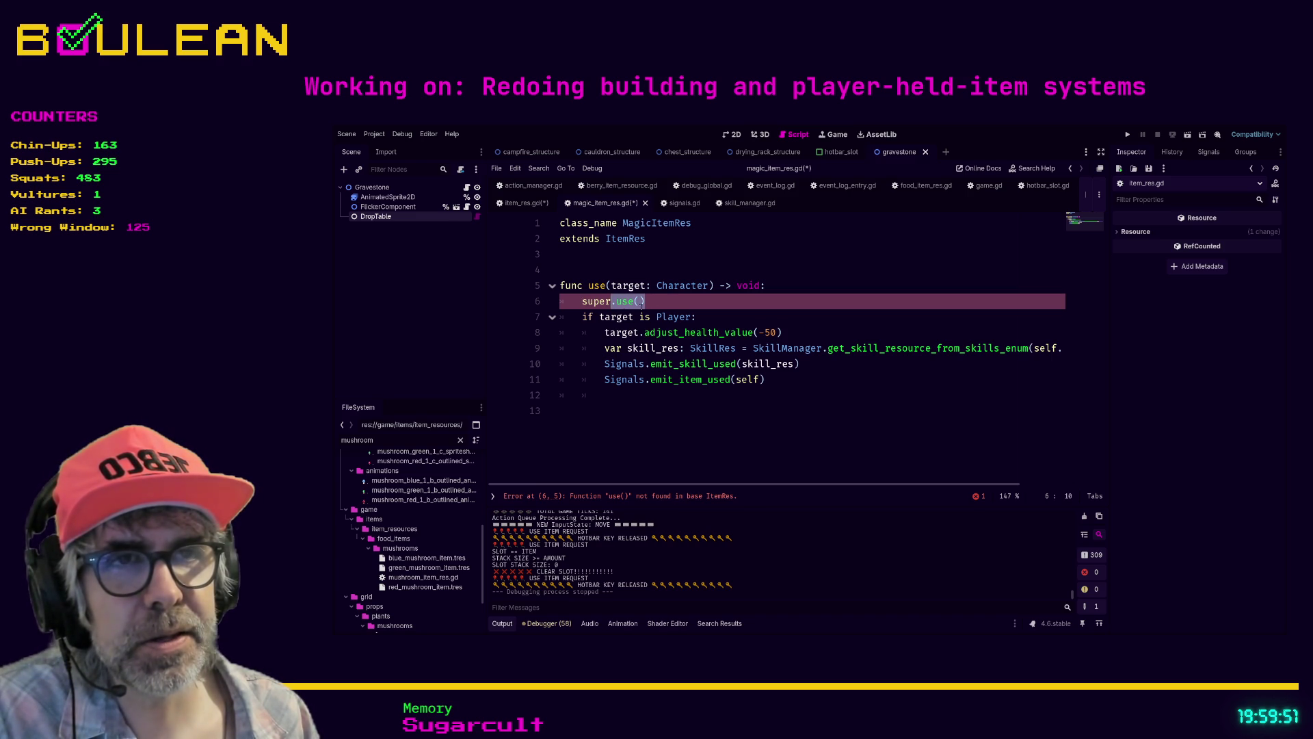
{"action": "left_click", "coordinate": [646, 302]}
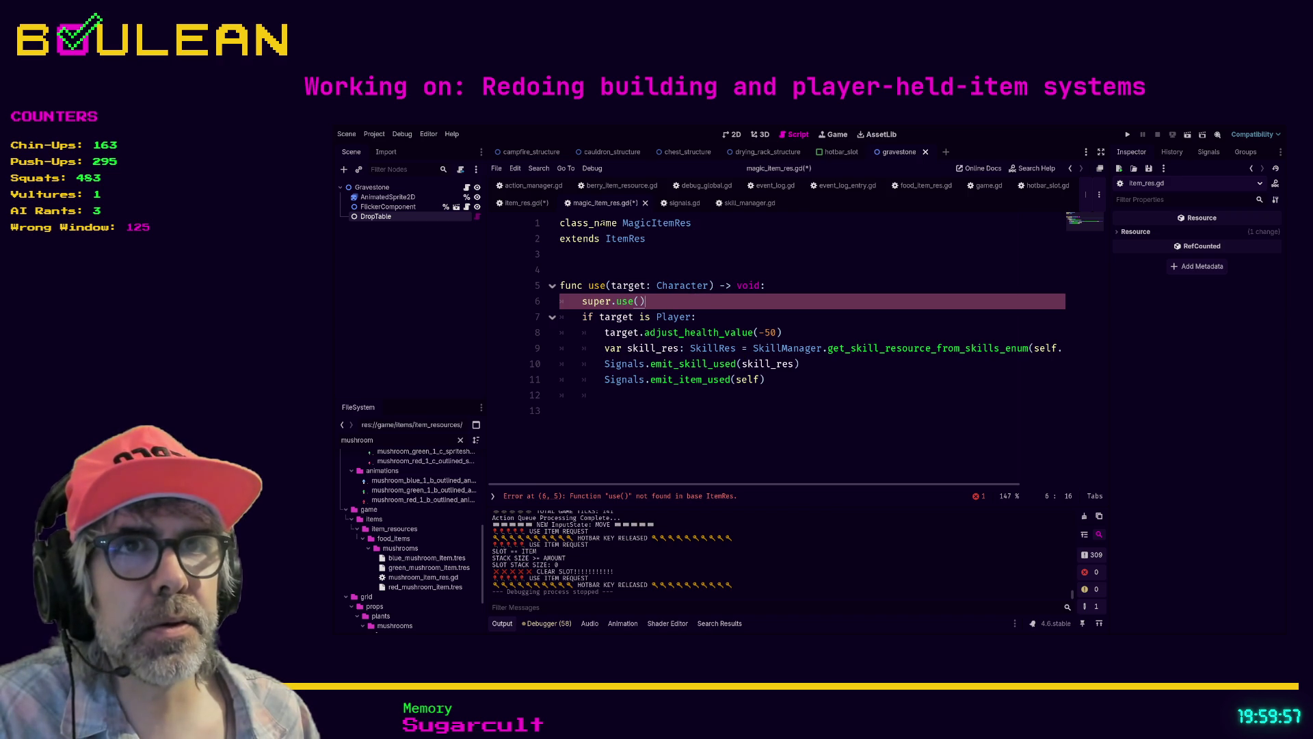
{"action": "left_click", "coordinate": [523, 203]}
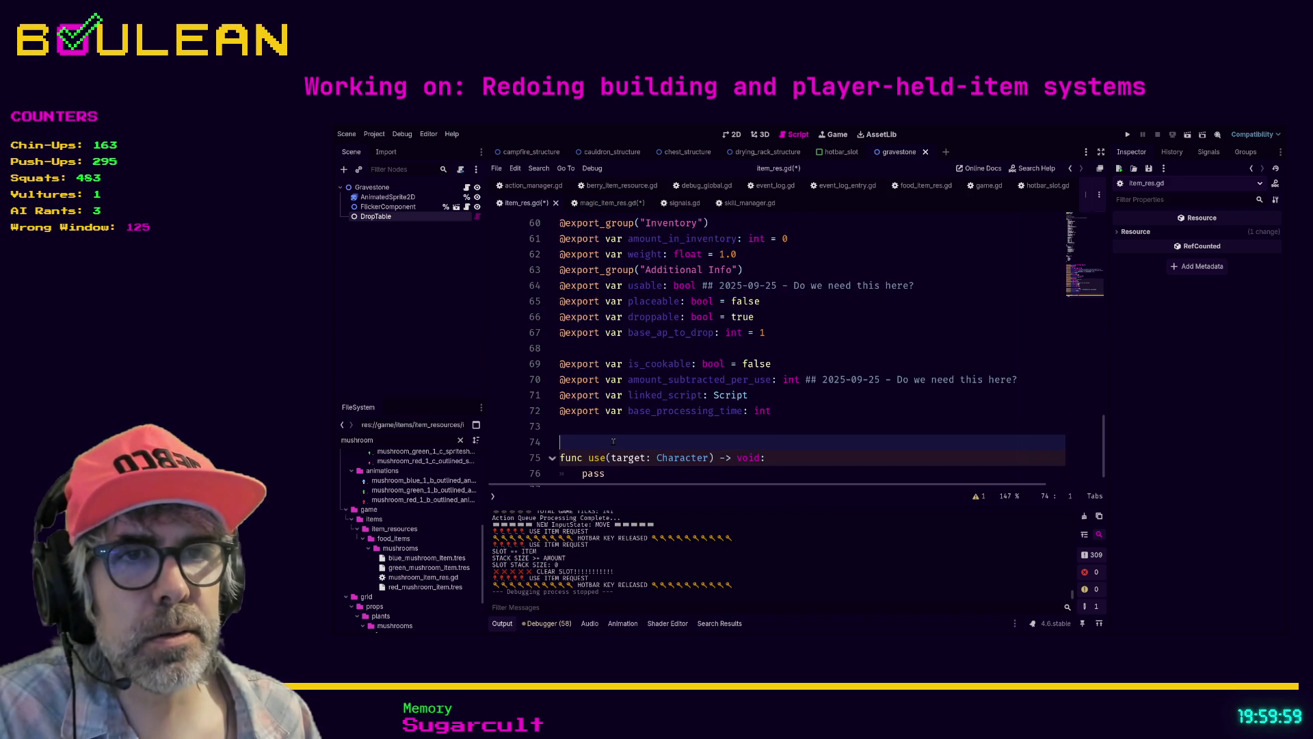
{"action": "key", "text": "ctrl+s"}
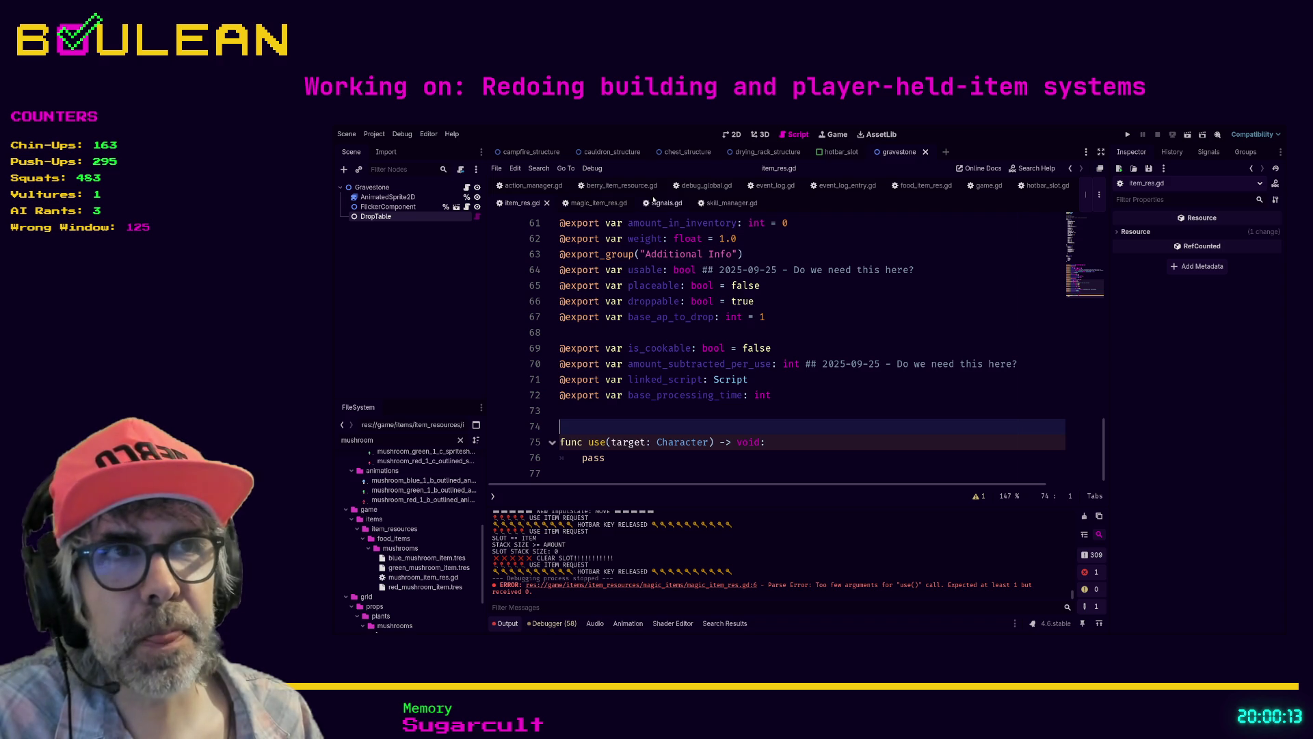
Step: Change line 6 of magic_item_res.gd to super.use(target) and save it
{"action": "left_click", "coordinate": [597, 203]}
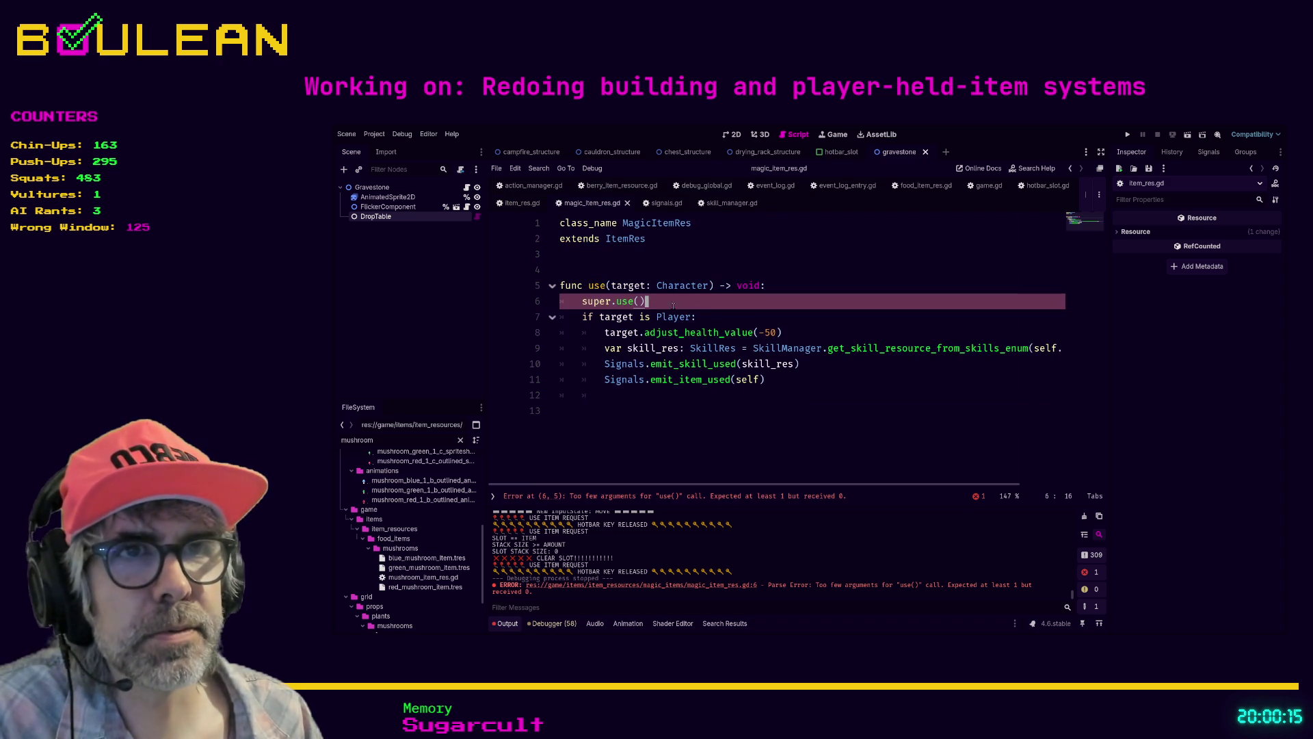
{"action": "key", "text": "BackSpace"}
{"action": "key", "text": "BackSpace"}
{"action": "key", "text": "BackSpace"}
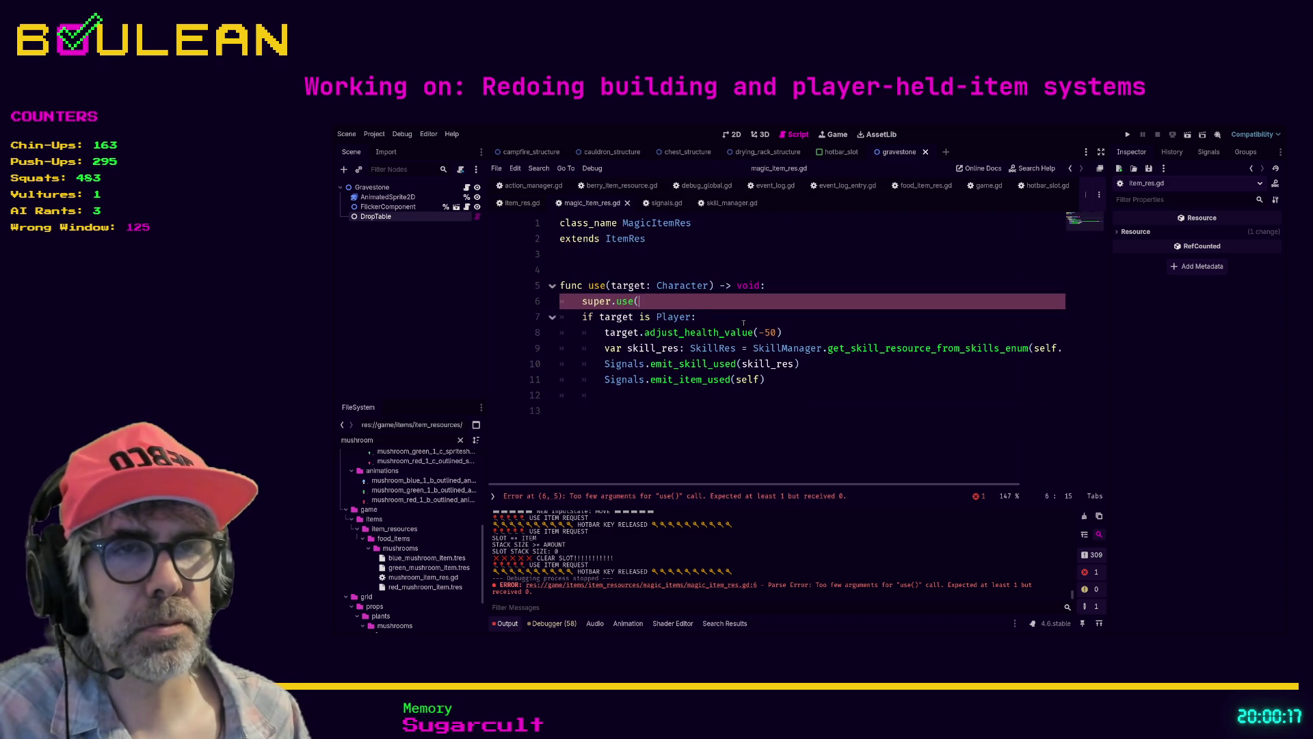
{"action": "key", "text": "ctrl+space"}
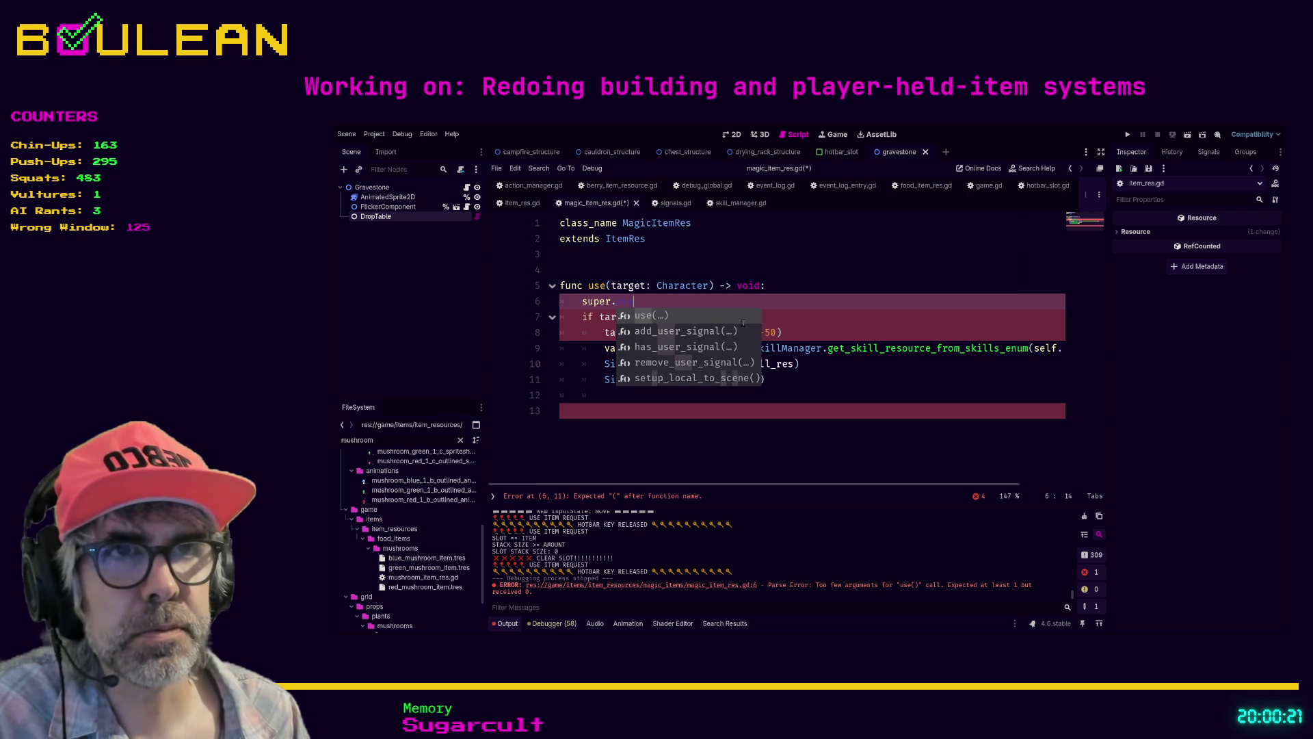
{"action": "key", "text": "Return"}
{"action": "type", "text": "target"}
{"action": "key", "text": "Escape"}
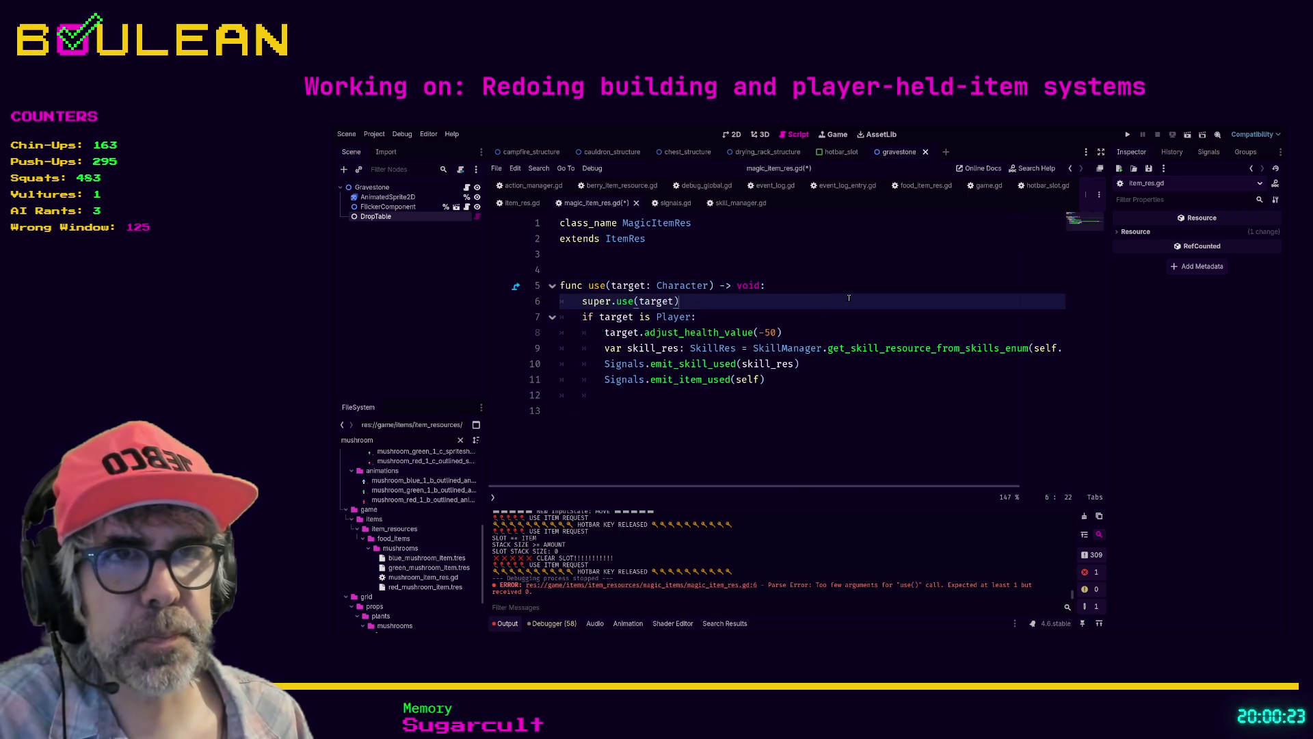
{"action": "key", "text": "ctrl+s"}
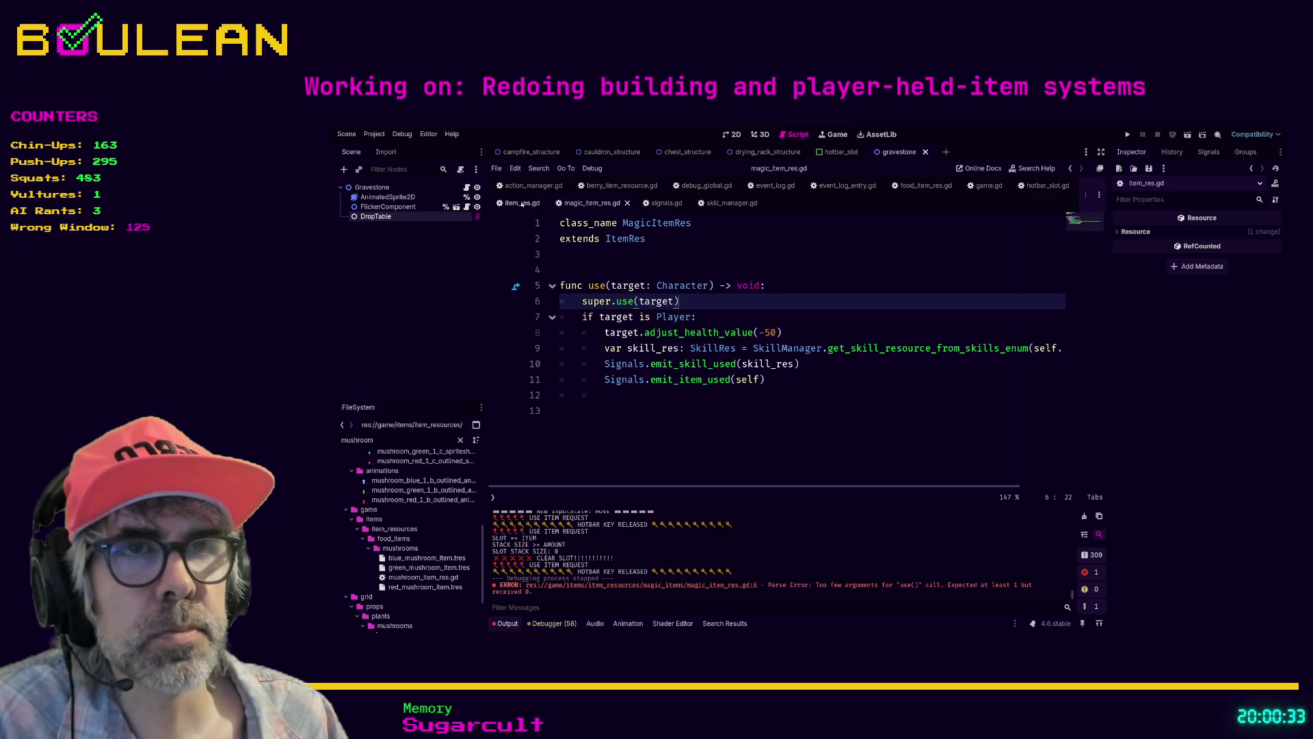
Step: Add super.use(target) as a new line 15 in food_item_res.gd's use()
{"action": "left_click", "coordinate": [912, 187]}
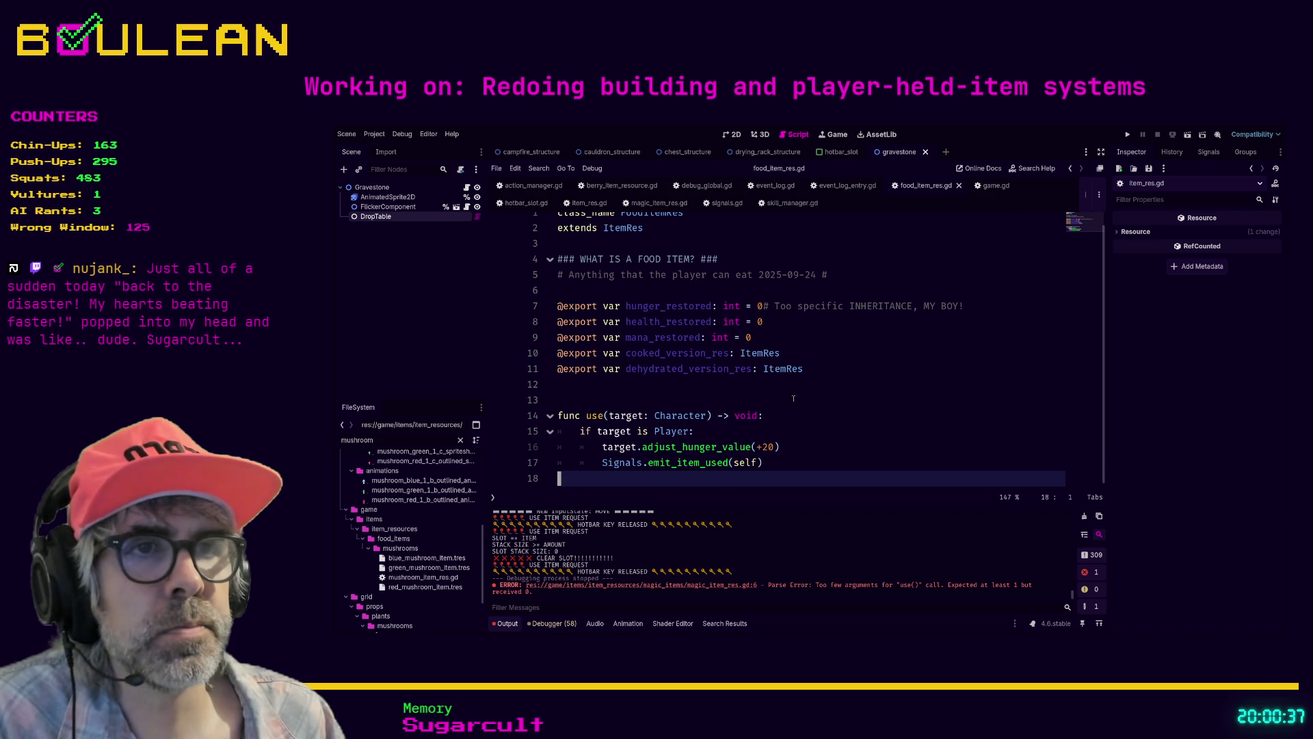
{"action": "left_click", "coordinate": [783, 428]}
{"action": "key", "text": "Return"}
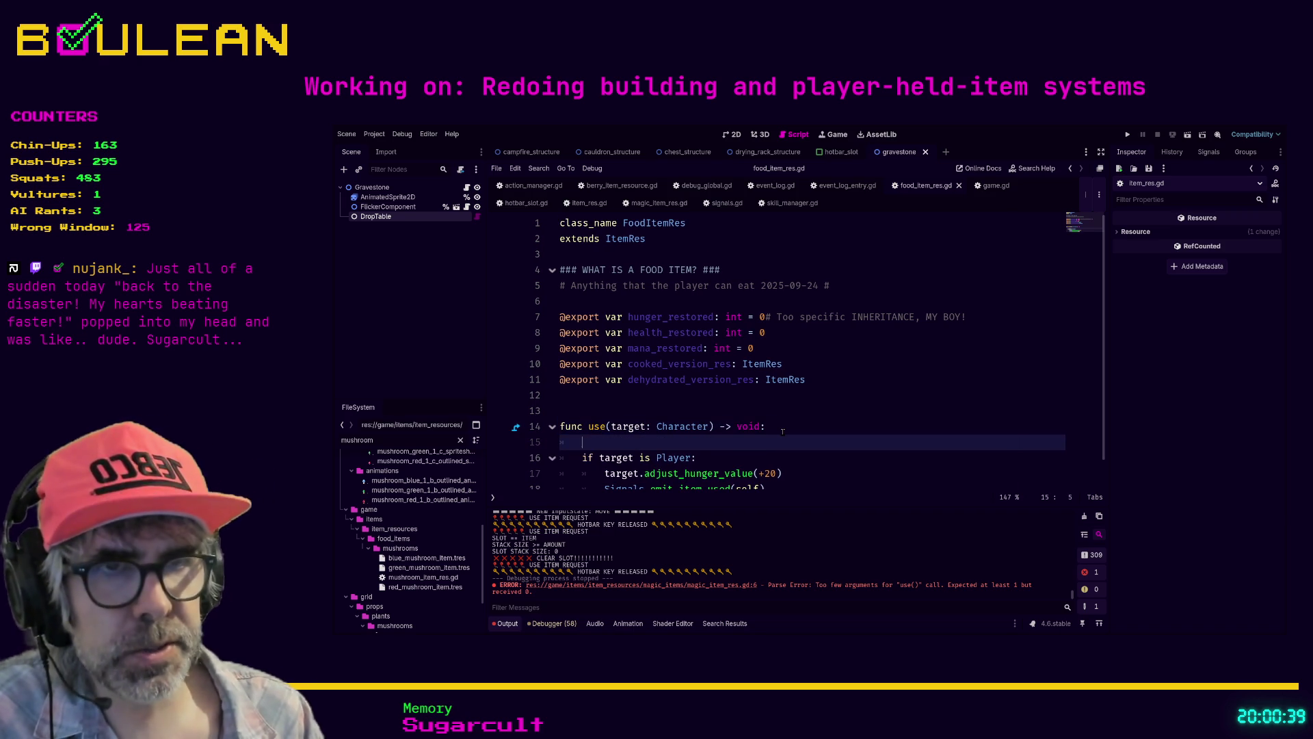
{"action": "type", "text": "super."}
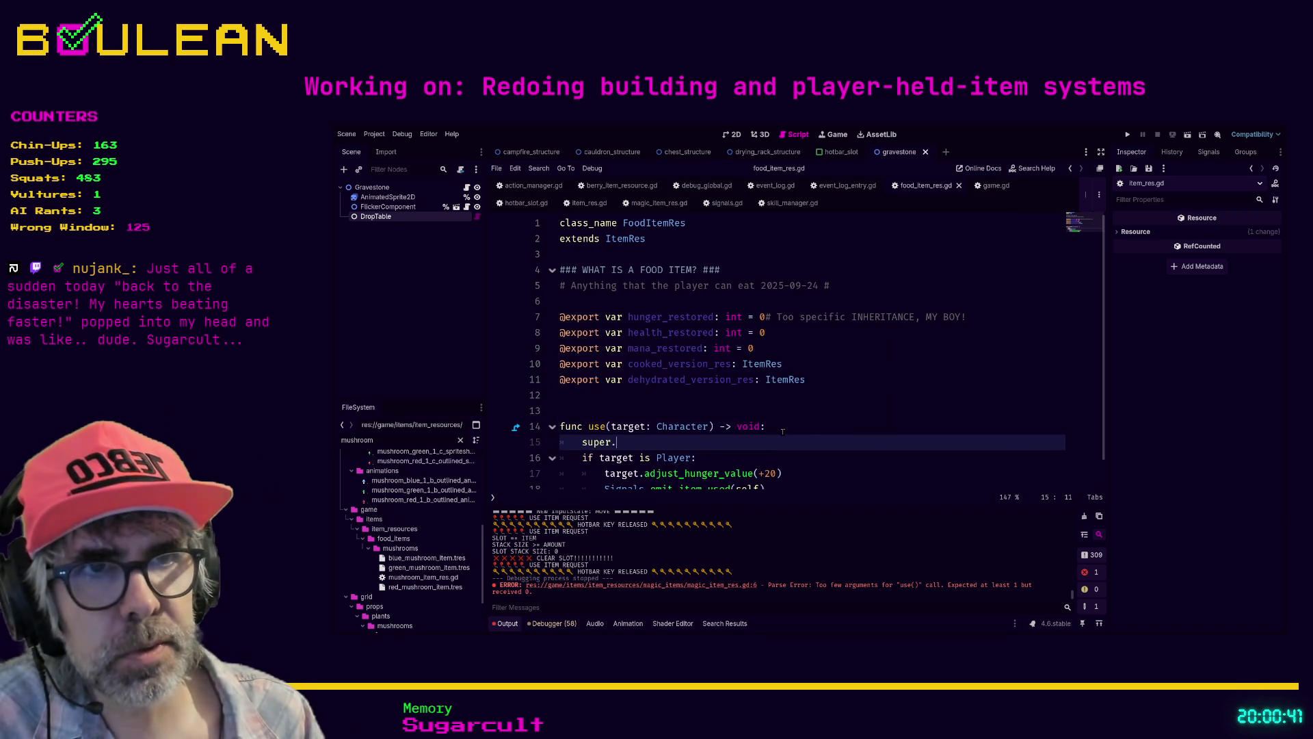
{"action": "key", "text": "Return"}
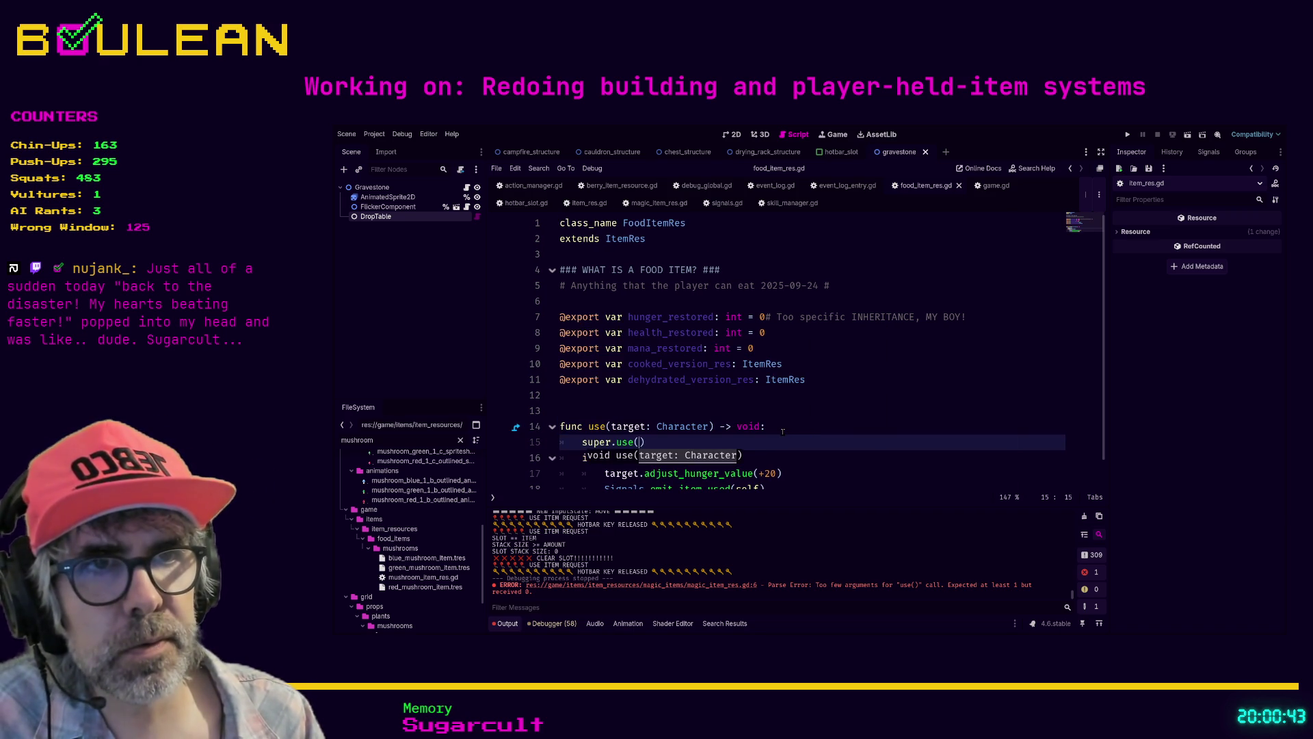
{"action": "type", "text": "target"}
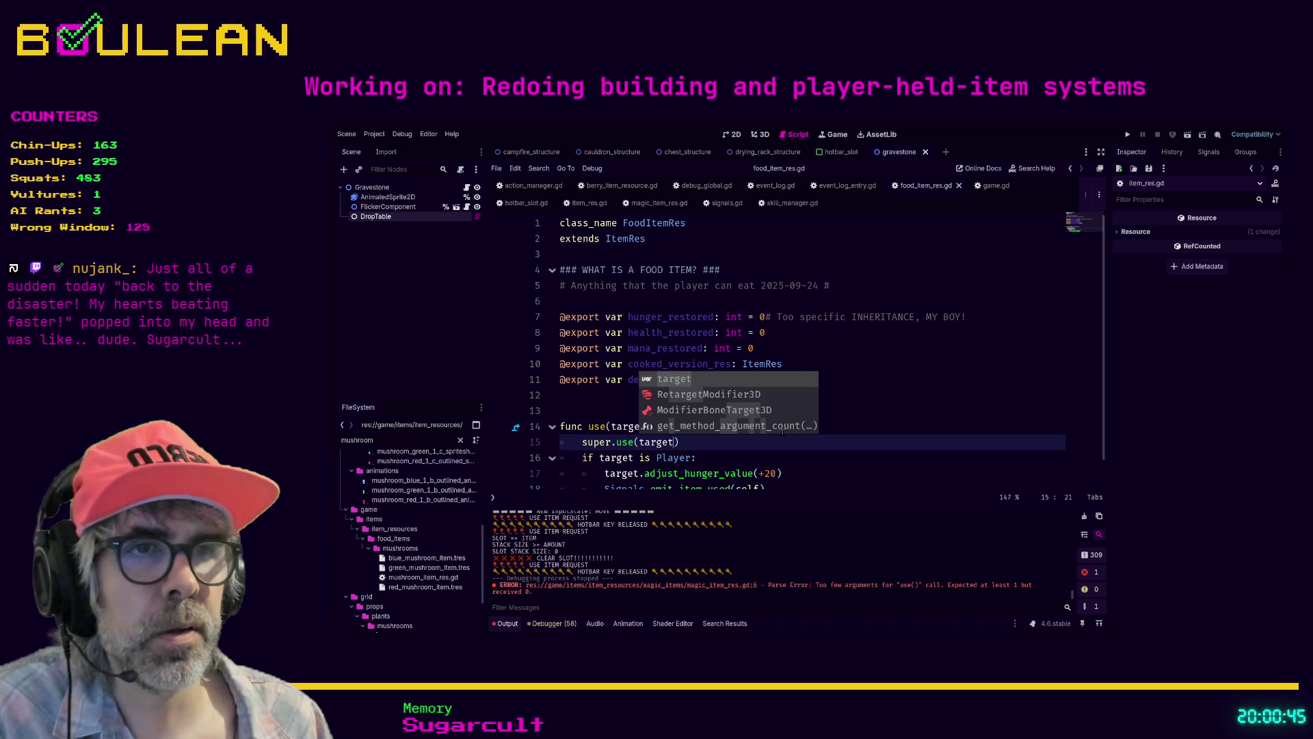
{"action": "left_click", "coordinate": [780, 458]}
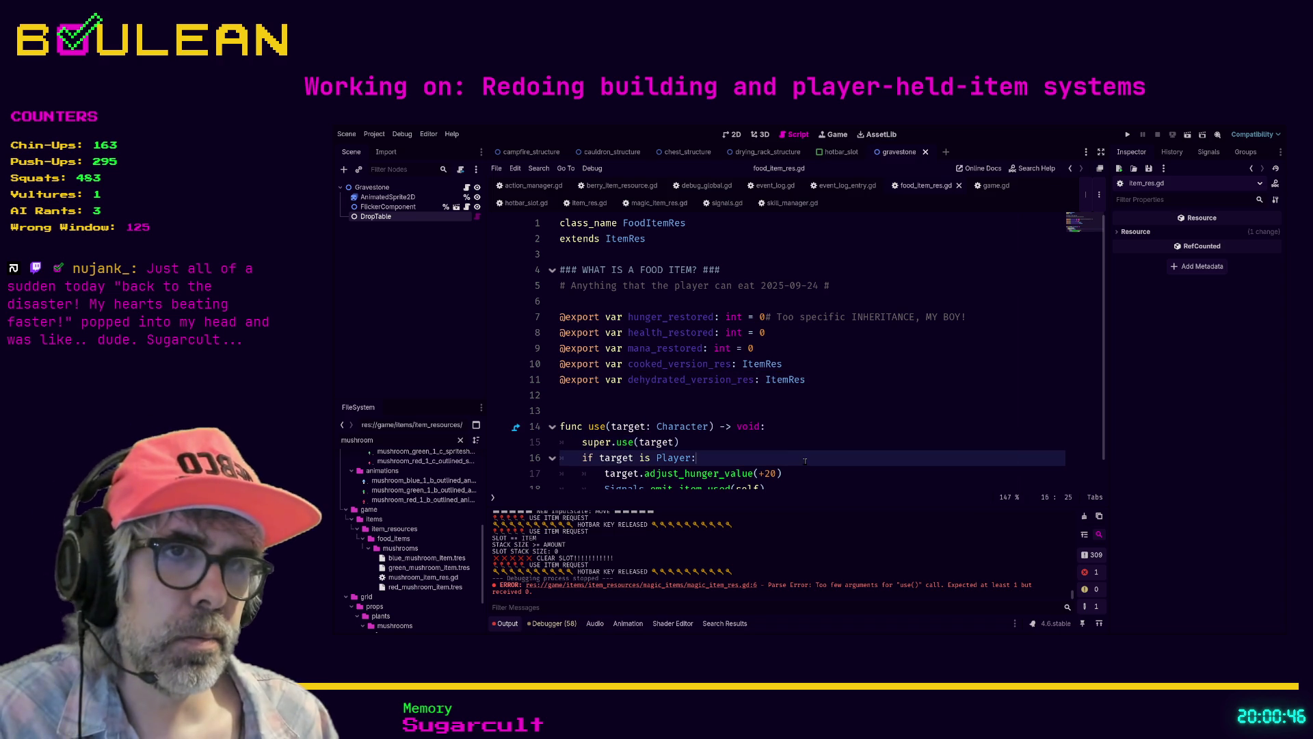
{"action": "left_click", "coordinate": [623, 442], "text": "ctrl"}
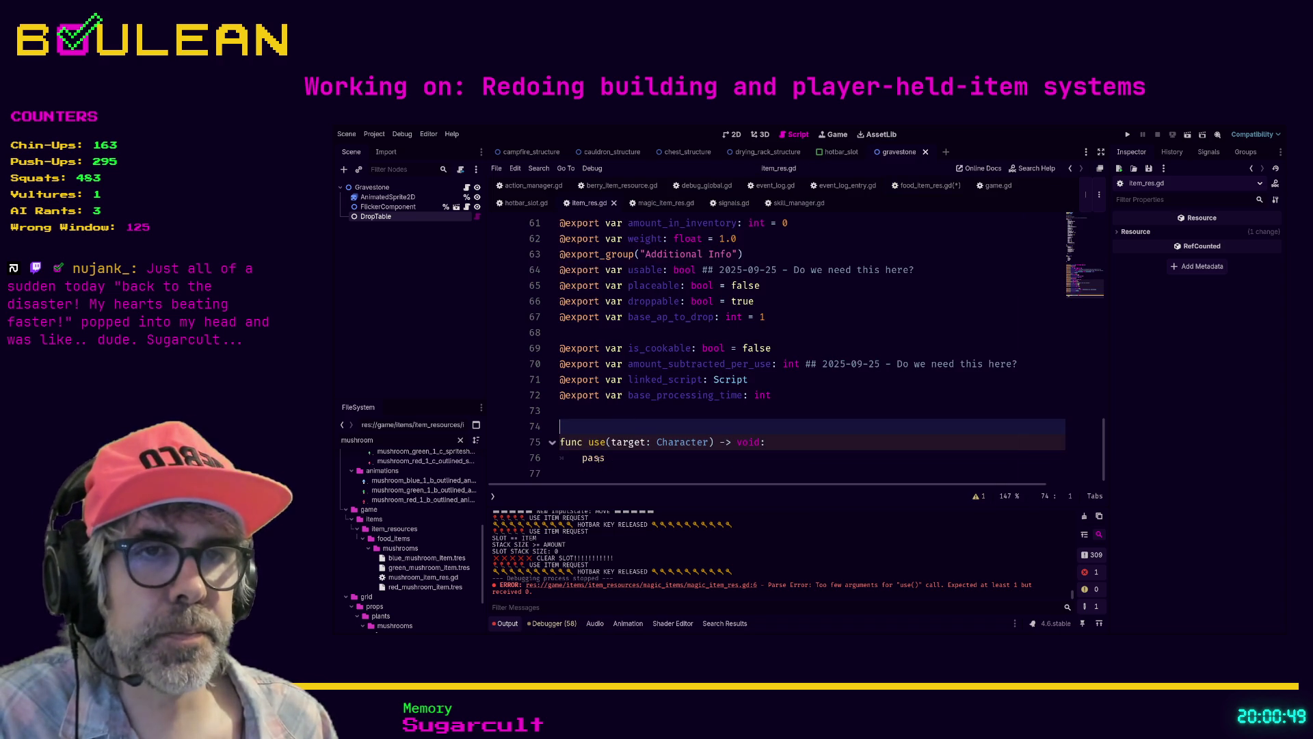
Step: Replace pass in use() with a for effect in effects_dict: loop
{"action": "double_click", "coordinate": [597, 457]}
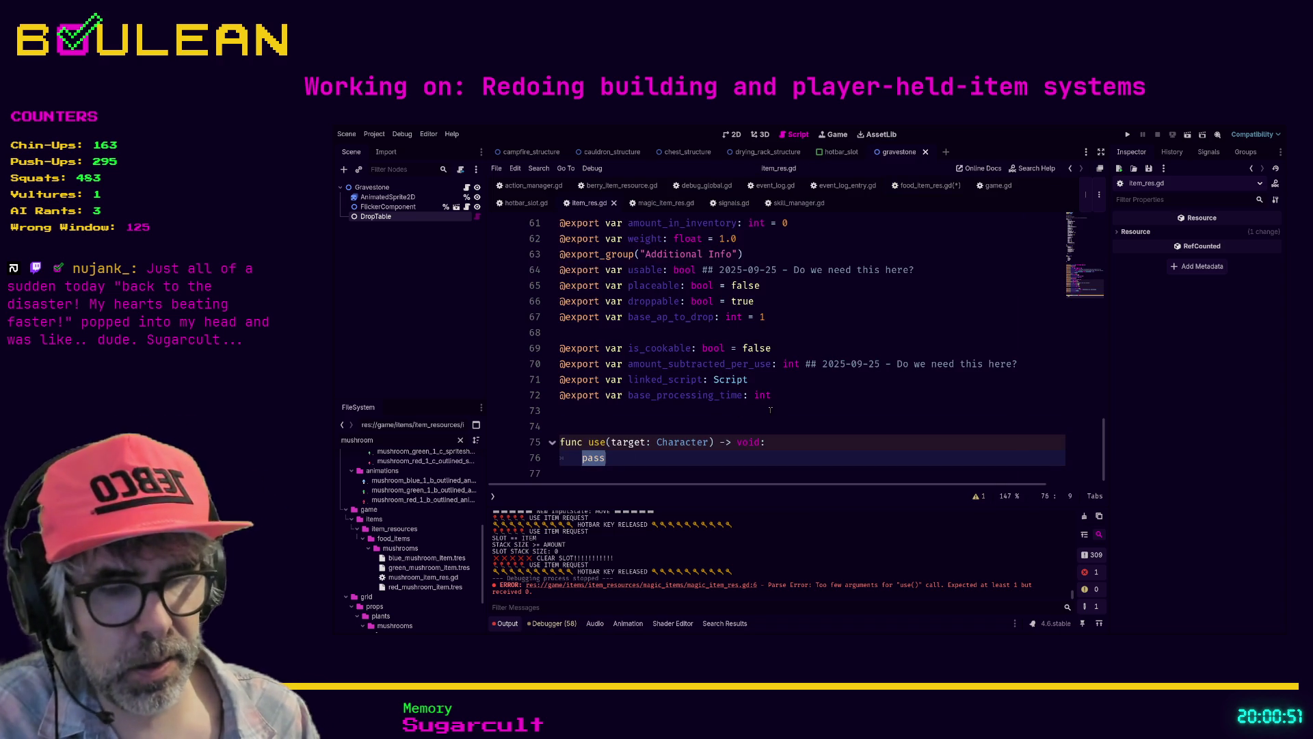
{"action": "type", "text": "f"}
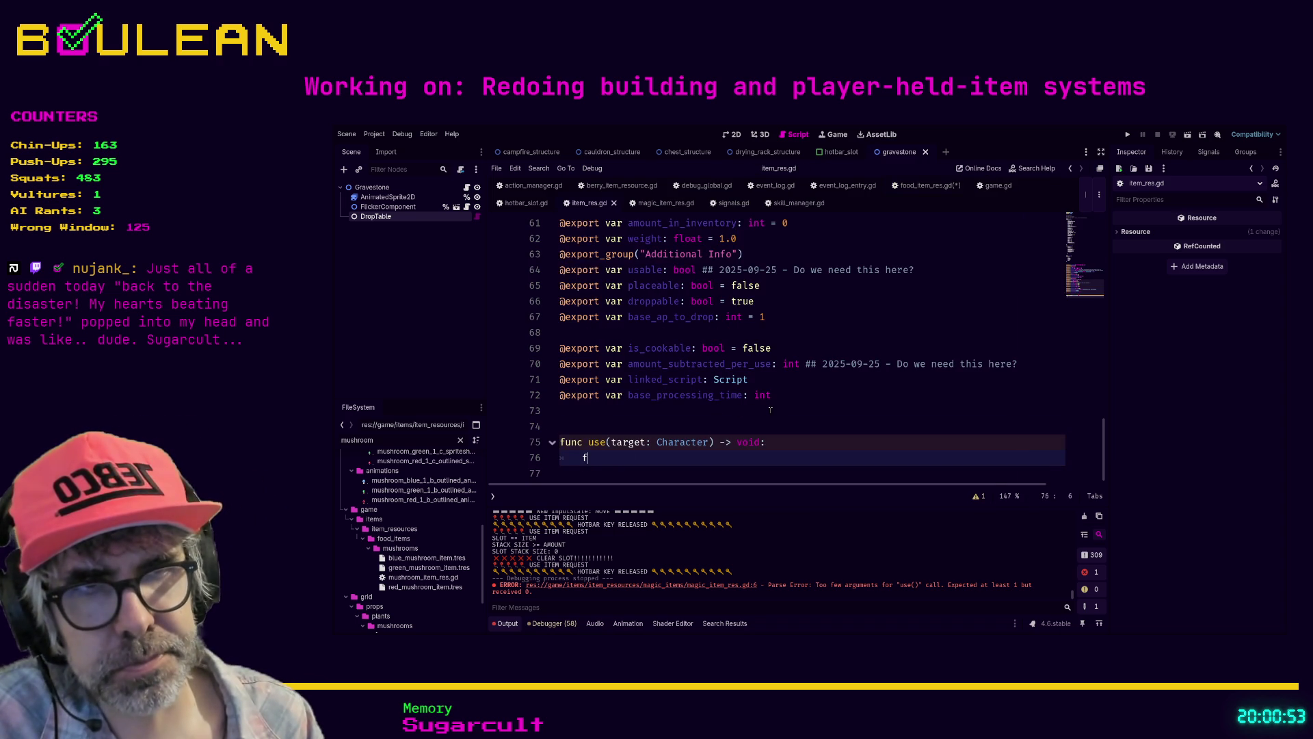
{"action": "type", "text": "or effect in "}
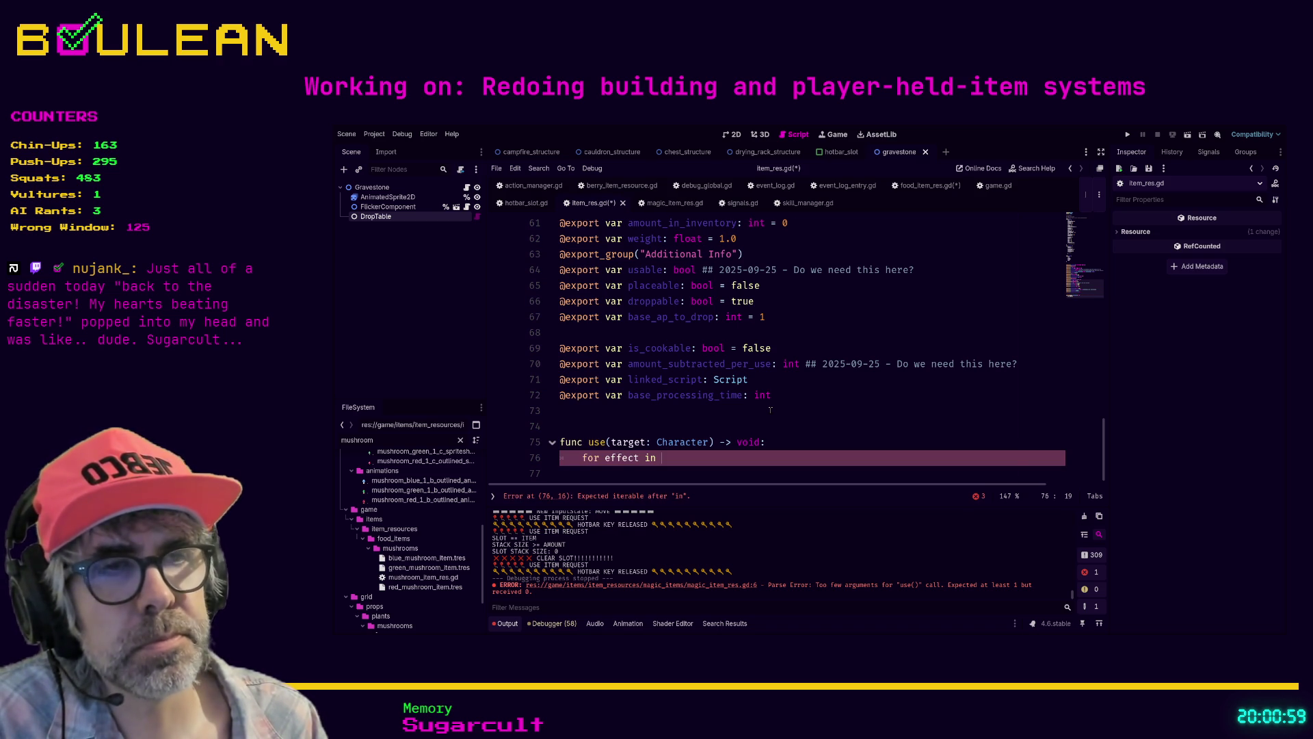
{"action": "type", "text": "ef"}
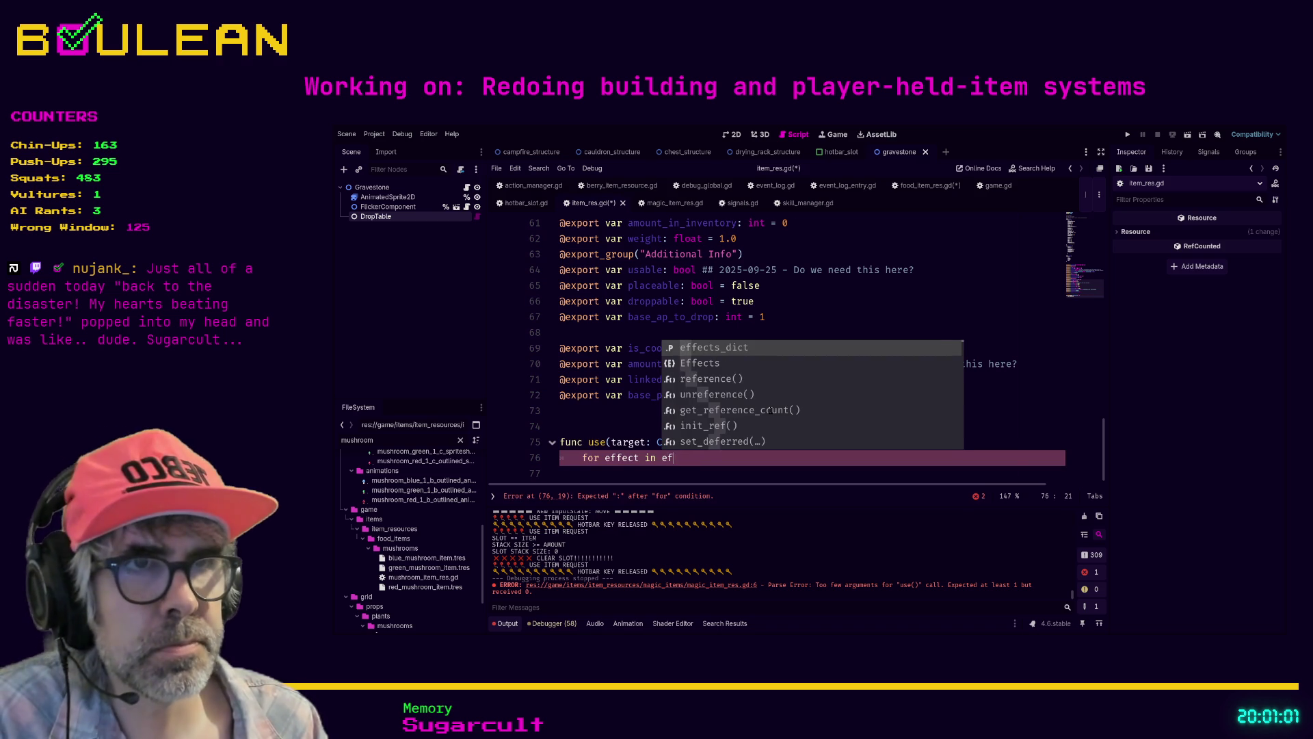
{"action": "key", "text": "Return"}
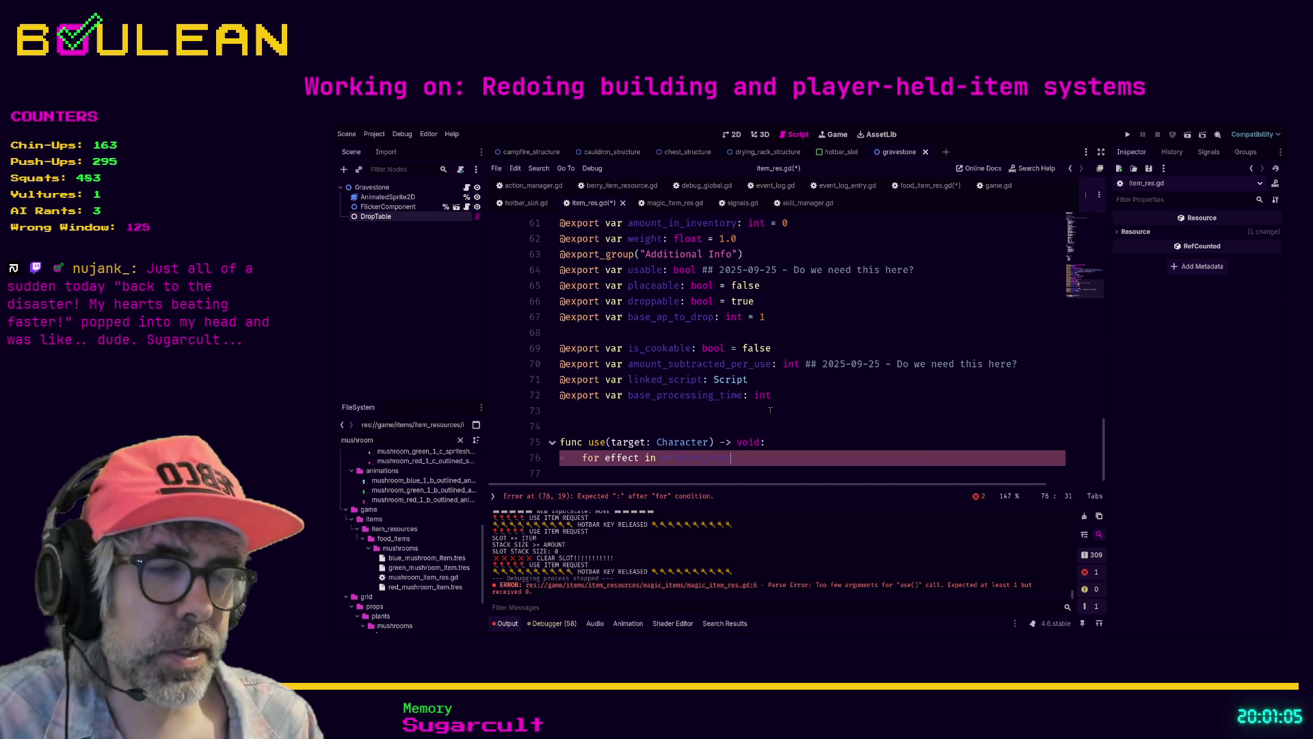
{"action": "type", "text": ":"}
{"action": "key", "text": "Return"}
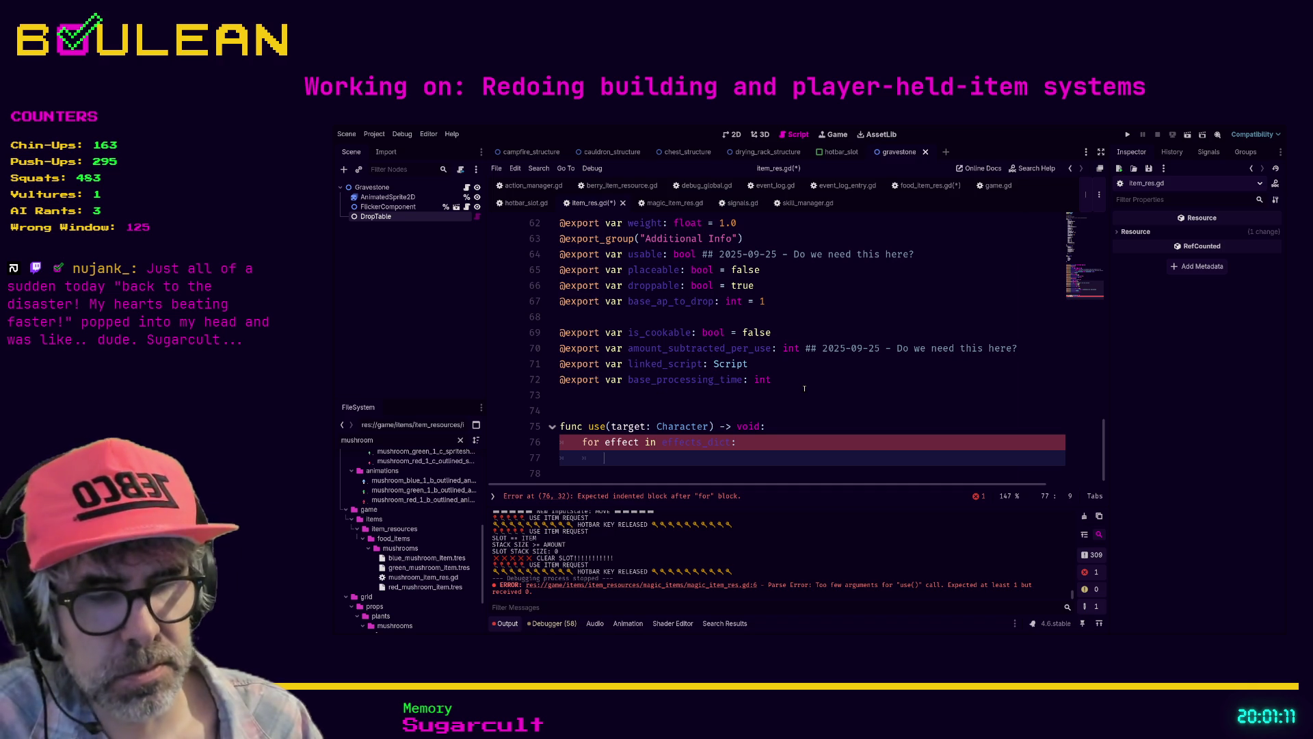
Step: Add match effect: inside the loop with a placeholder "test": pass branch
{"action": "type", "text": "if"}
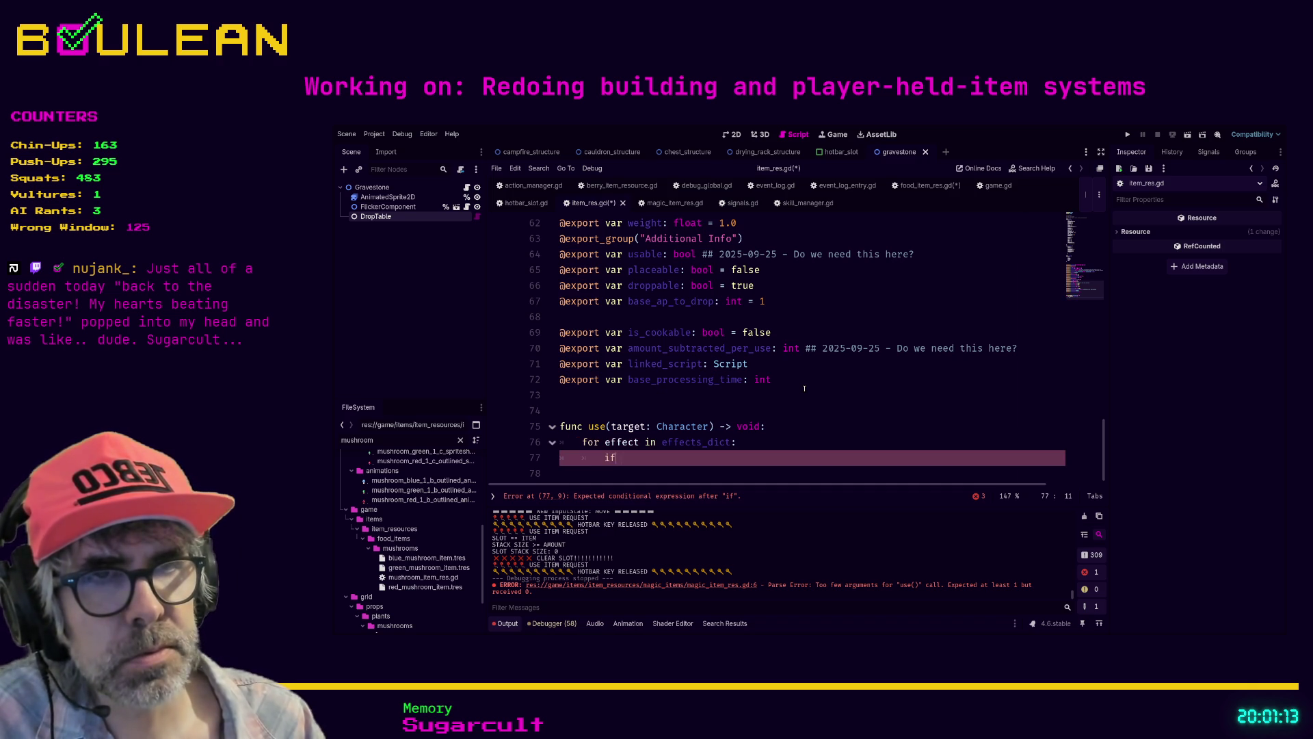
{"action": "key", "text": "BackSpace"}
{"action": "key", "text": "BackSpace"}
{"action": "type", "text": "match"}
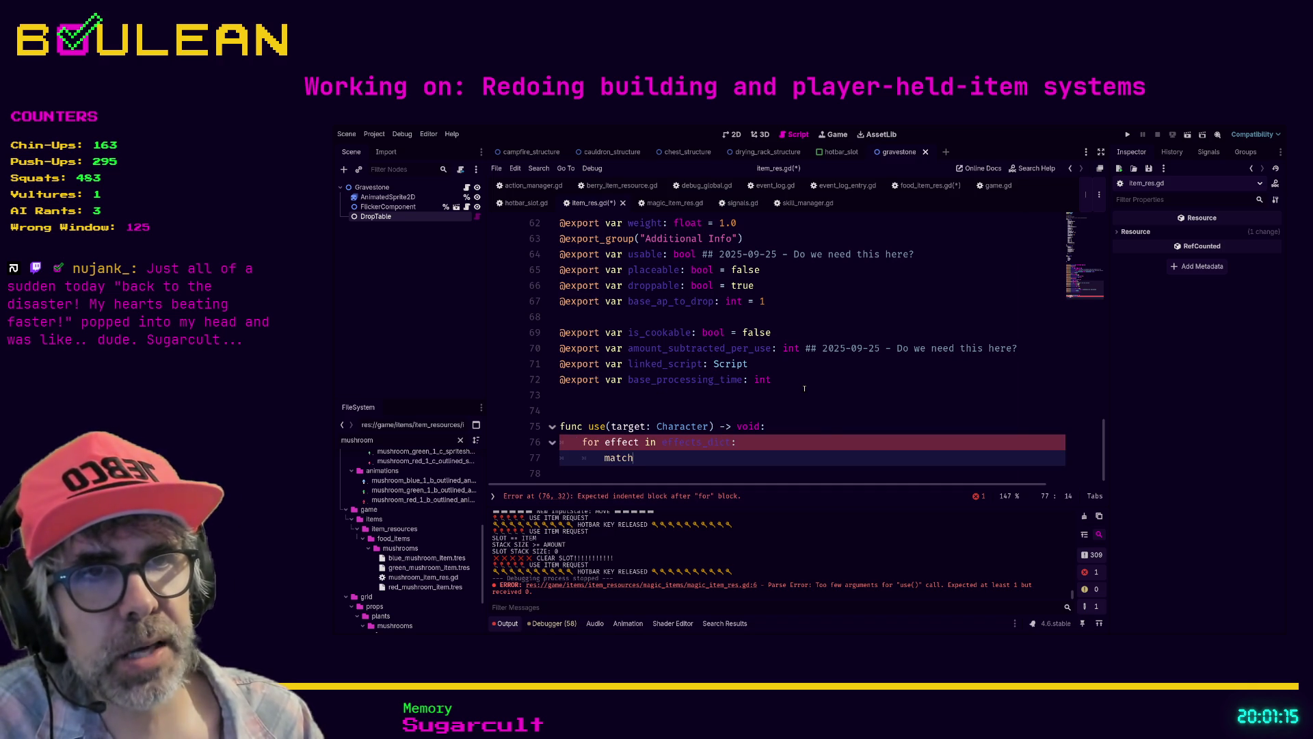
{"action": "type", "text": ":"}
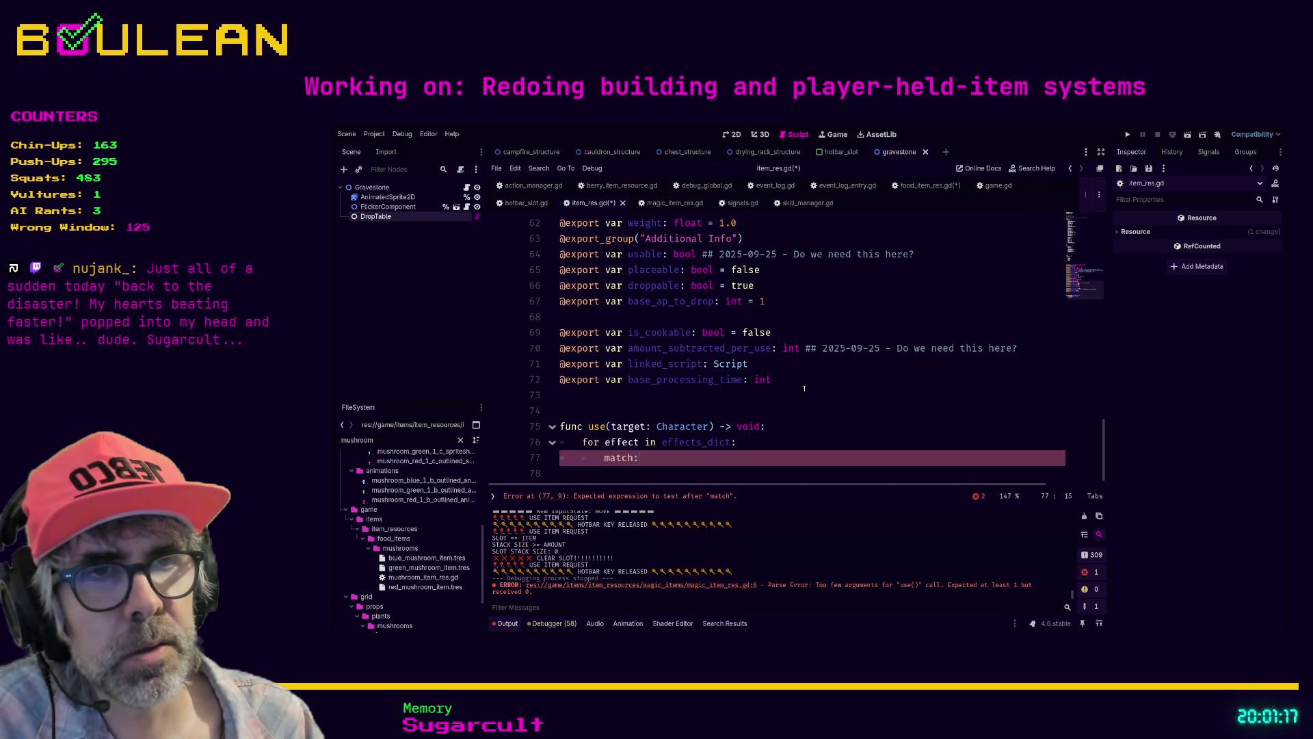
{"action": "key", "text": "BackSpace"}
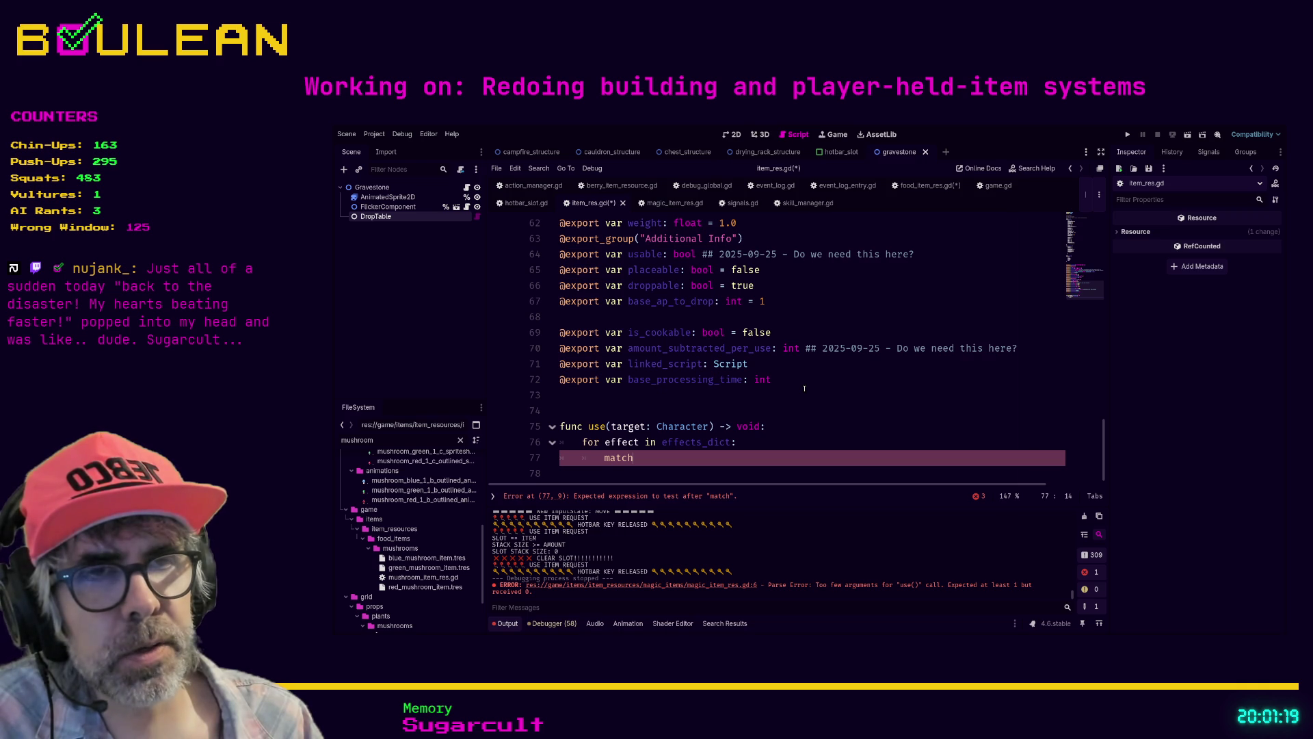
{"action": "type", "text": "\""}
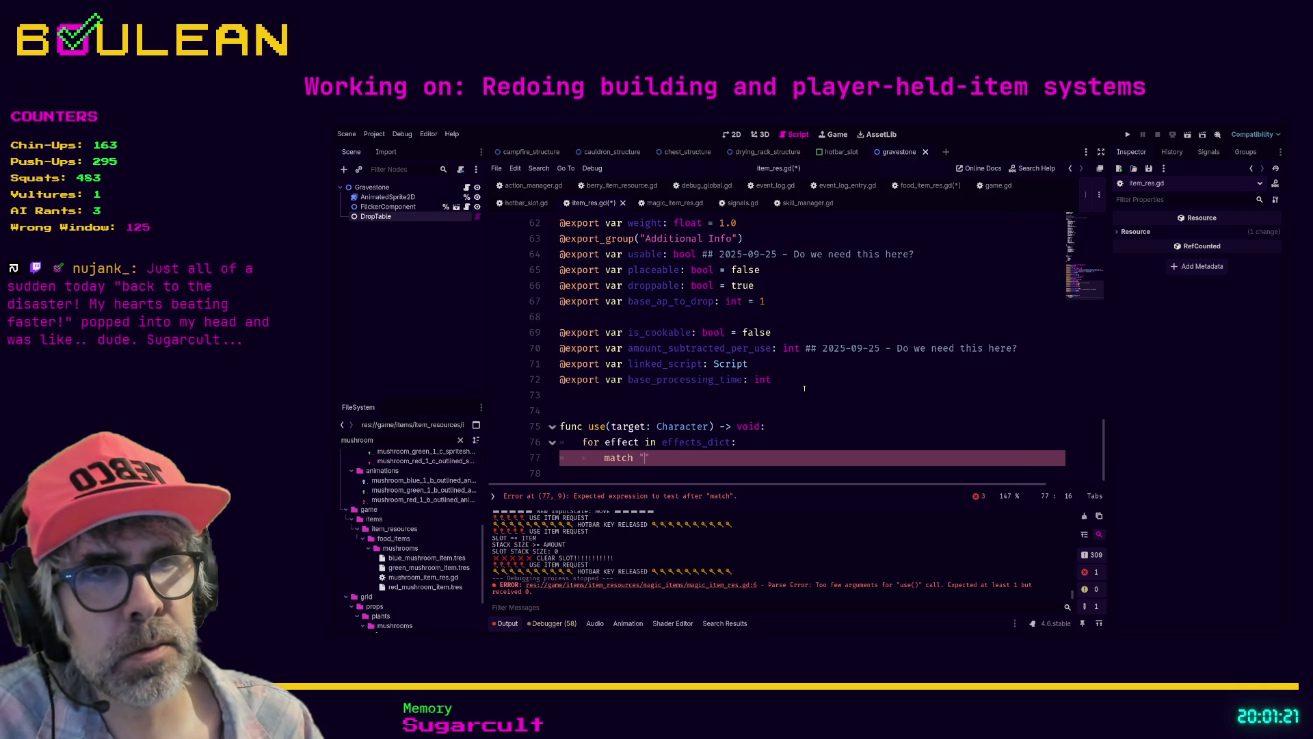
{"action": "type", "text": "test\":"}
{"action": "key", "text": "Return"}
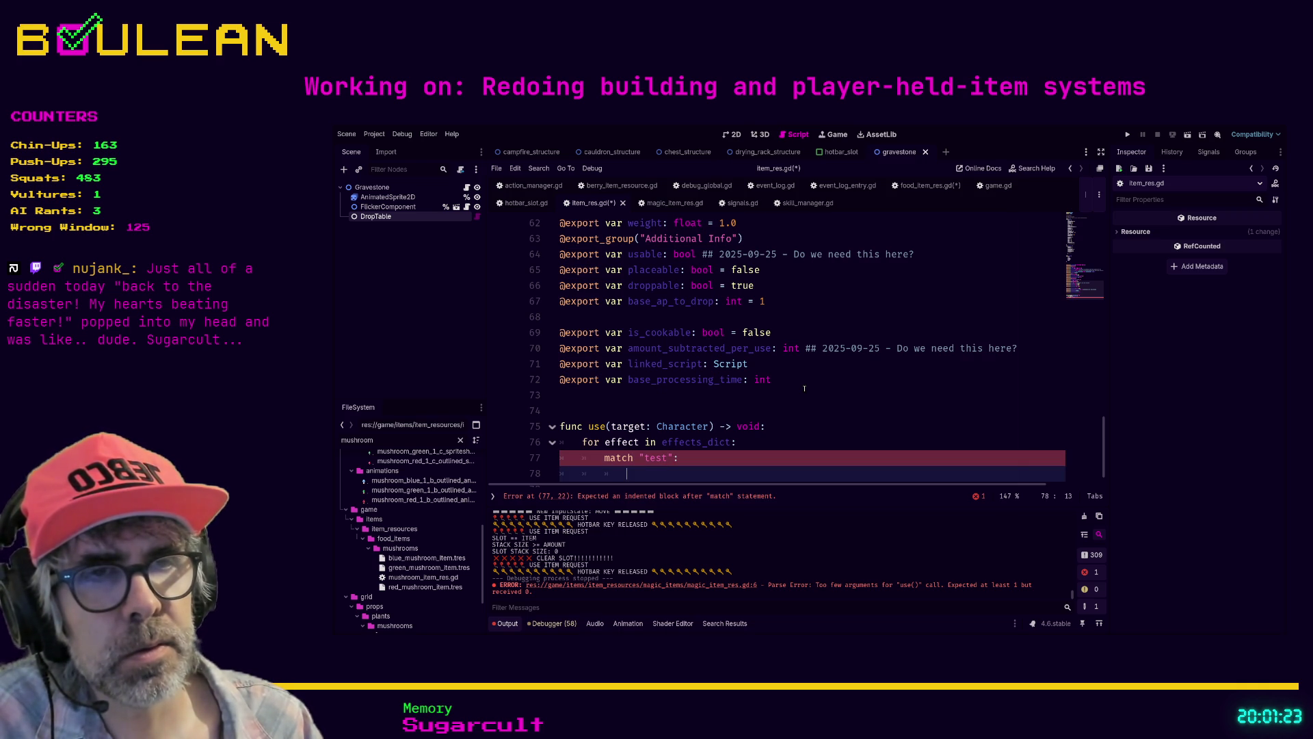
{"action": "type", "text": "\"tes\":"}
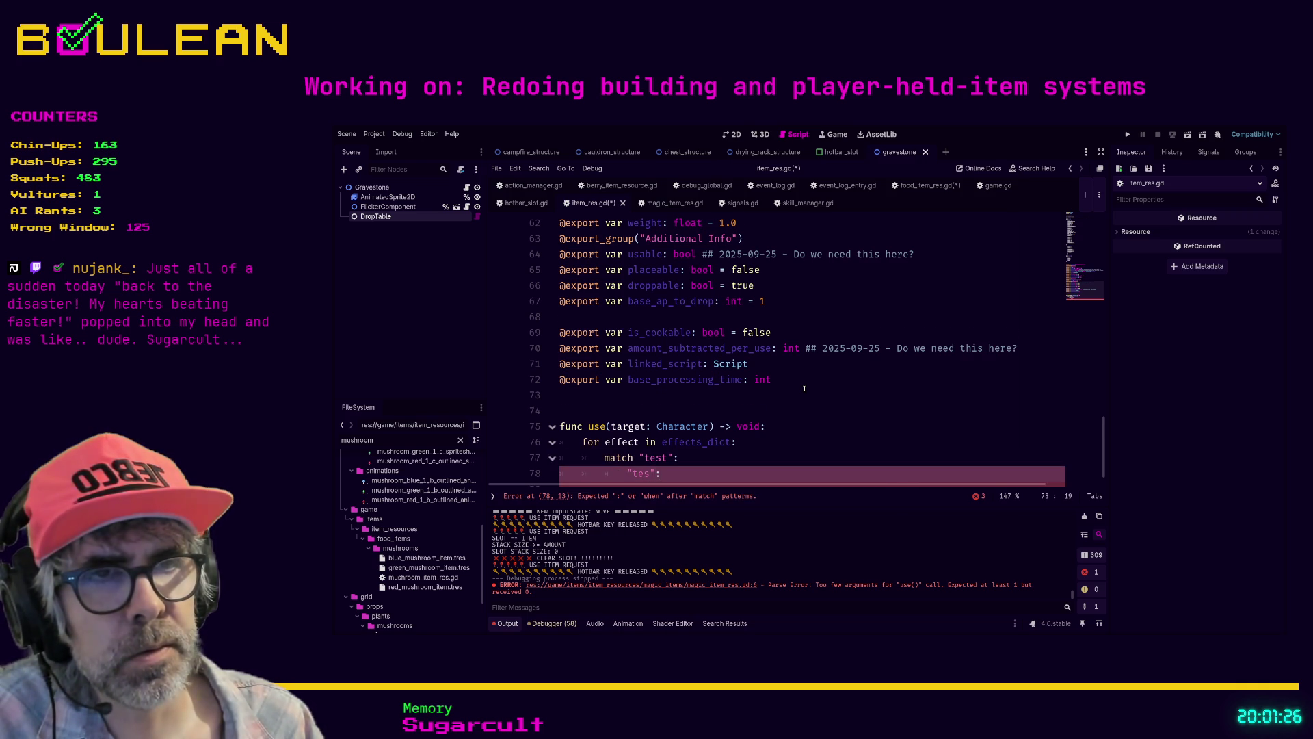
{"action": "key", "text": "Return"}
{"action": "type", "text": "pass"}
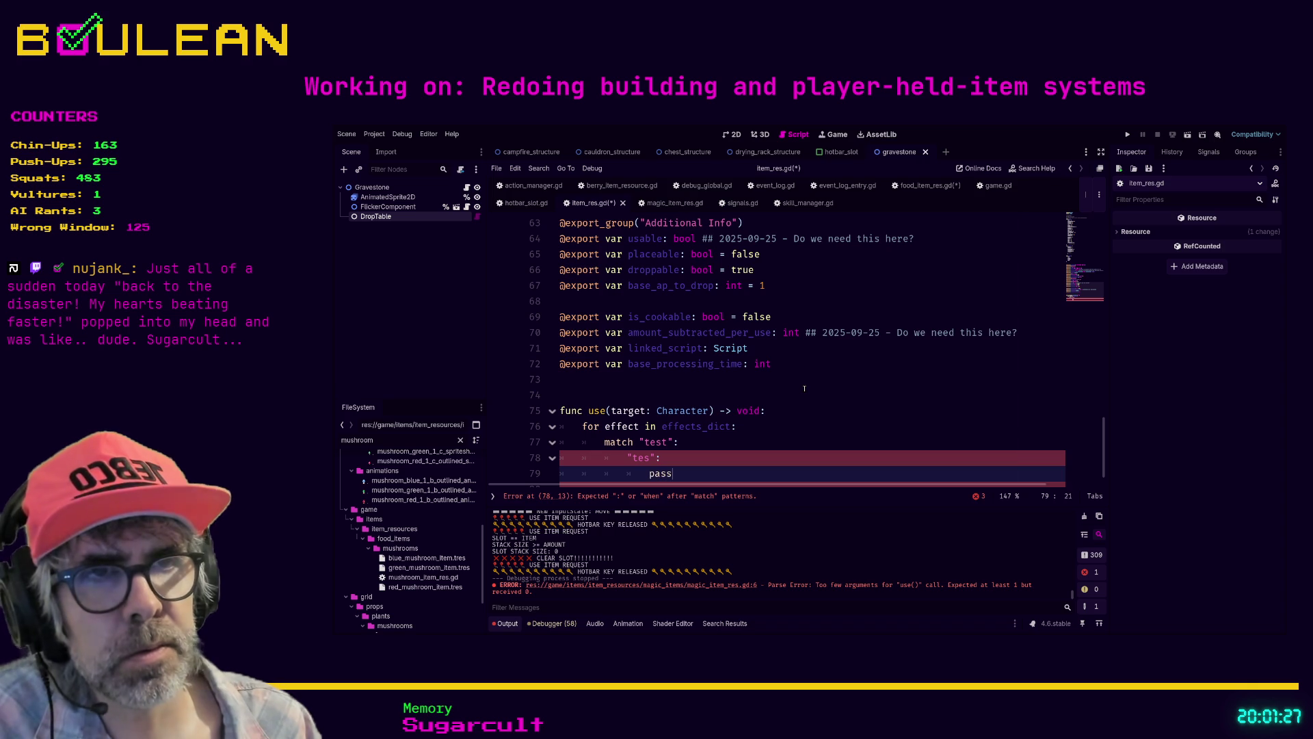
{"action": "double_click", "coordinate": [656, 442]}
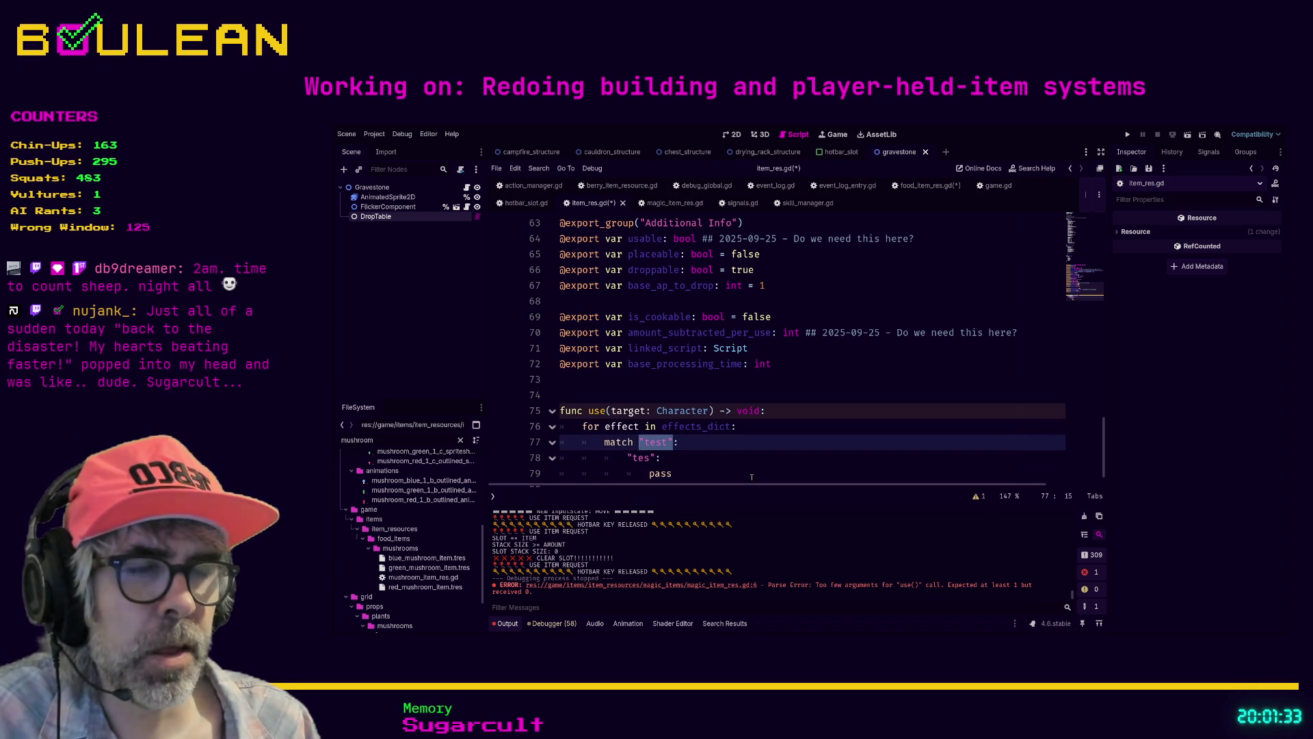
{"action": "type", "text": "effect"}
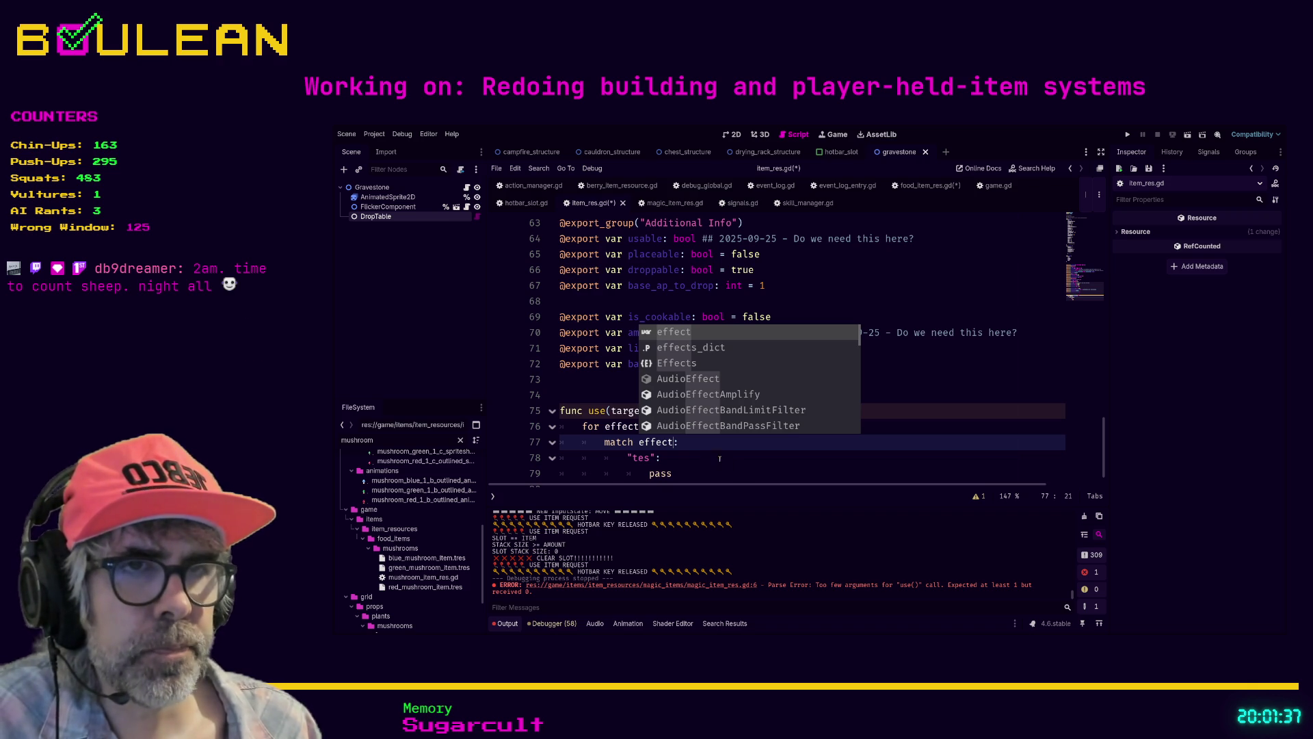
Step: Replace the placeholder branch pattern with ItemRes.Effects.NONE
{"action": "left_click", "coordinate": [719, 458]}
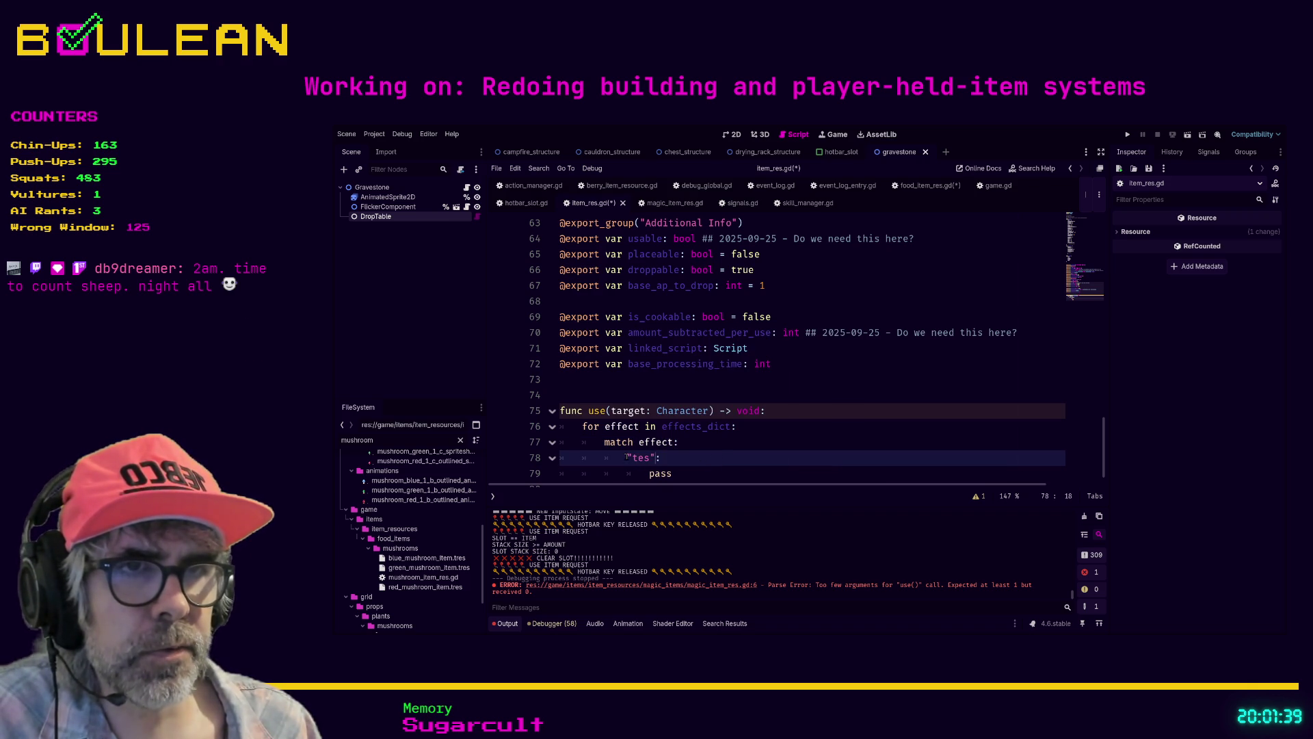
{"action": "left_click", "coordinate": [627, 457], "text": "shift"}
{"action": "type", "text": "ItemR"}
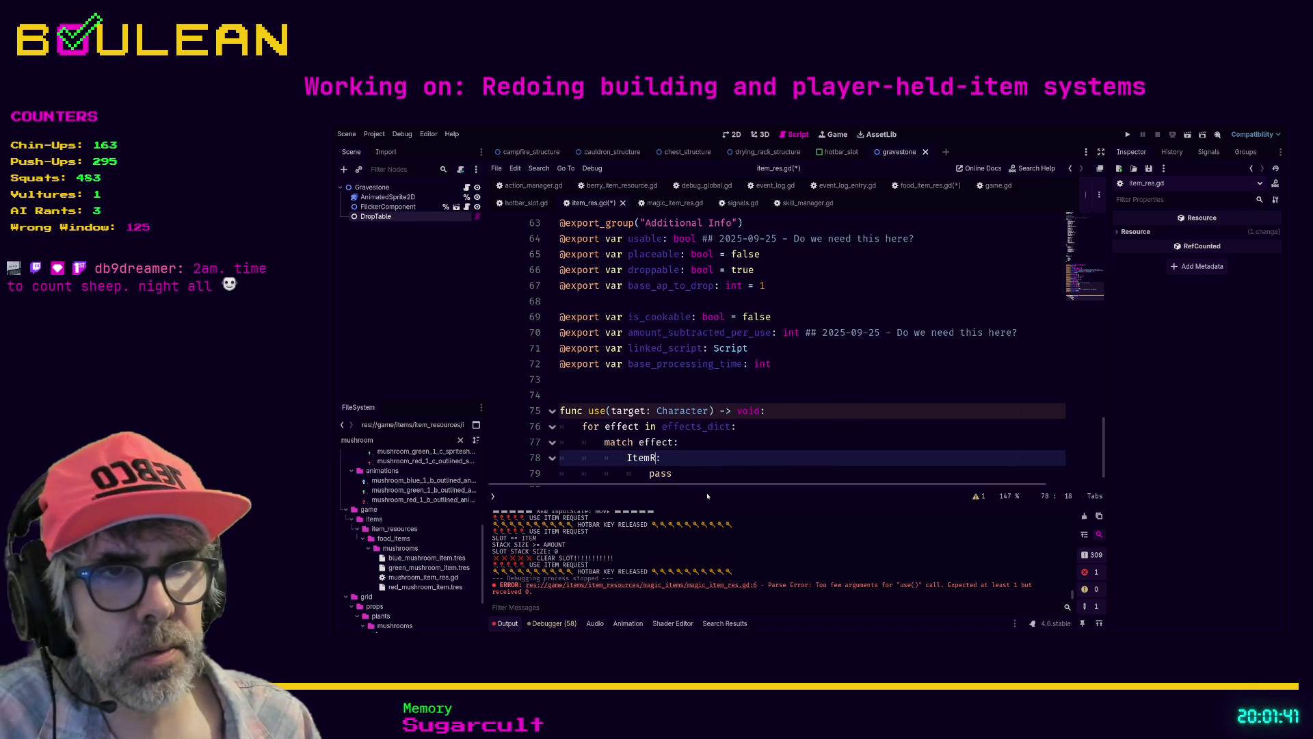
{"action": "key", "text": "Return"}
{"action": "type", "text": "."}
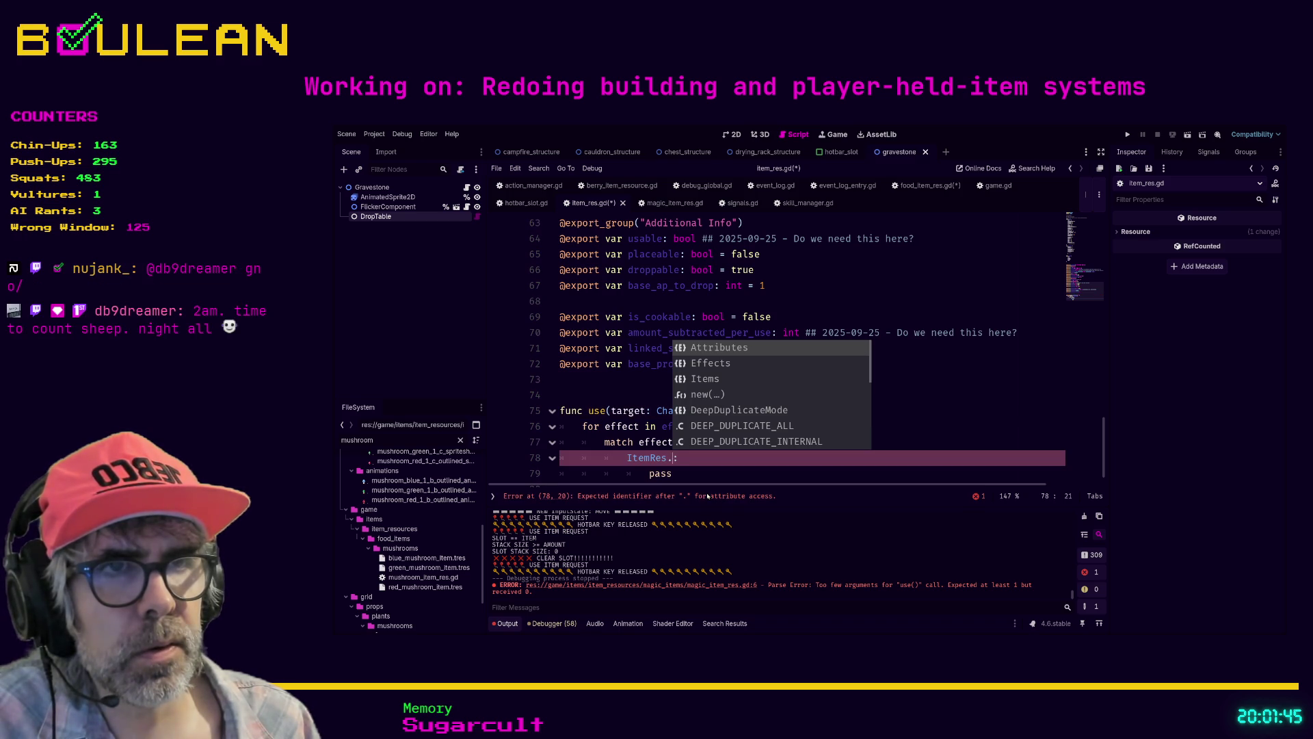
{"action": "type", "text": "Effects."}
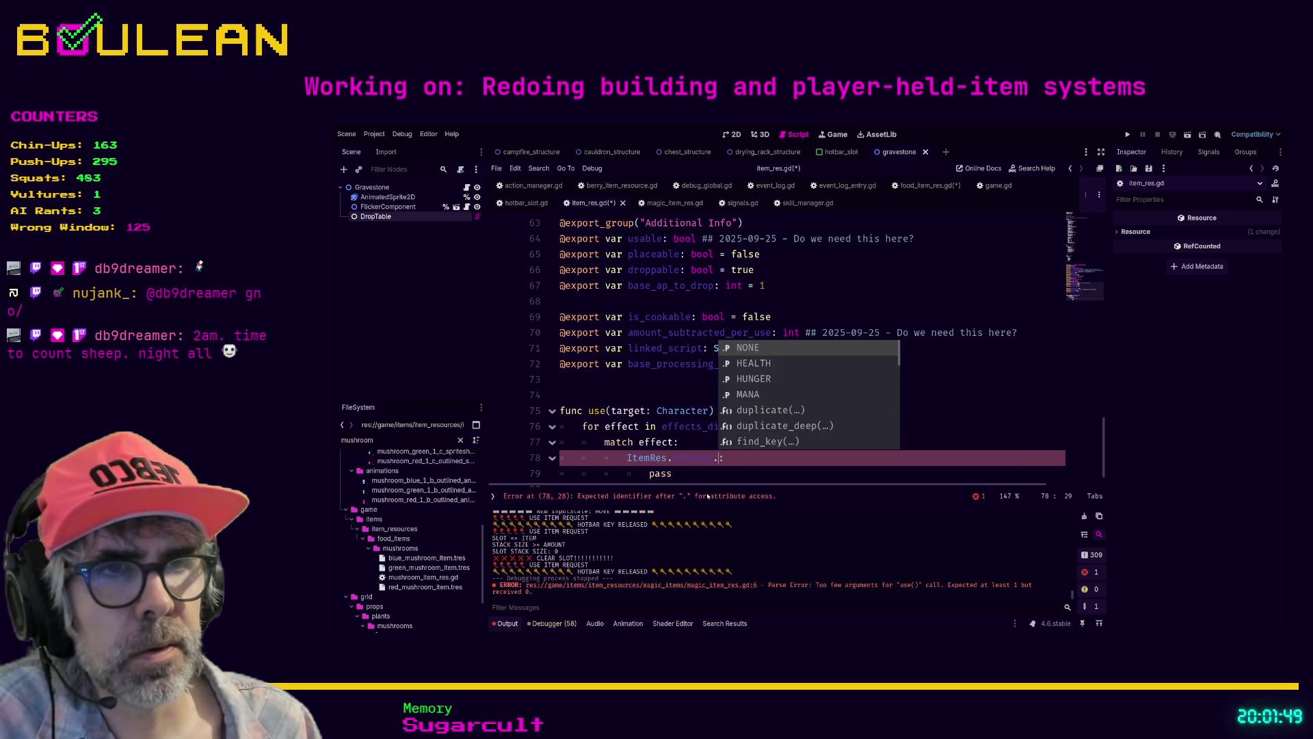
{"action": "key", "text": "Return"}
Step: Duplicate the NONE: pass branch into four identical branches
{"action": "key", "text": "shift+Home"}
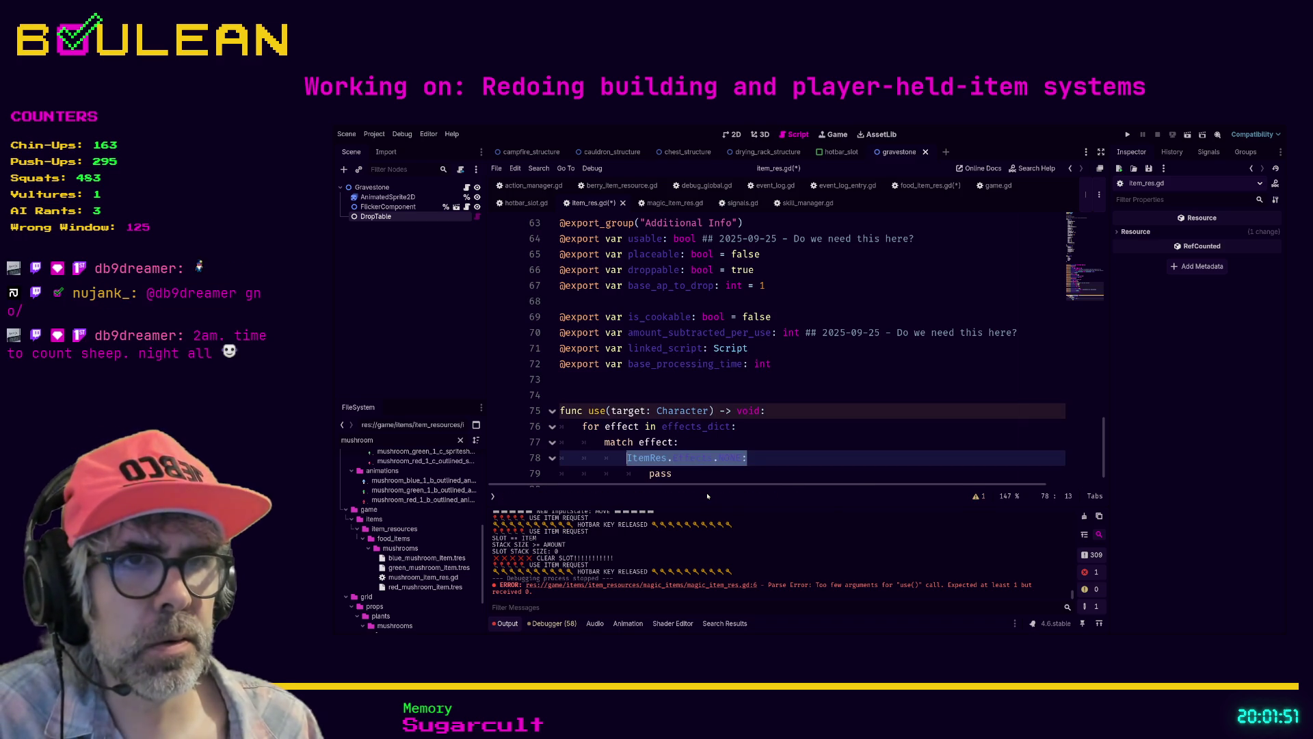
{"action": "key", "text": "Down"}
{"action": "key", "text": "End"}
{"action": "key", "text": "shift+Home"}
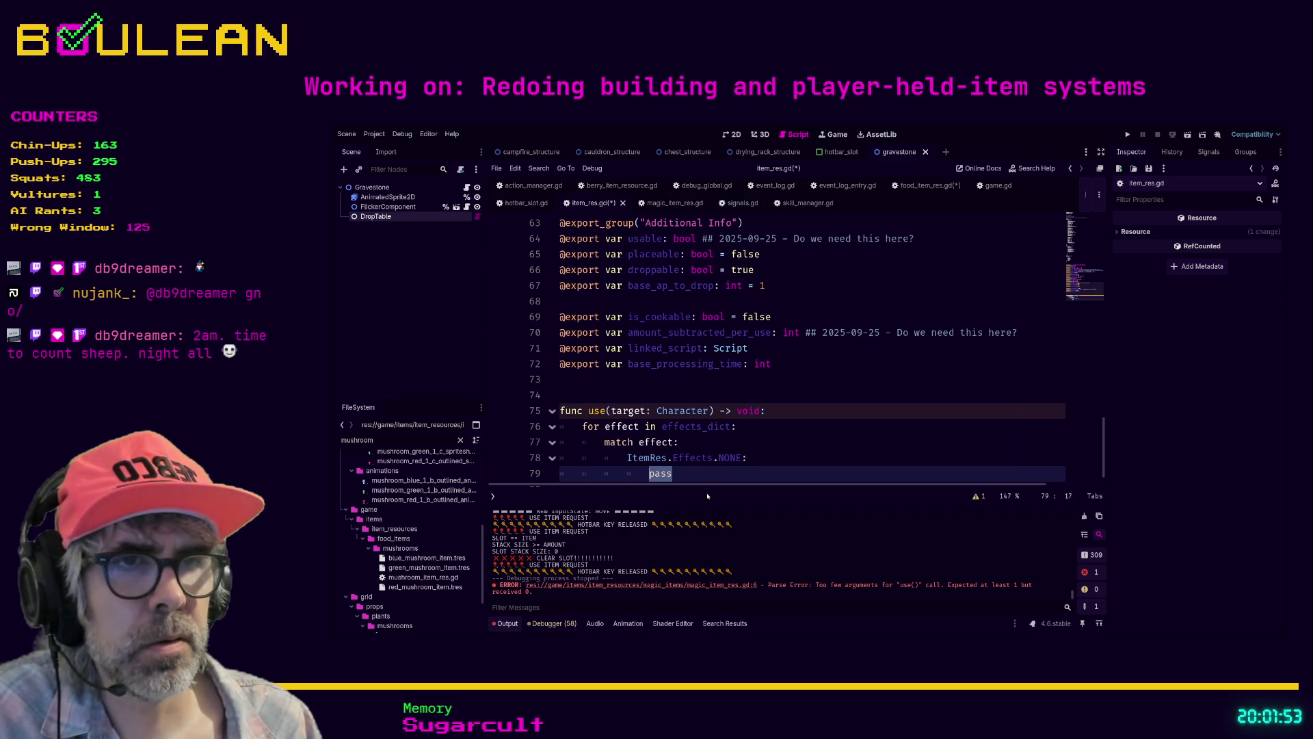
{"action": "key", "text": "End"}
{"action": "key", "text": "Return"}
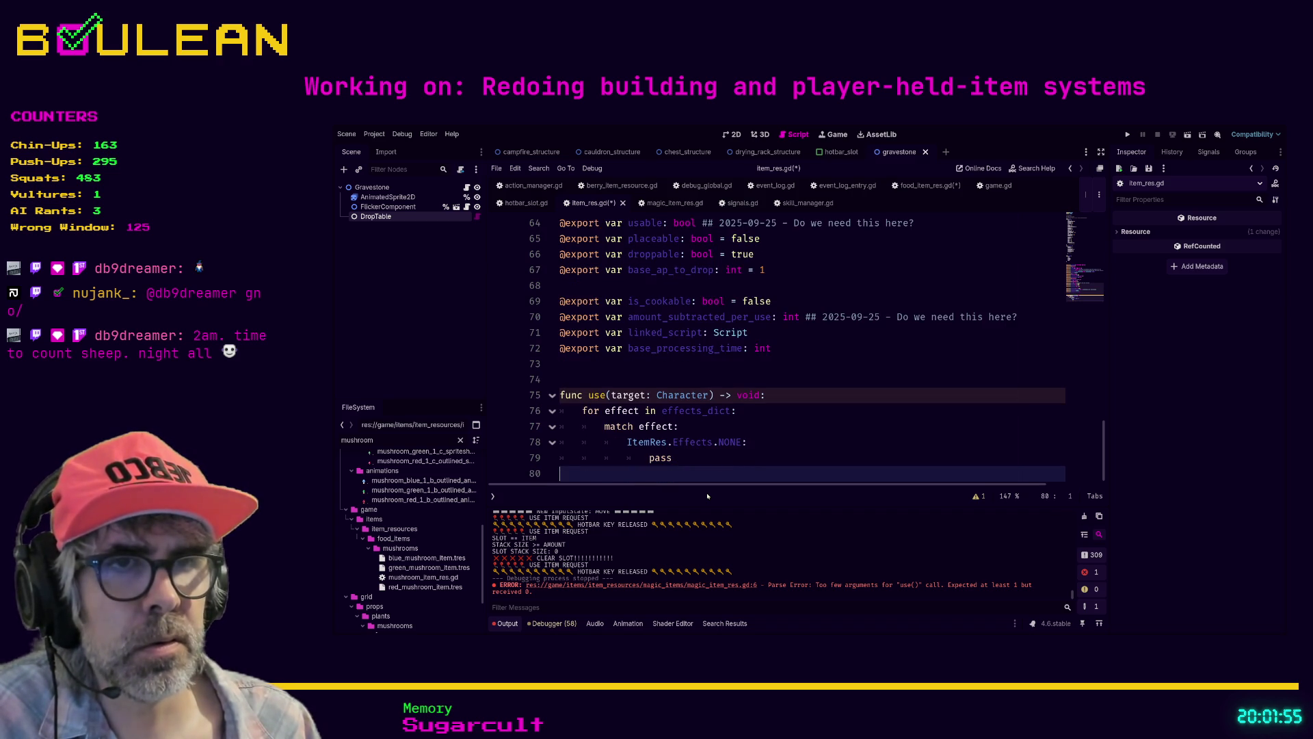
{"action": "type", "text": "ItemRes.Effects.NONE: \t\t\t\tpass"}
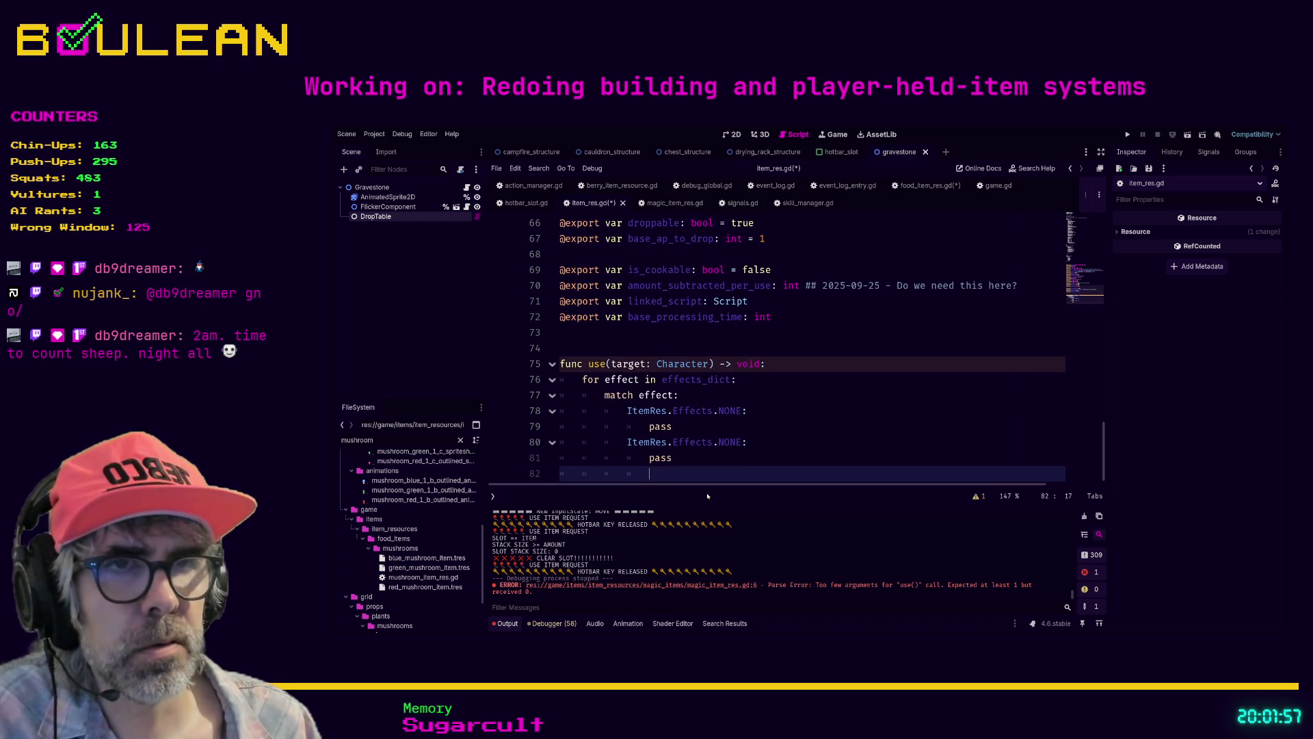
{"action": "type", "text": "ItemRes.Effects.NONE: \t\t\t\tpass"}
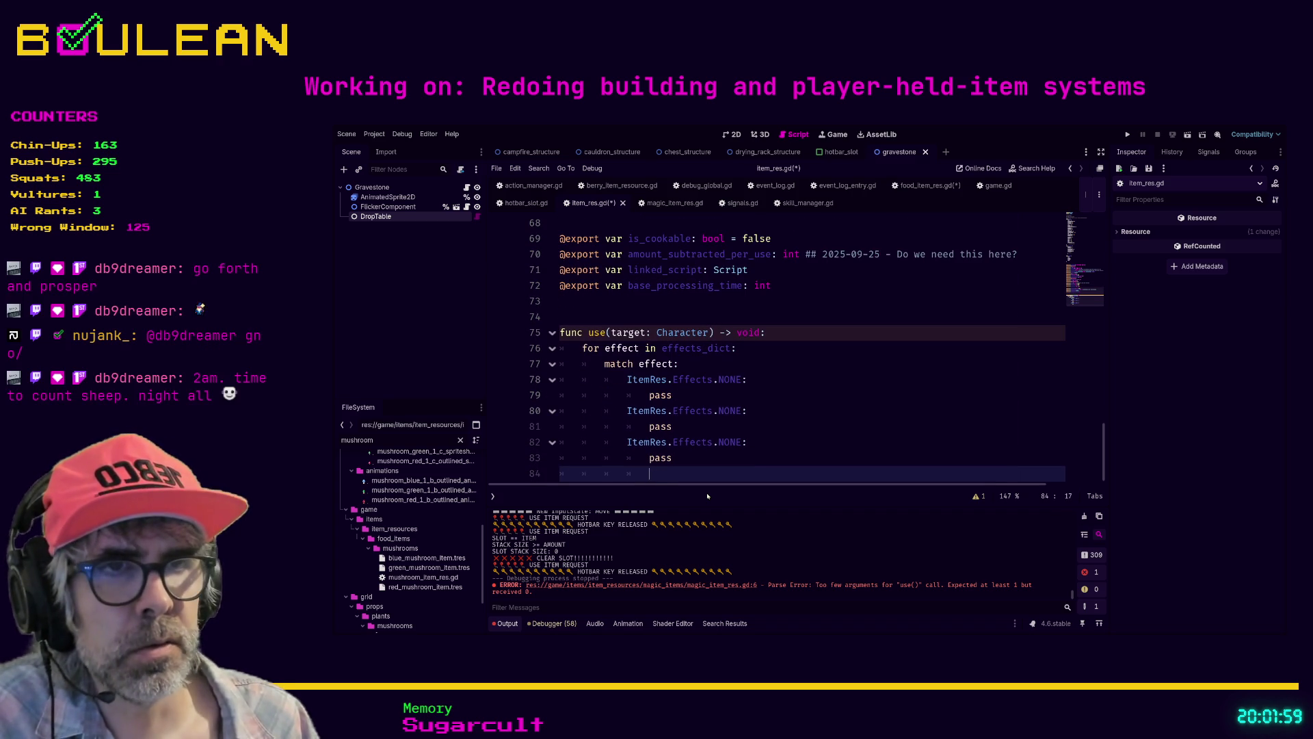
{"action": "key", "text": "ctrl+v"}
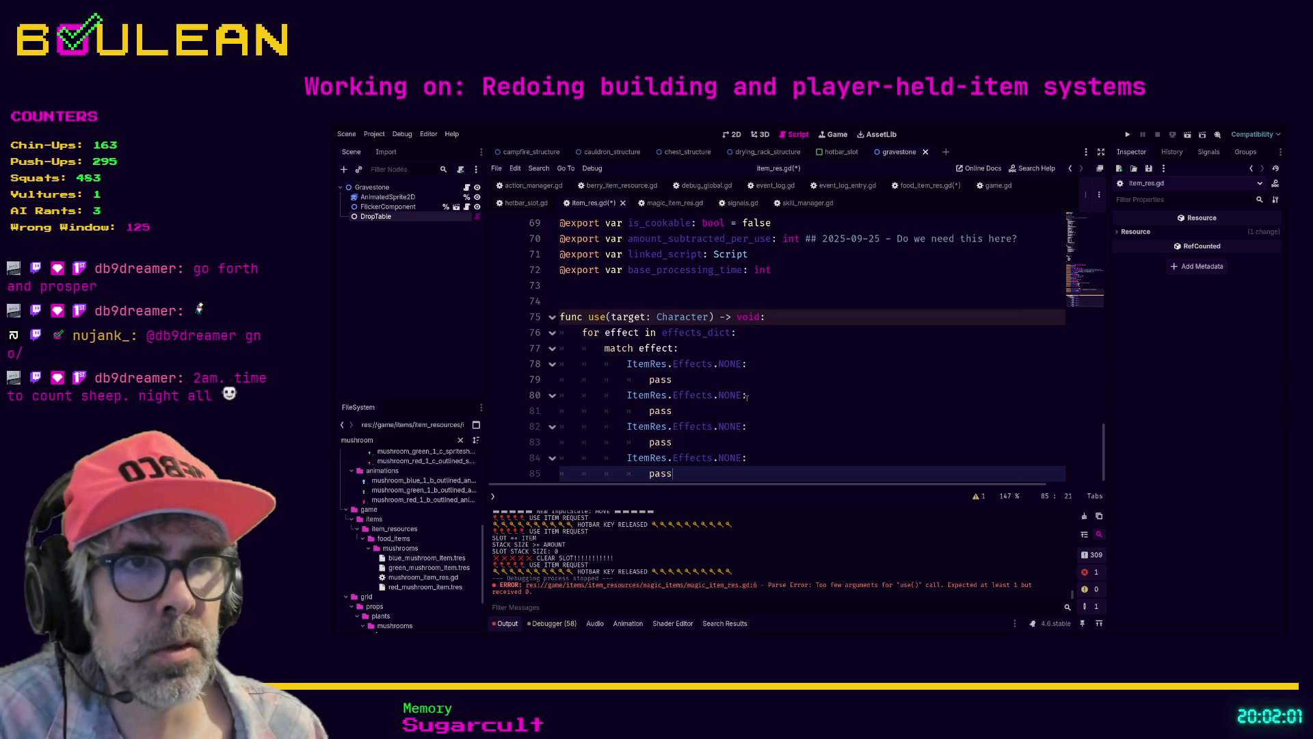
Step: Change the second and third branch patterns to HEALTH and HUNGER
{"action": "double_click", "coordinate": [733, 395]}
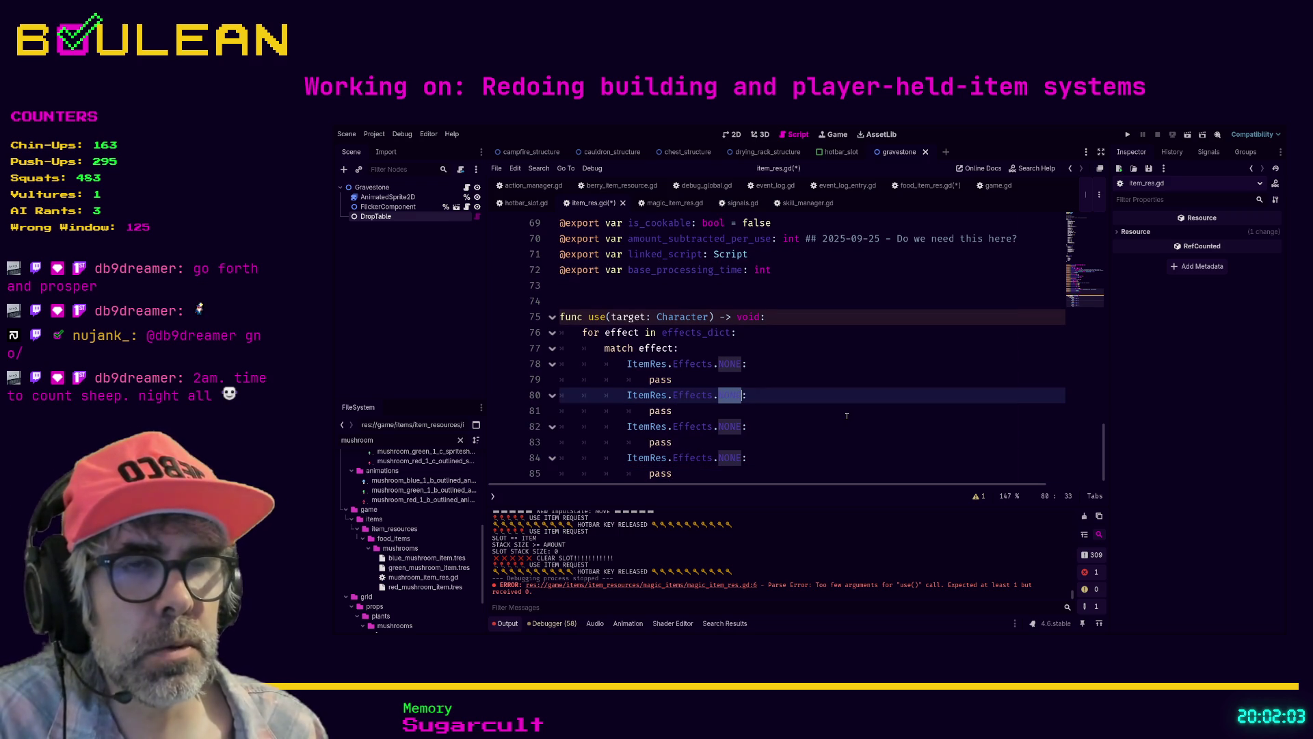
{"action": "key", "text": "BackSpace"}
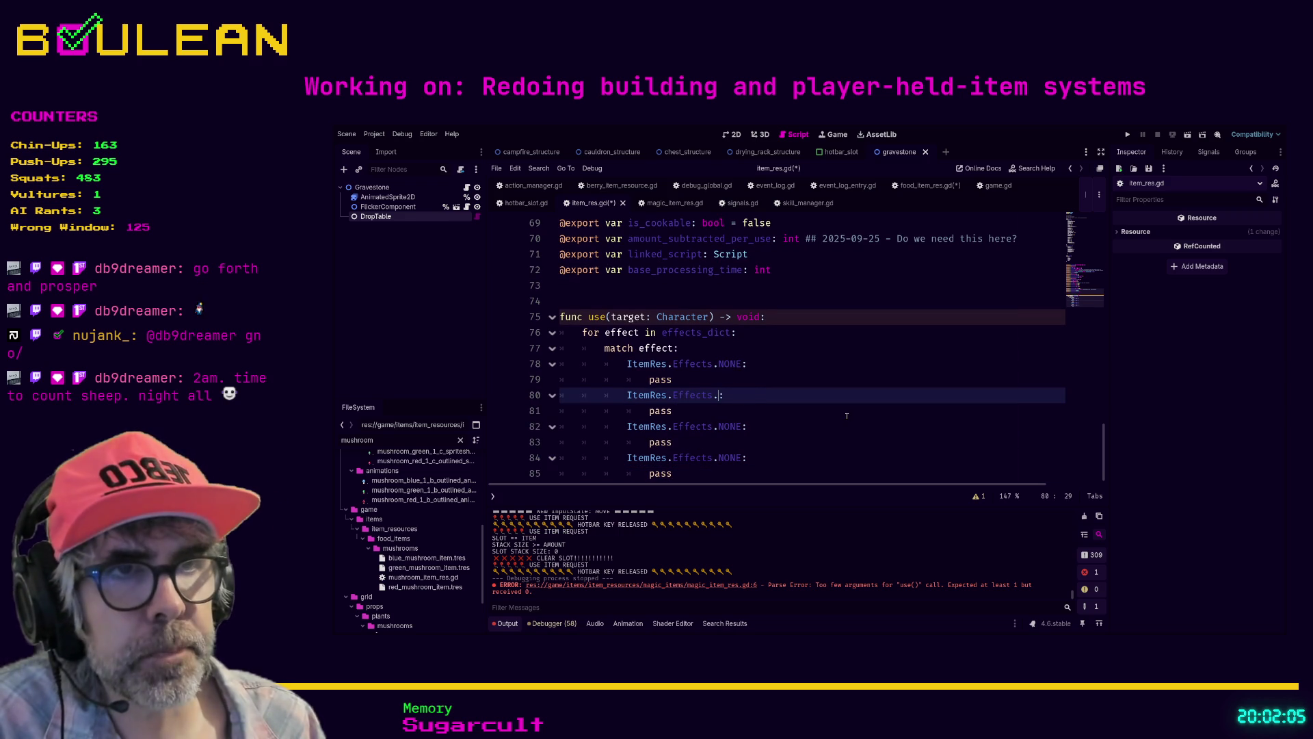
{"action": "key", "text": "ctrl+space"}
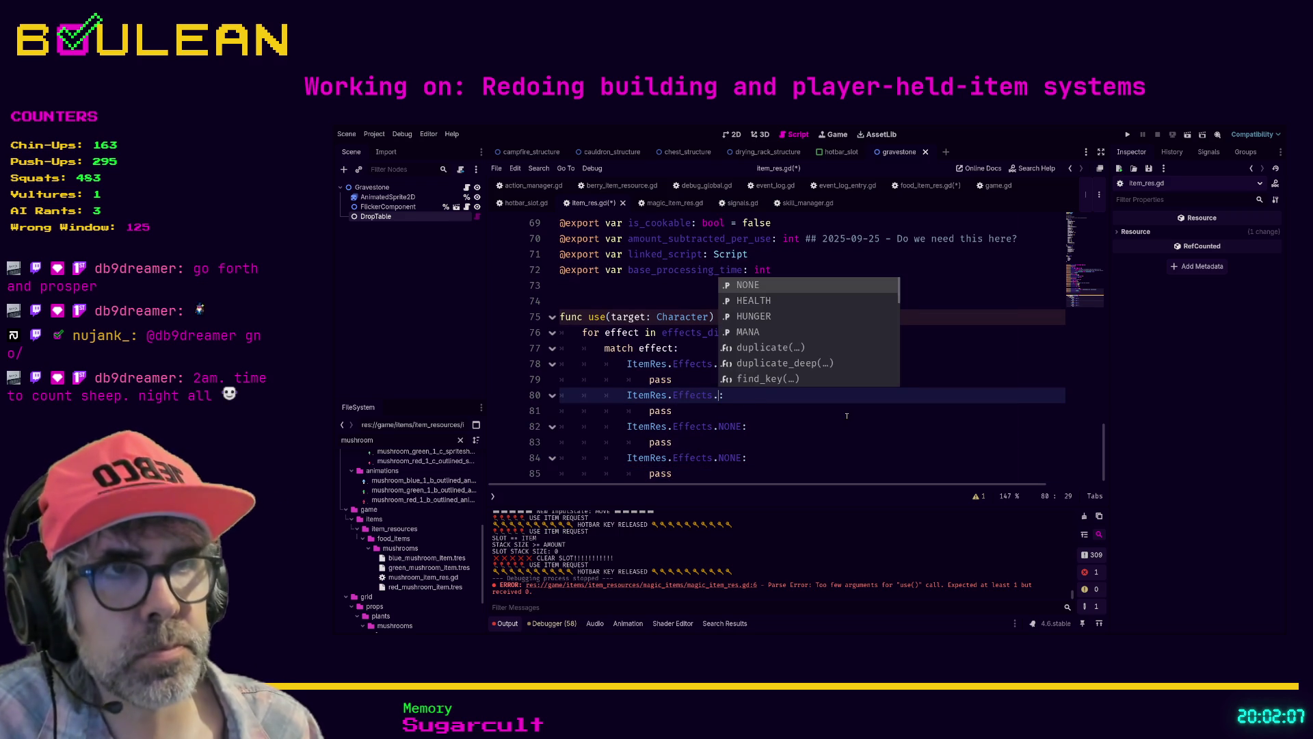
{"action": "key", "text": "Down"}
{"action": "key", "text": "Return"}
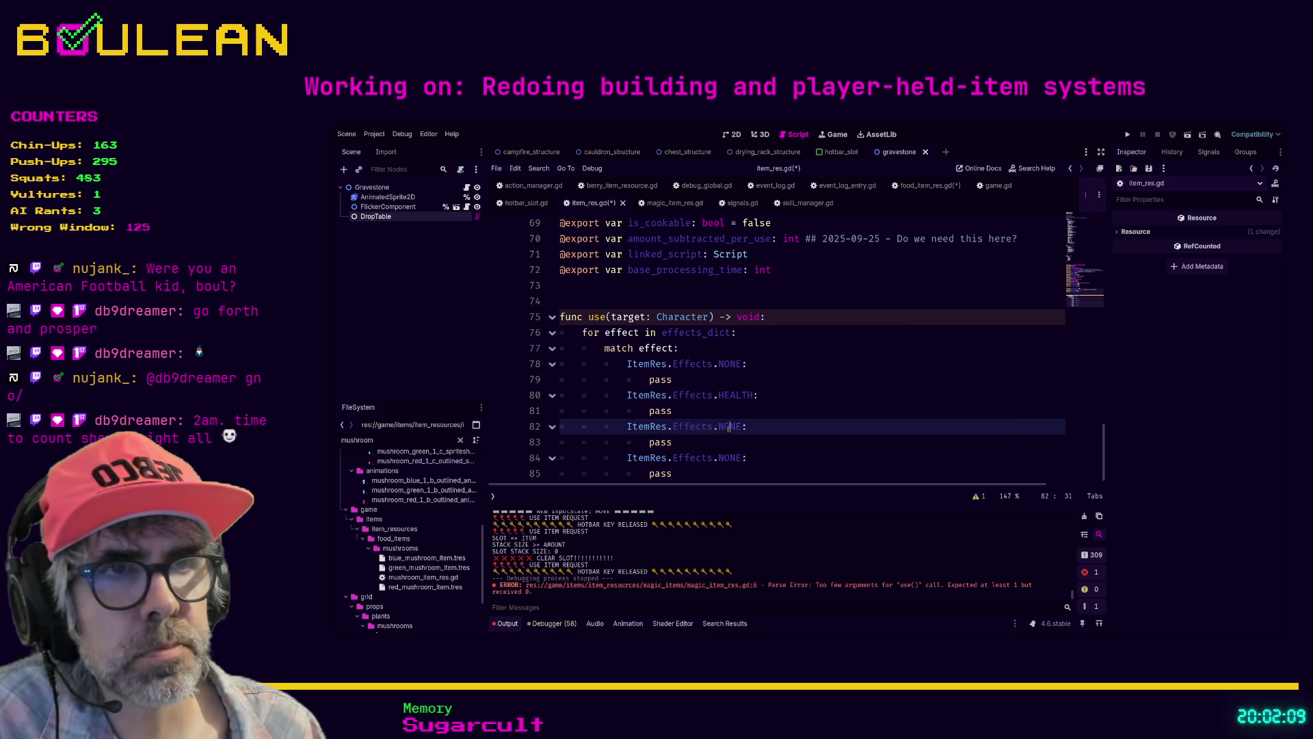
{"action": "double_click", "coordinate": [730, 426]}
{"action": "type", "text": "HUN"}
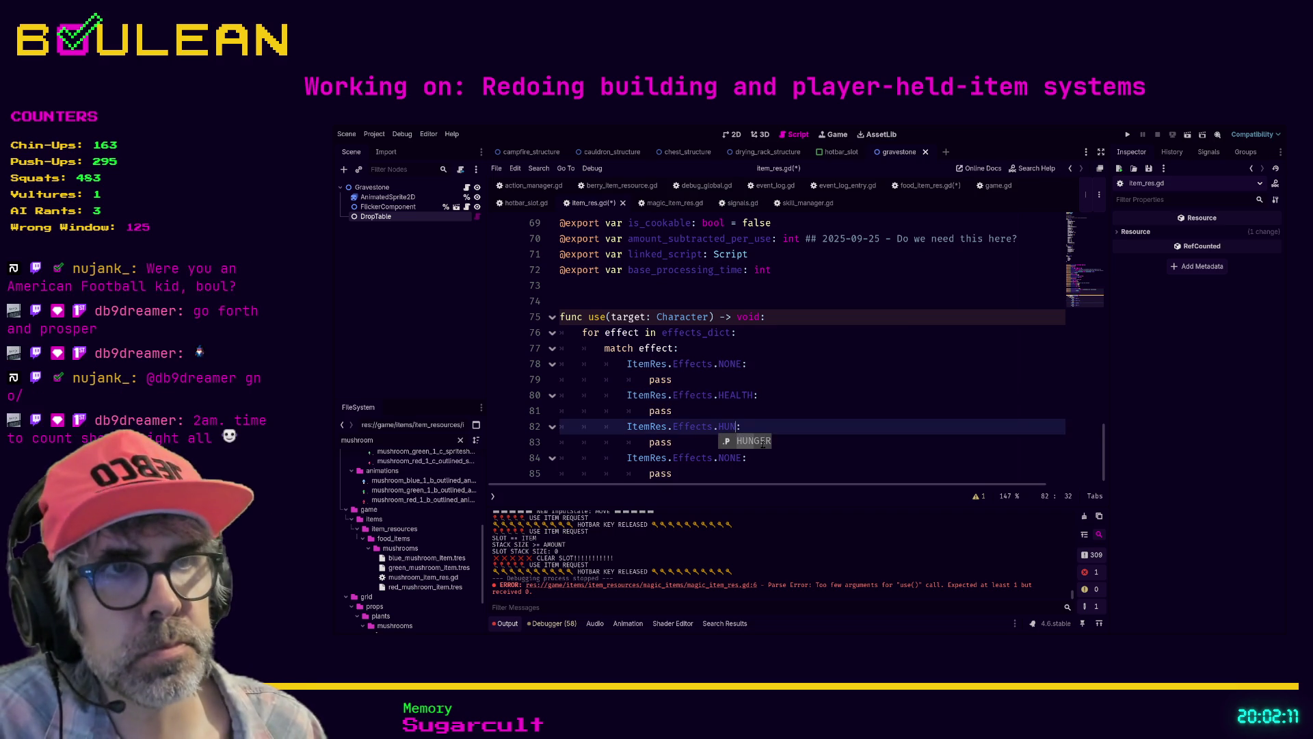
{"action": "key", "text": "Return"}
Step: Change the fourth branch pattern to MANA and save item_res.gd
{"action": "double_click", "coordinate": [730, 457]}
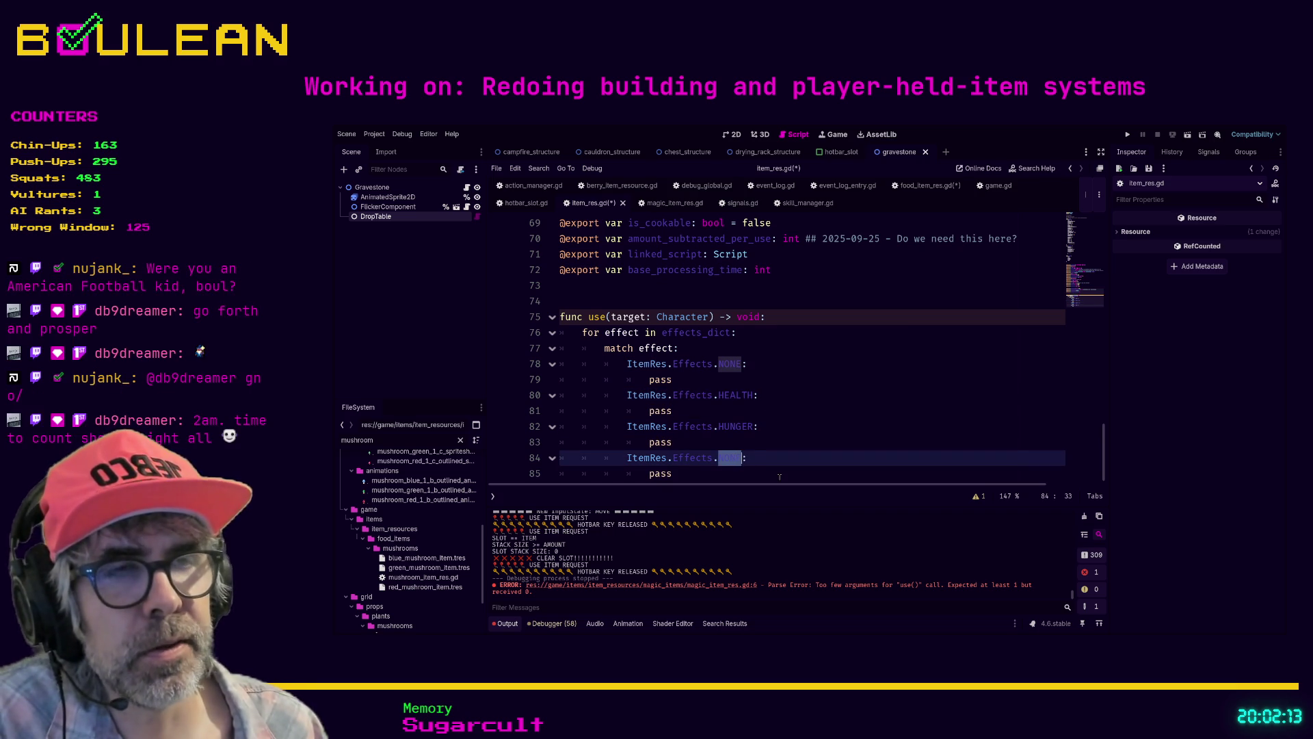
{"action": "key", "text": "BackSpace"}
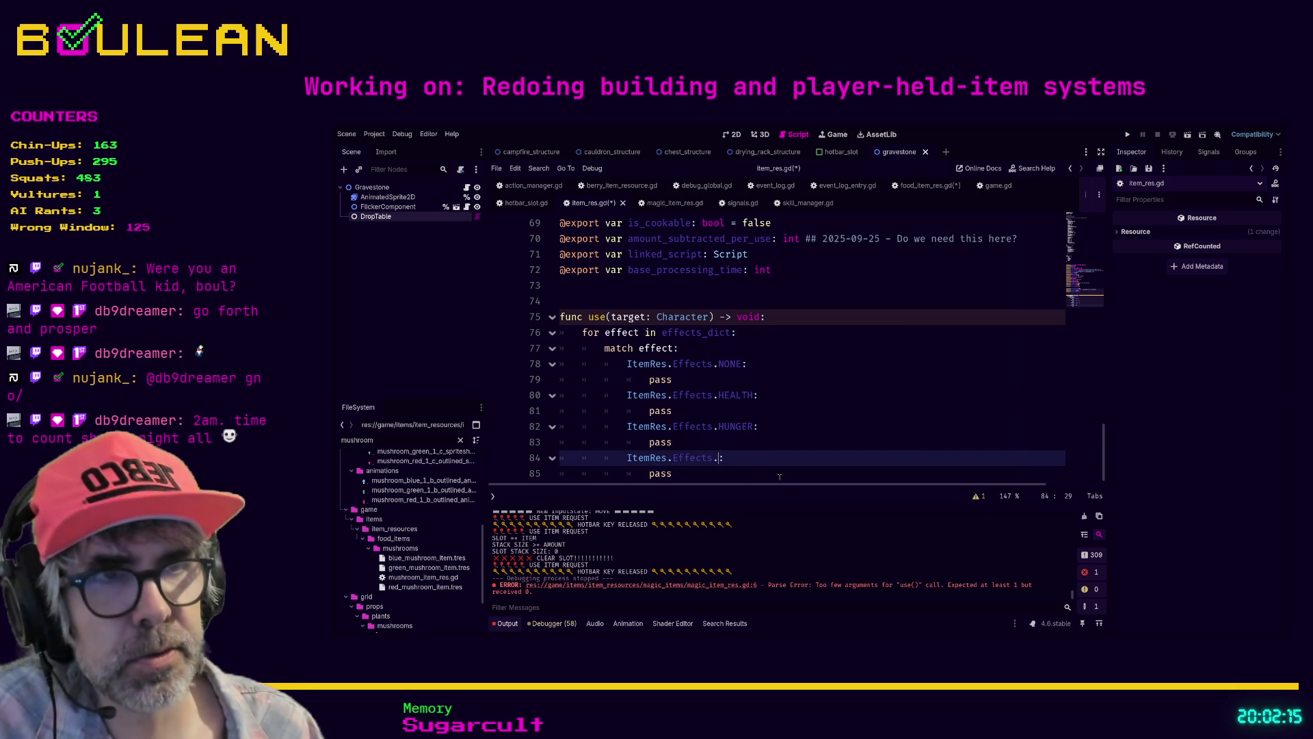
{"action": "key", "text": "ctrl+space"}
{"action": "key", "text": "Down"}
{"action": "key", "text": "Down"}
{"action": "key", "text": "Down"}
{"action": "key", "text": "Return"}
{"action": "key", "text": "Down"}
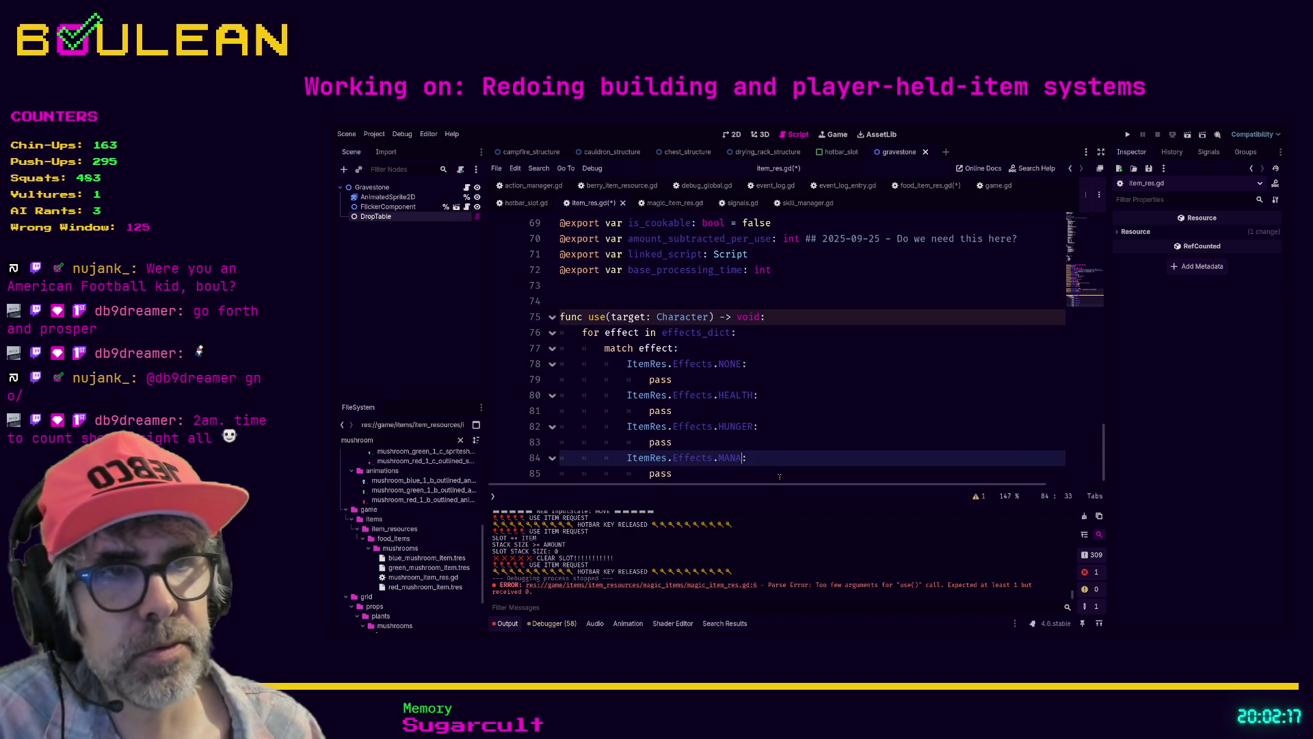
{"action": "key", "text": "ctrl+s"}
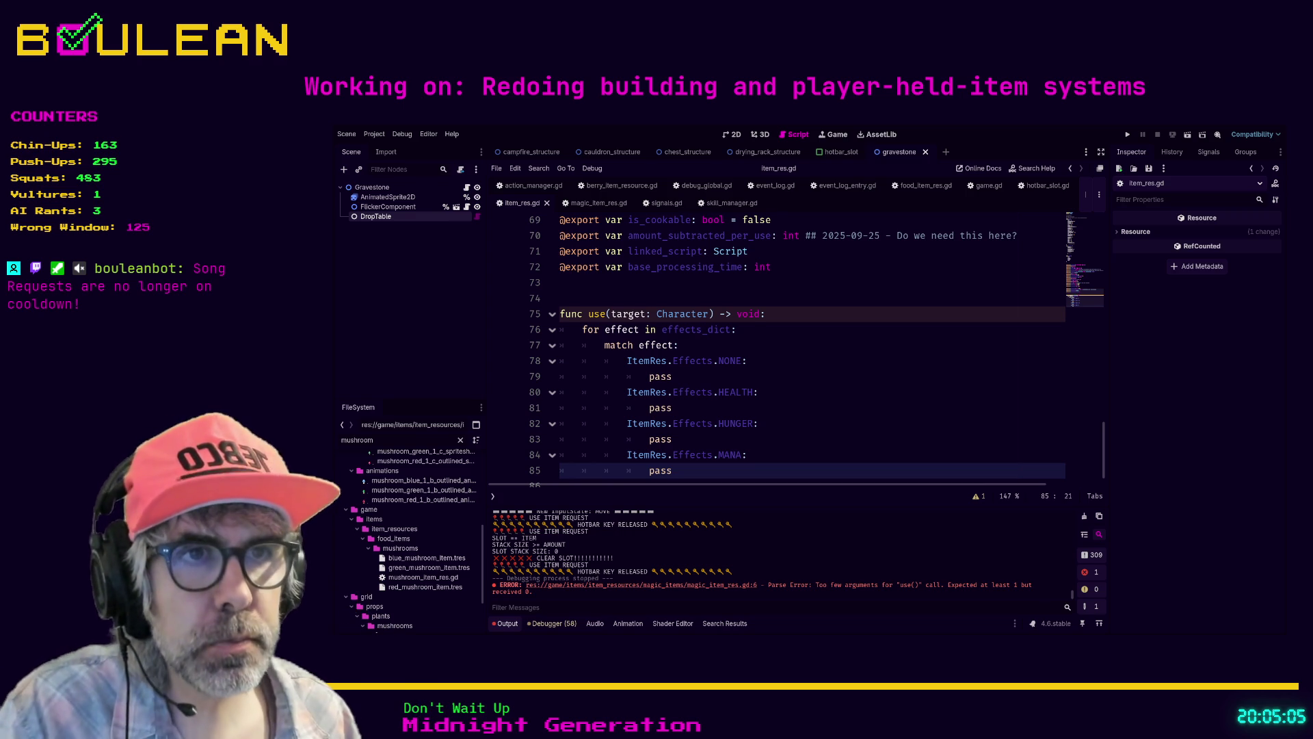
Step: Autocomplete target._adjust_health_value() in the HEALTH branch of the effect loop
{"action": "key", "text": "Up"}
{"action": "key", "text": "Up"}
{"action": "key", "text": "Up"}
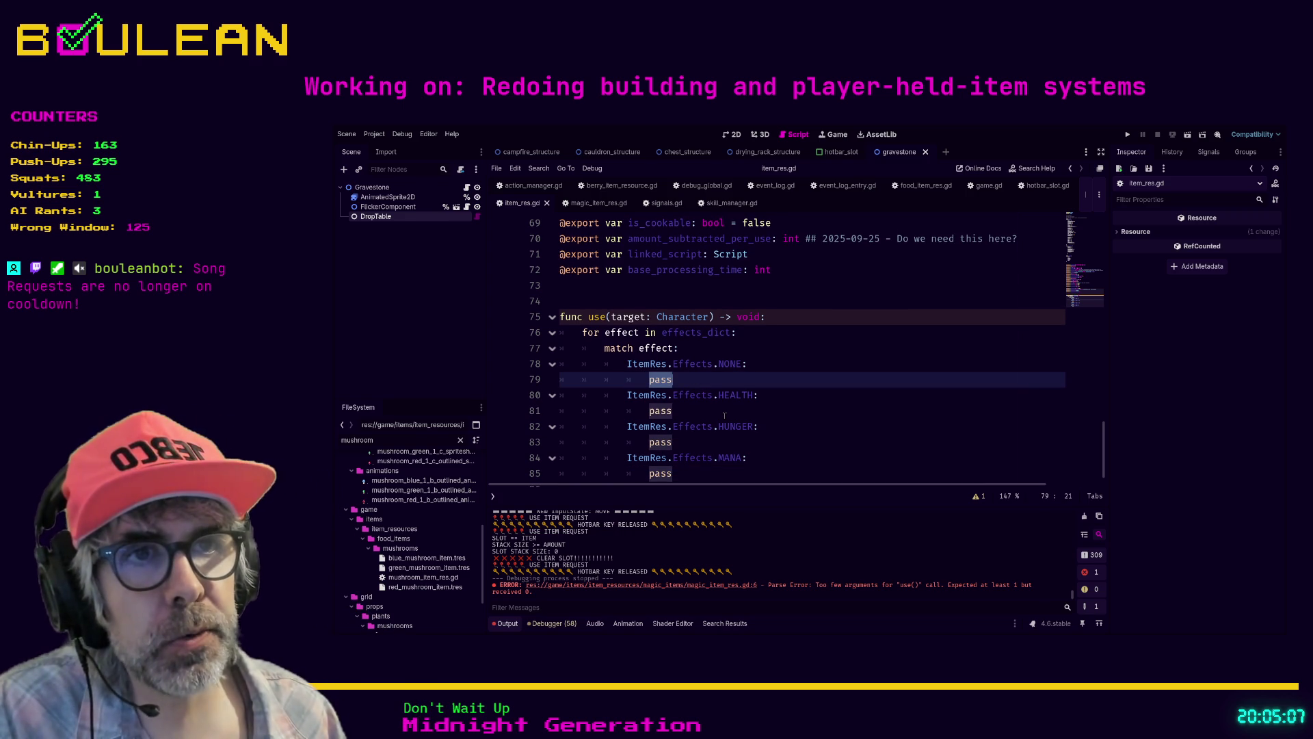
{"action": "key", "text": "Down"}
{"action": "key", "text": "Down"}
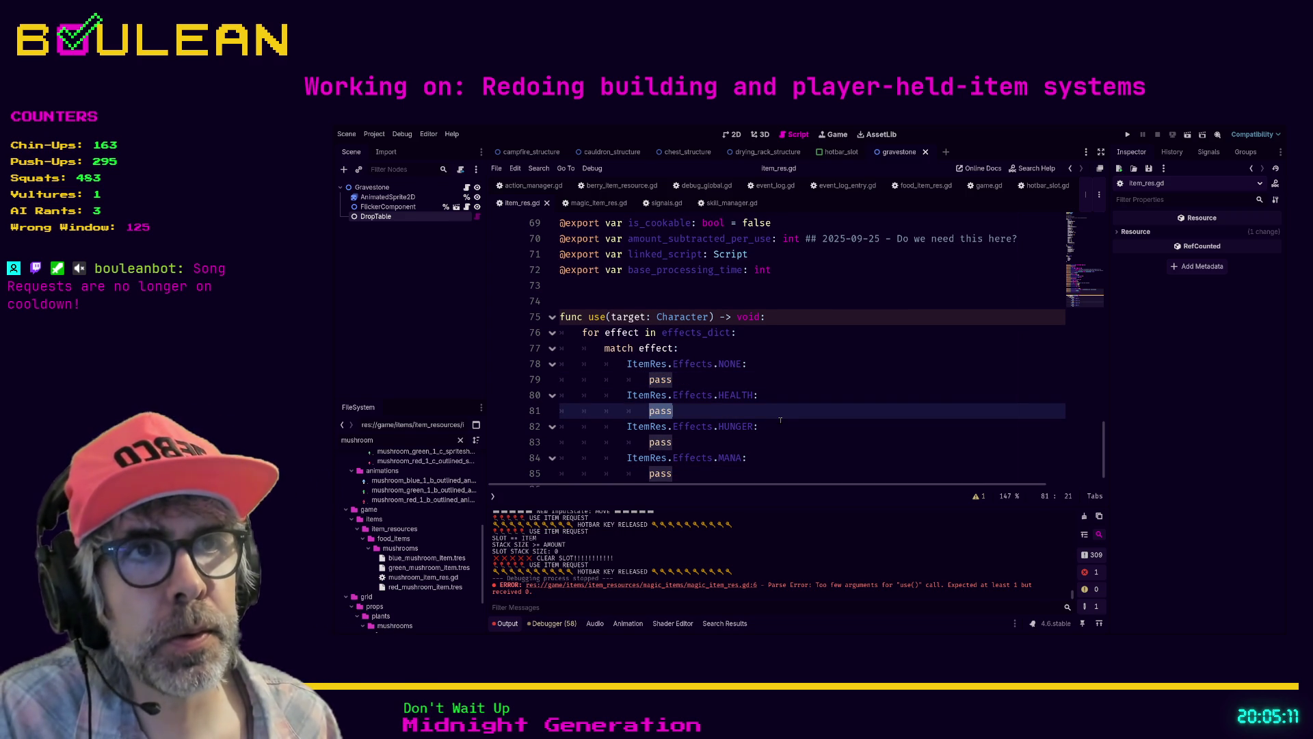
{"action": "scroll", "coordinate": [820, 427], "scroll_direction": "down", "scroll_amount": 1}
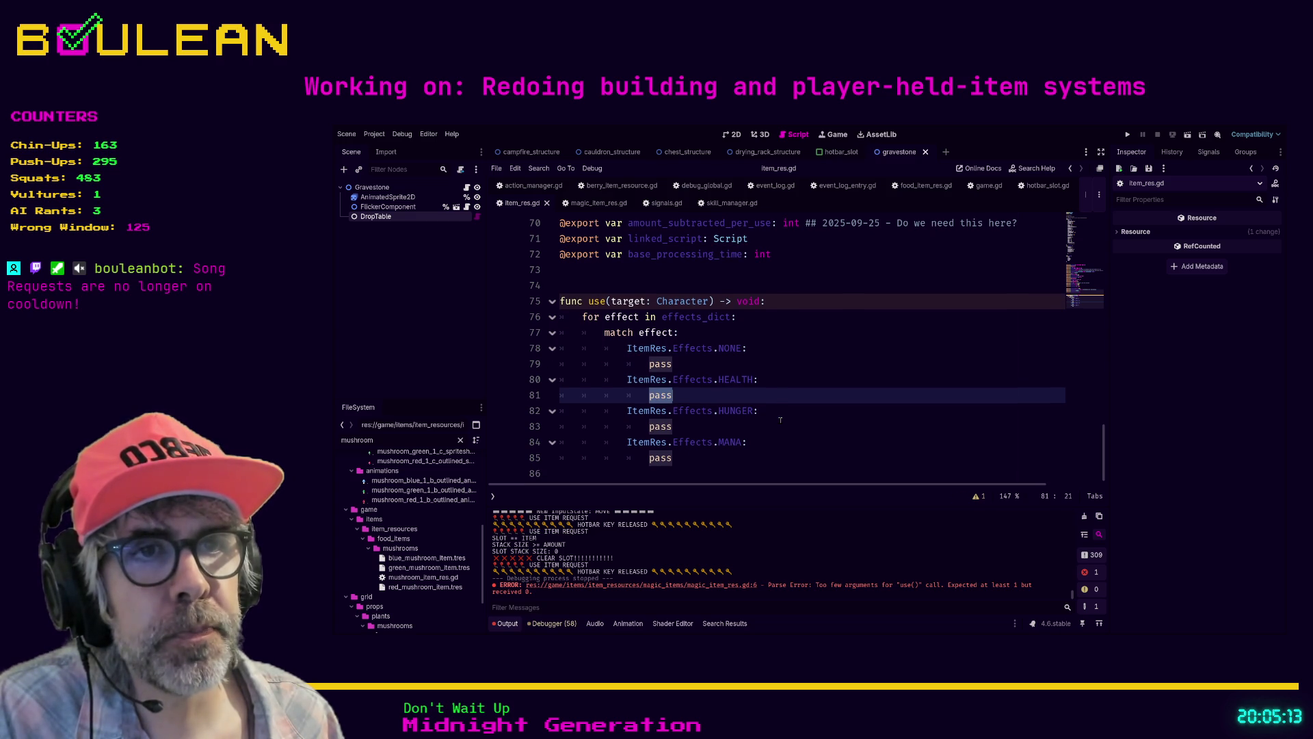
{"action": "type", "text": "target."}
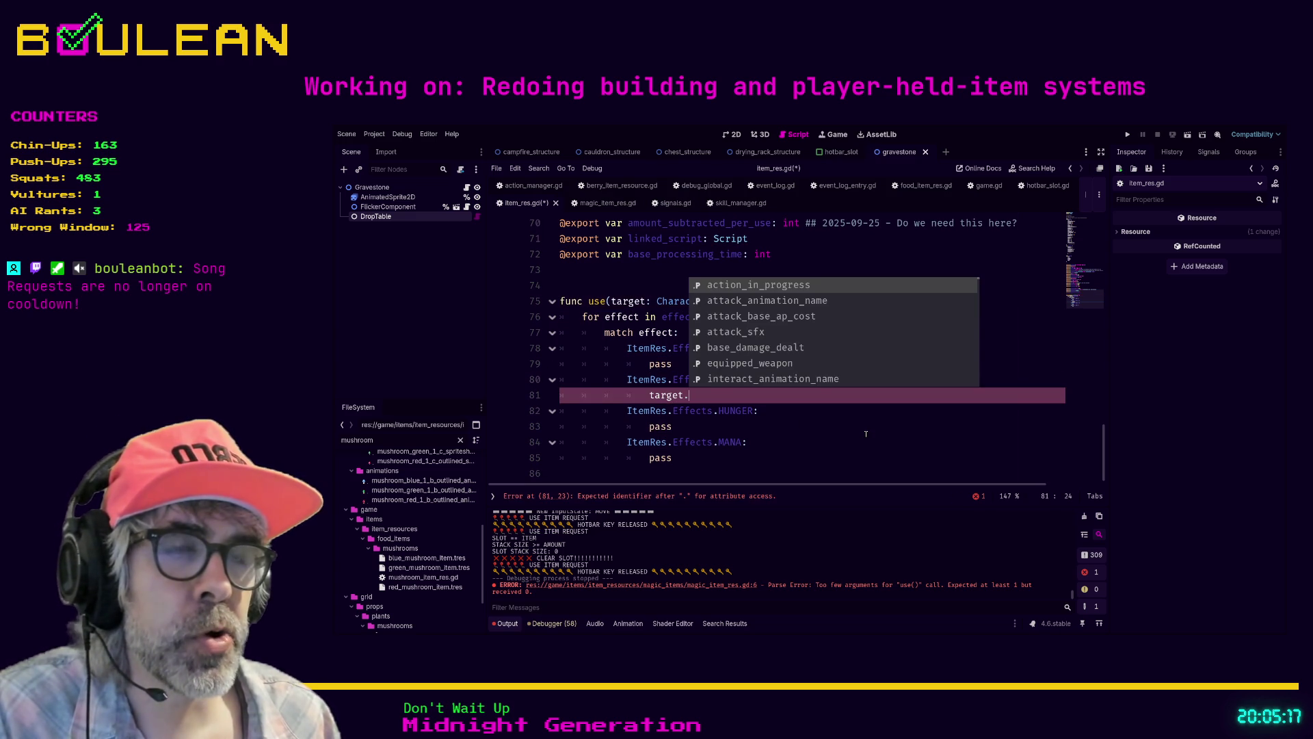
{"action": "type", "text": "adj"}
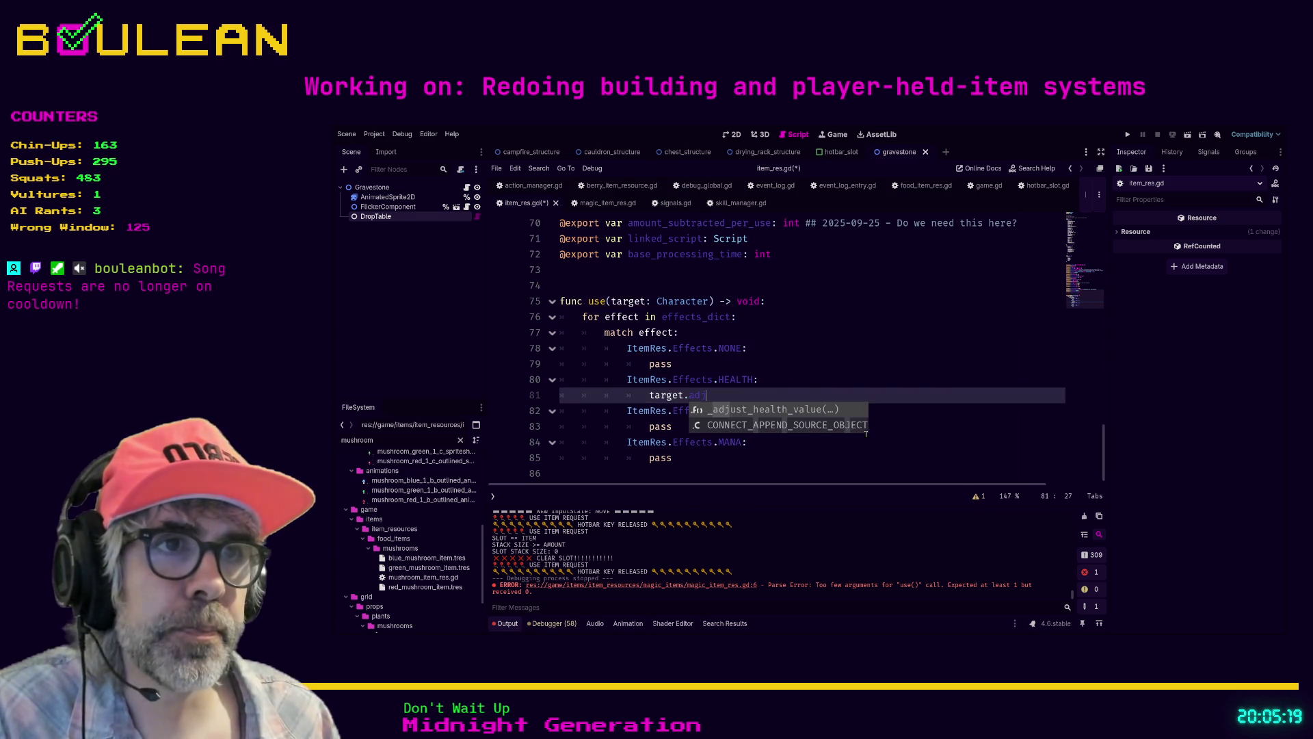
{"action": "key", "text": "Return"}
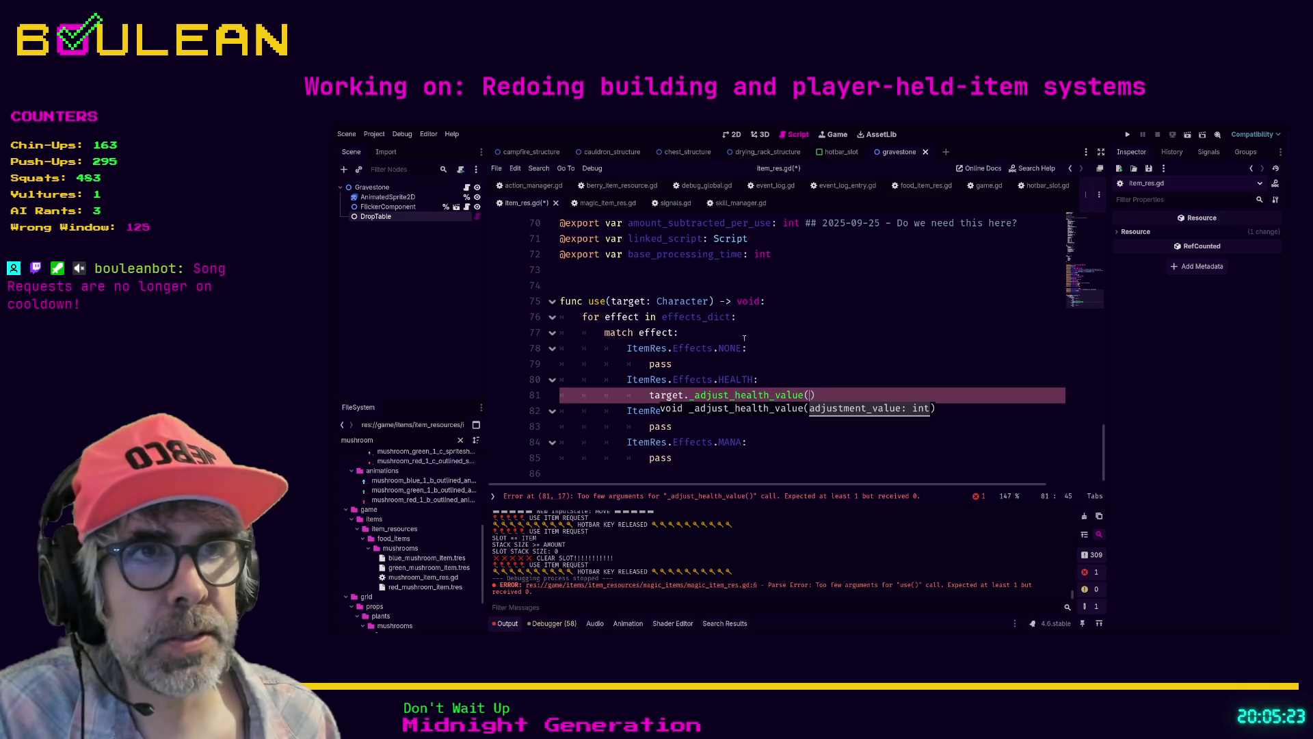
Step: Add 'var value: int = effects_dict[effect]' as the first line inside the for loop
{"action": "left_click", "coordinate": [759, 319]}
{"action": "key", "text": "Return"}
{"action": "type", "text": "var valu"}
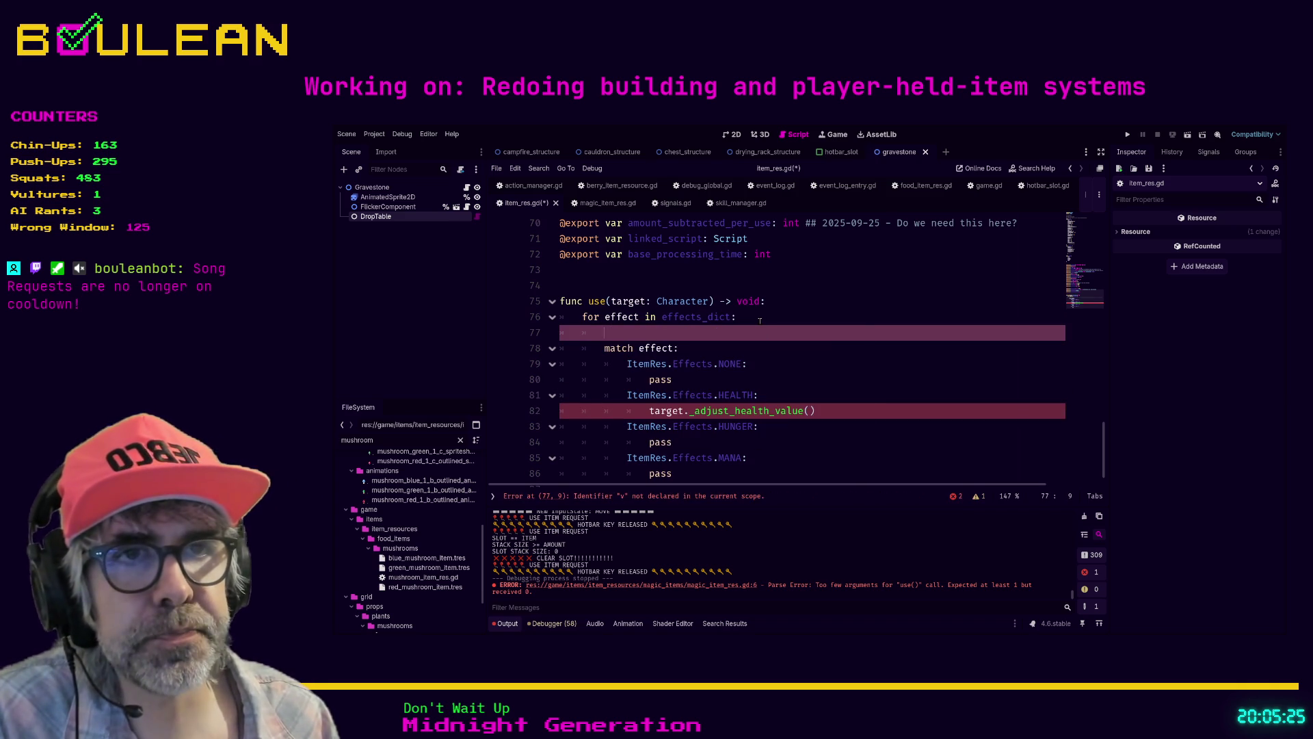
{"action": "type", "text": "e: int ="}
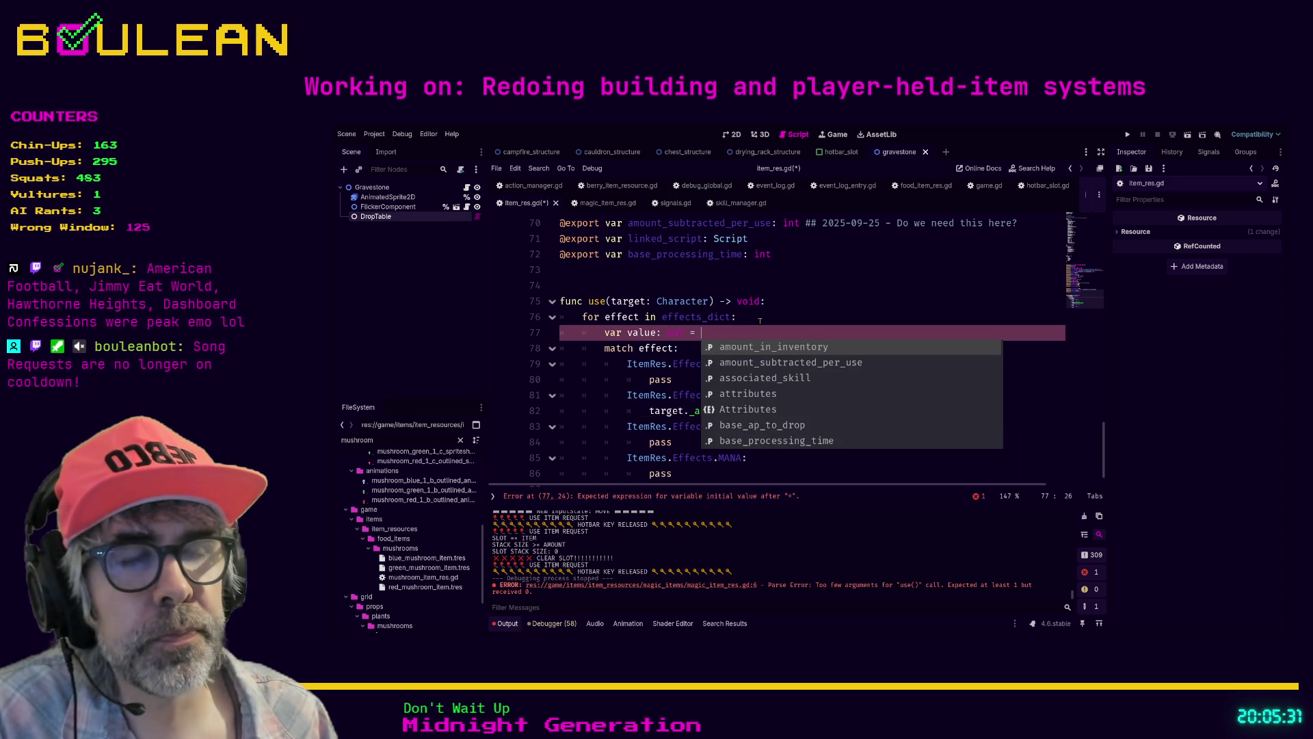
{"action": "type", "text": "effec"}
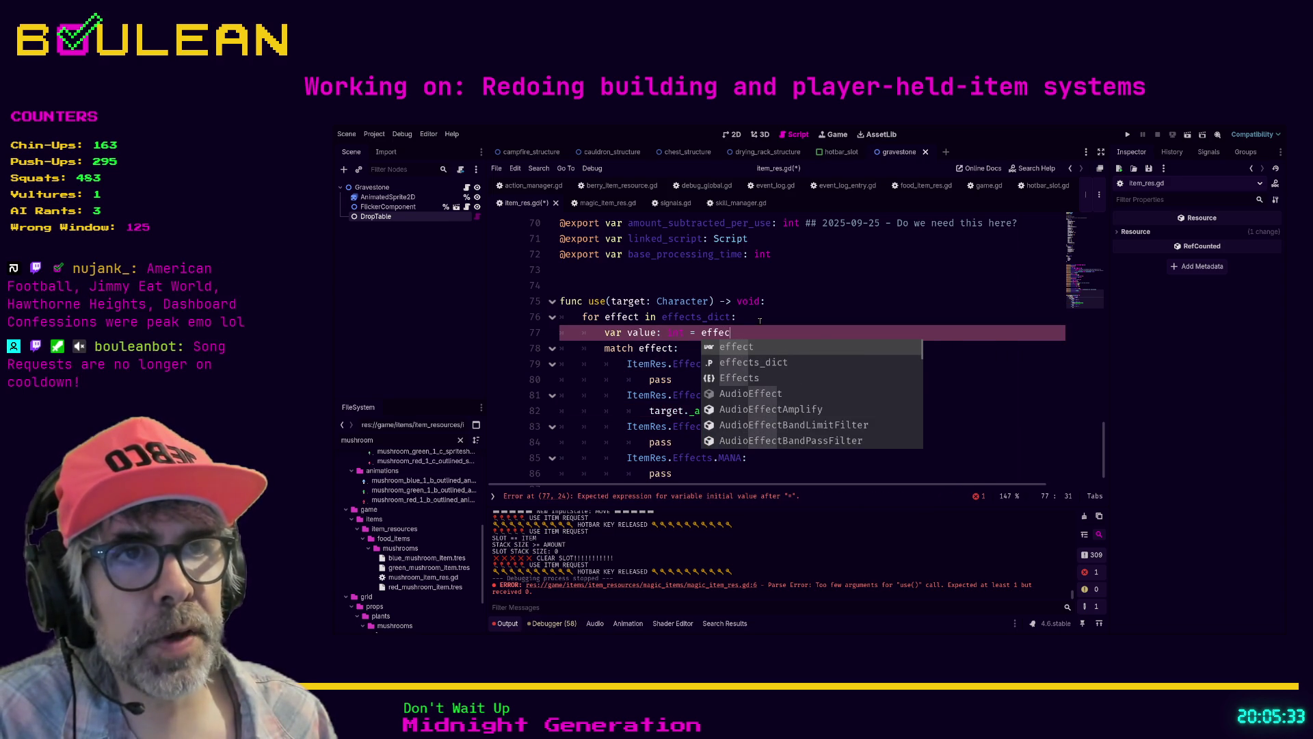
{"action": "type", "text": "ts_dict[effect"}
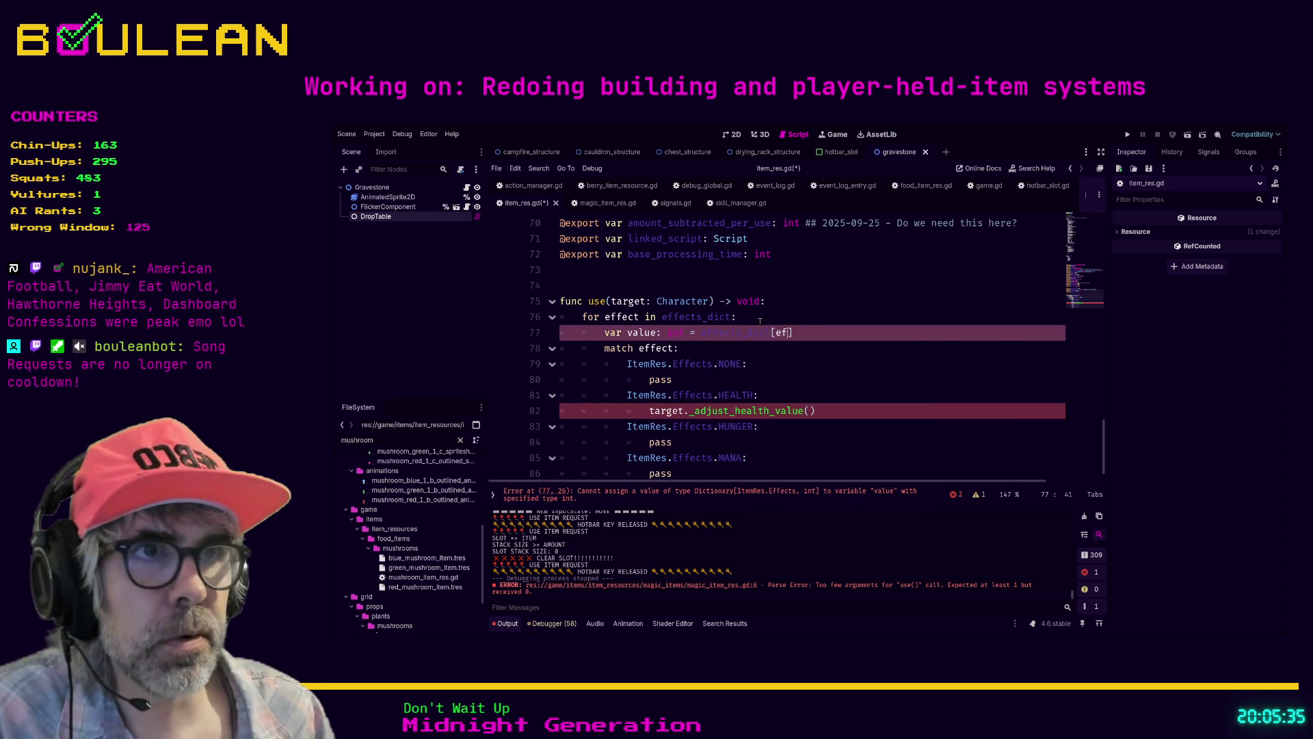
{"action": "key", "text": "Escape"}
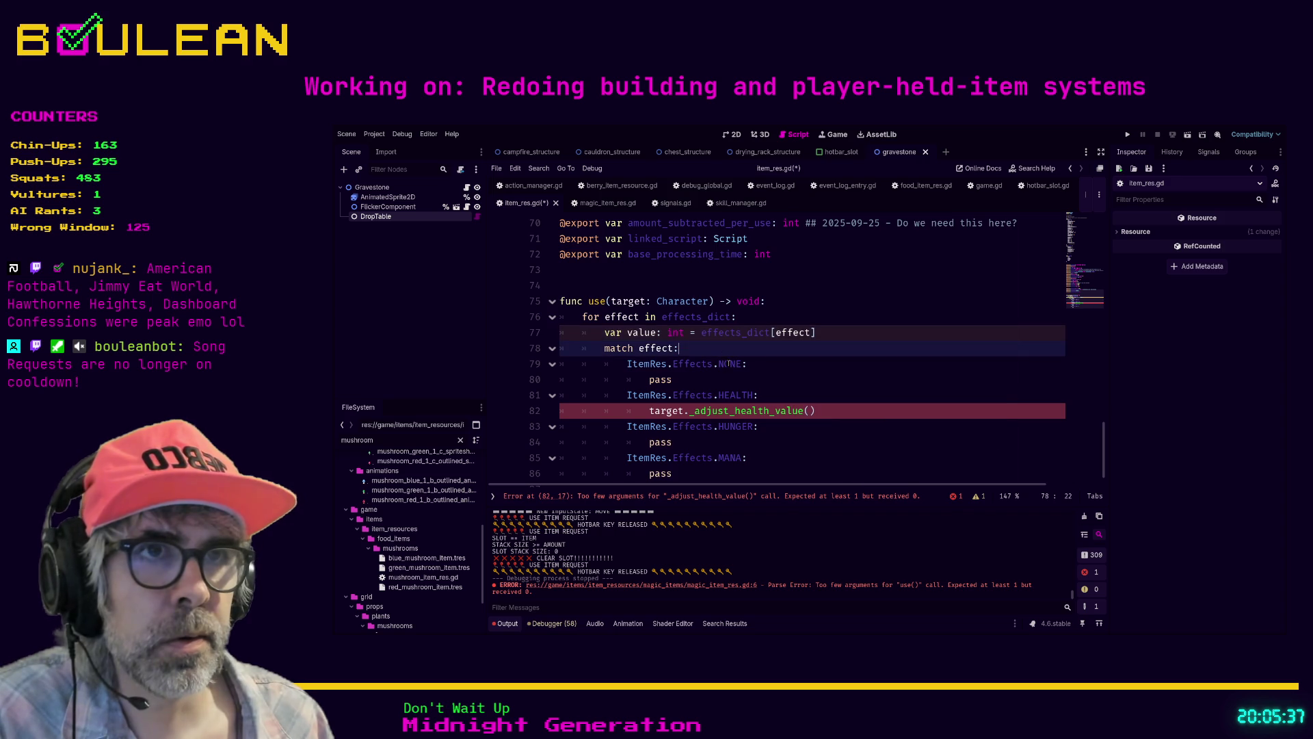
Step: Place the caret inside the _adjust_health_value() call's parentheses
{"action": "left_click", "coordinate": [773, 370]}
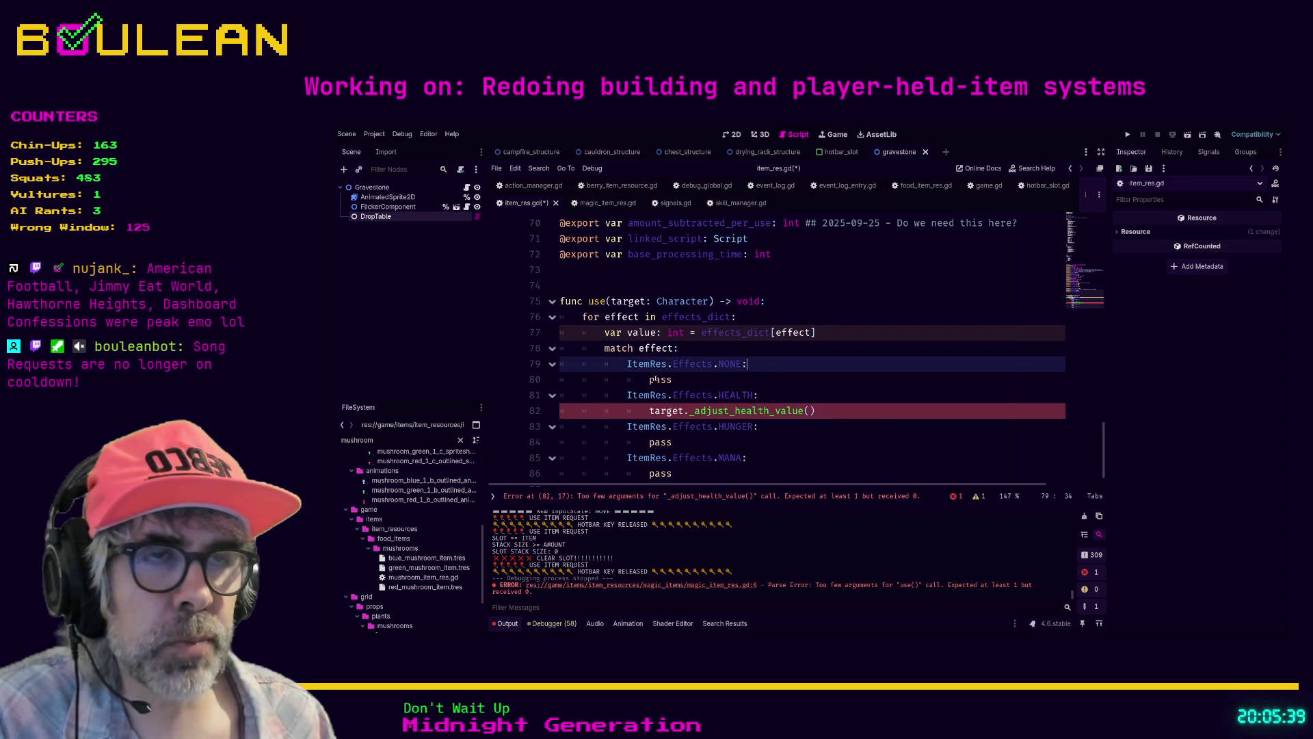
{"action": "scroll", "coordinate": [785, 376], "scroll_direction": "down", "scroll_amount": 1}
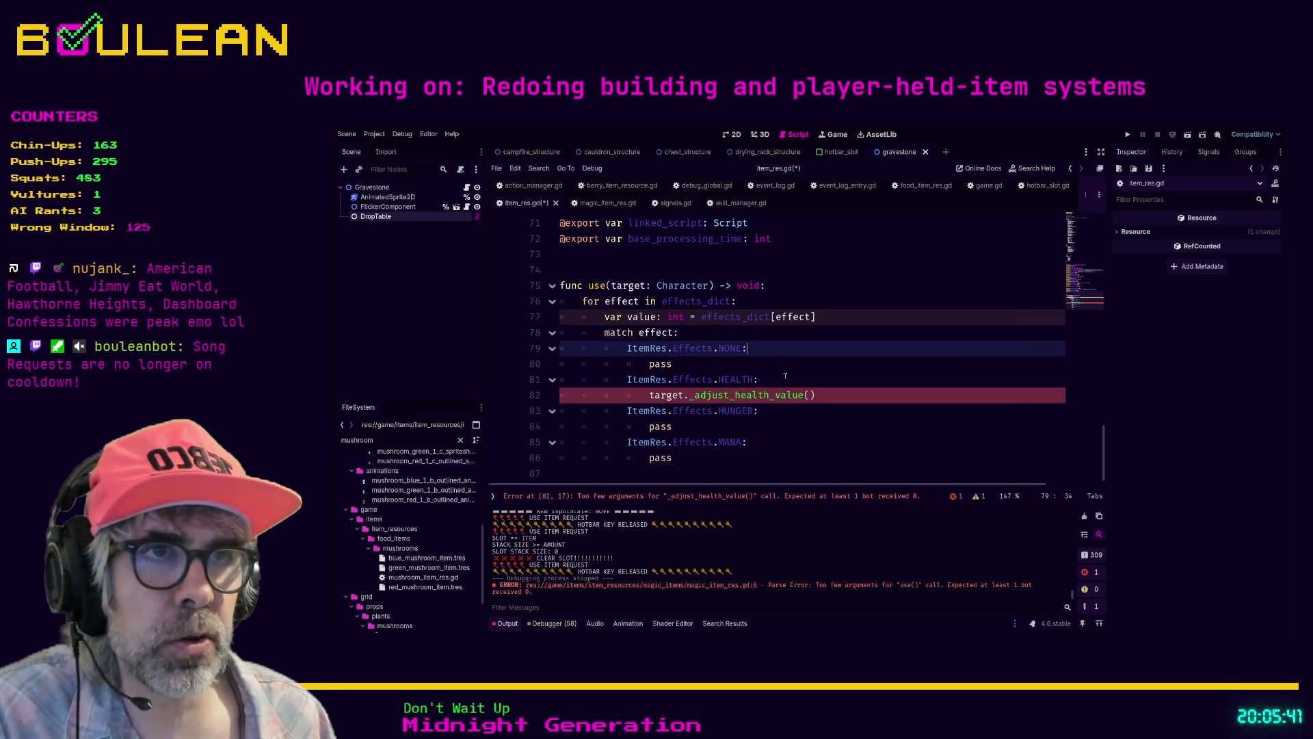
{"action": "double_click", "coordinate": [661, 363]}
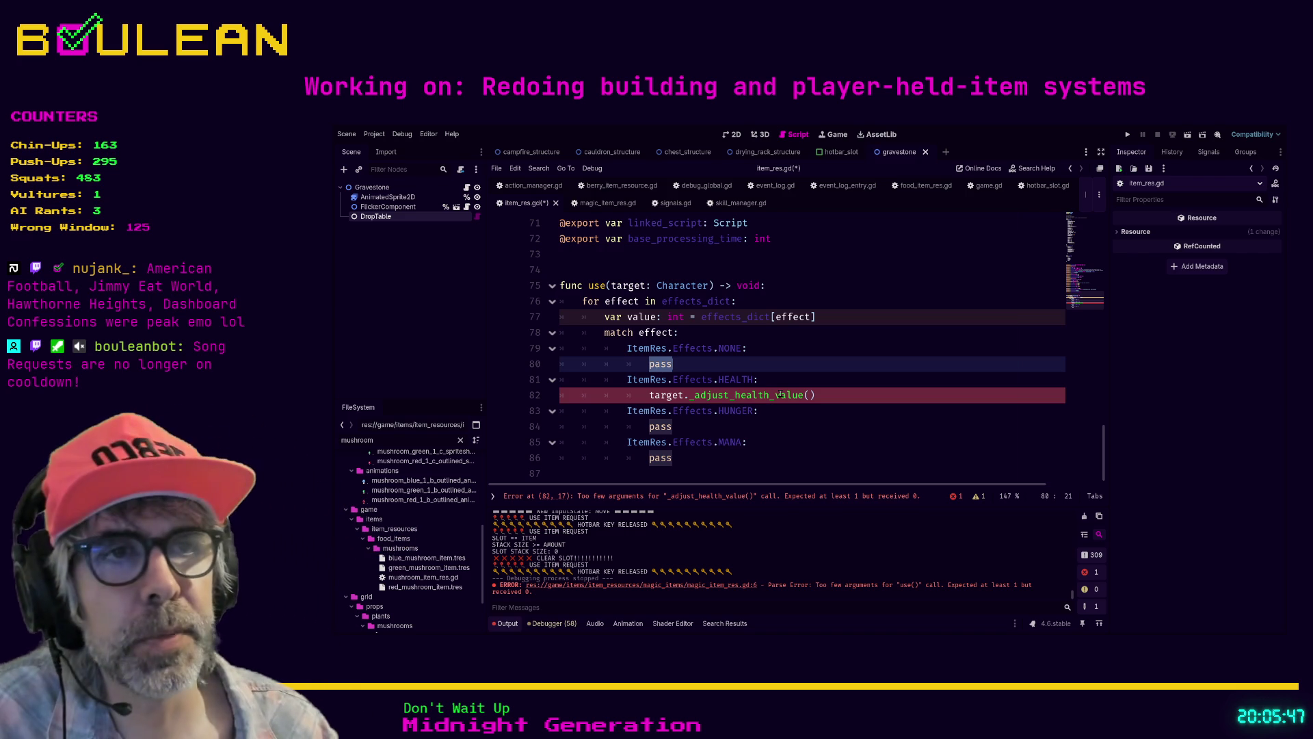
{"action": "left_click", "coordinate": [809, 394]}
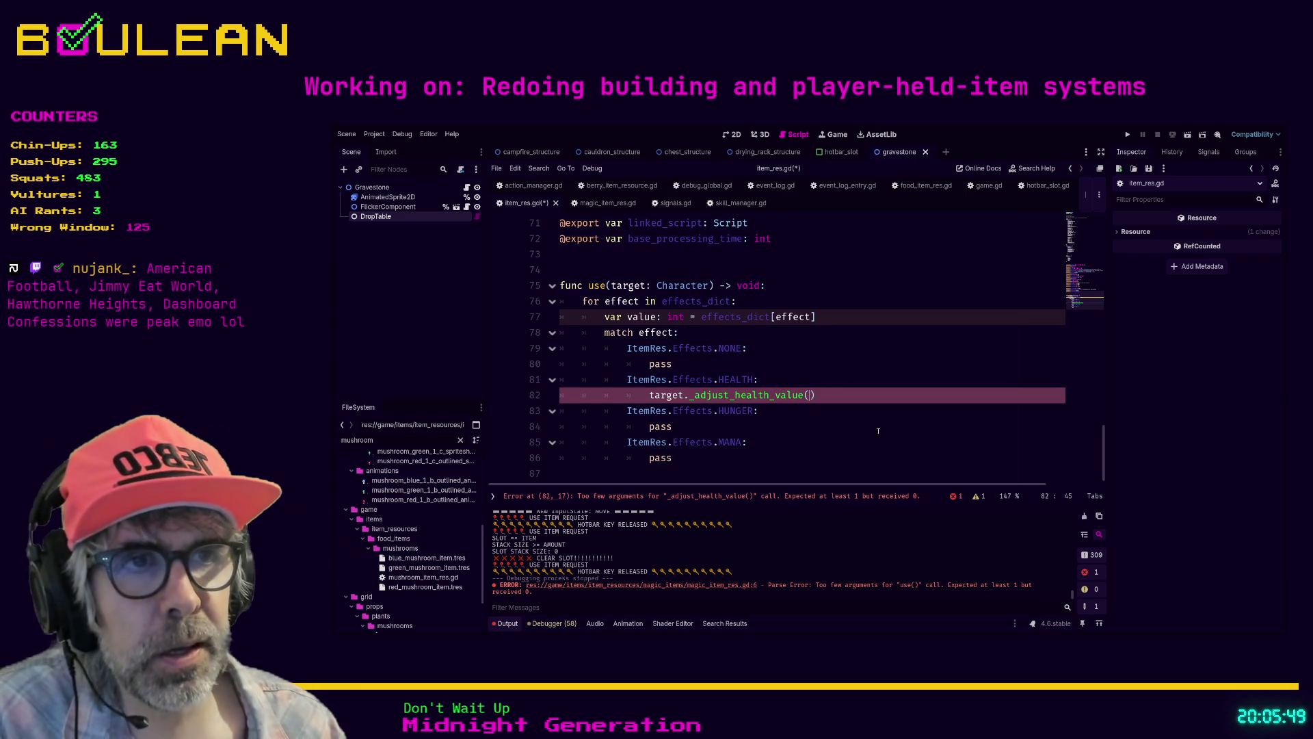
Step: Pass value into the health call and replace pass under HUNGER with a partial 'target.h' call
{"action": "type", "text": "value"}
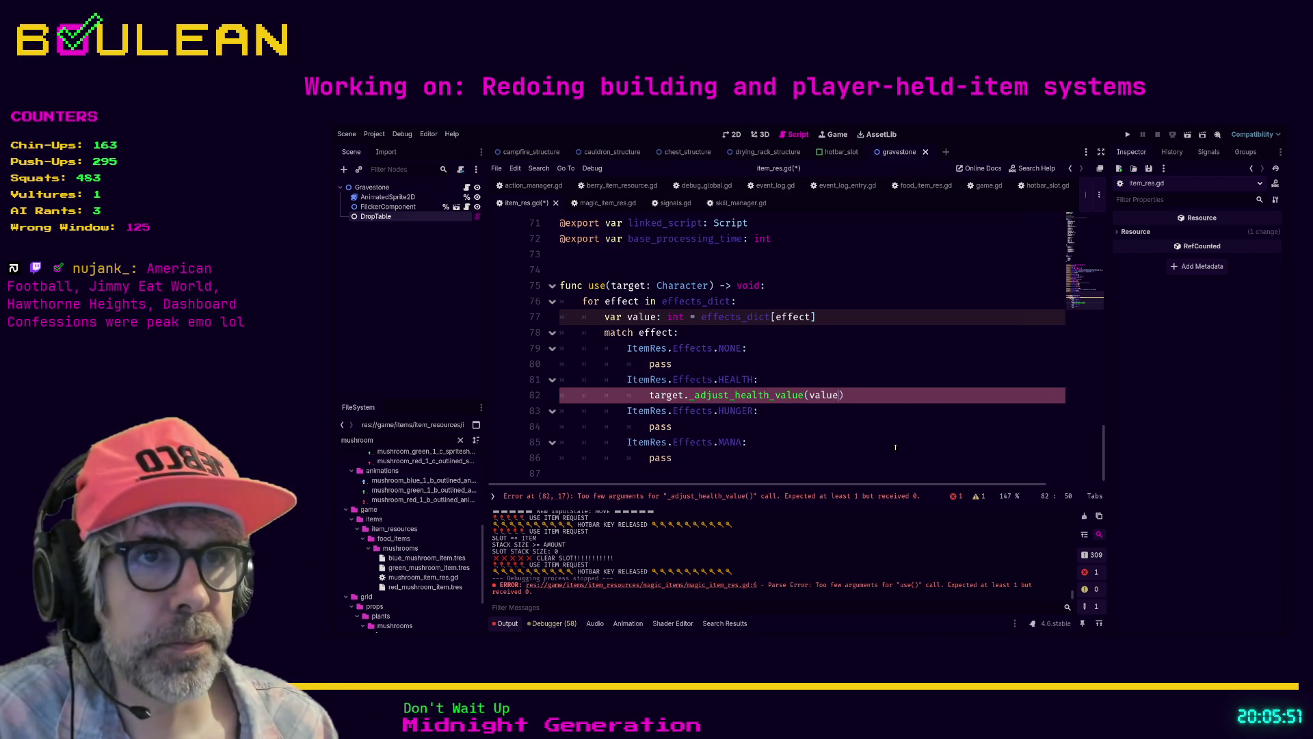
{"action": "double_click", "coordinate": [658, 427]}
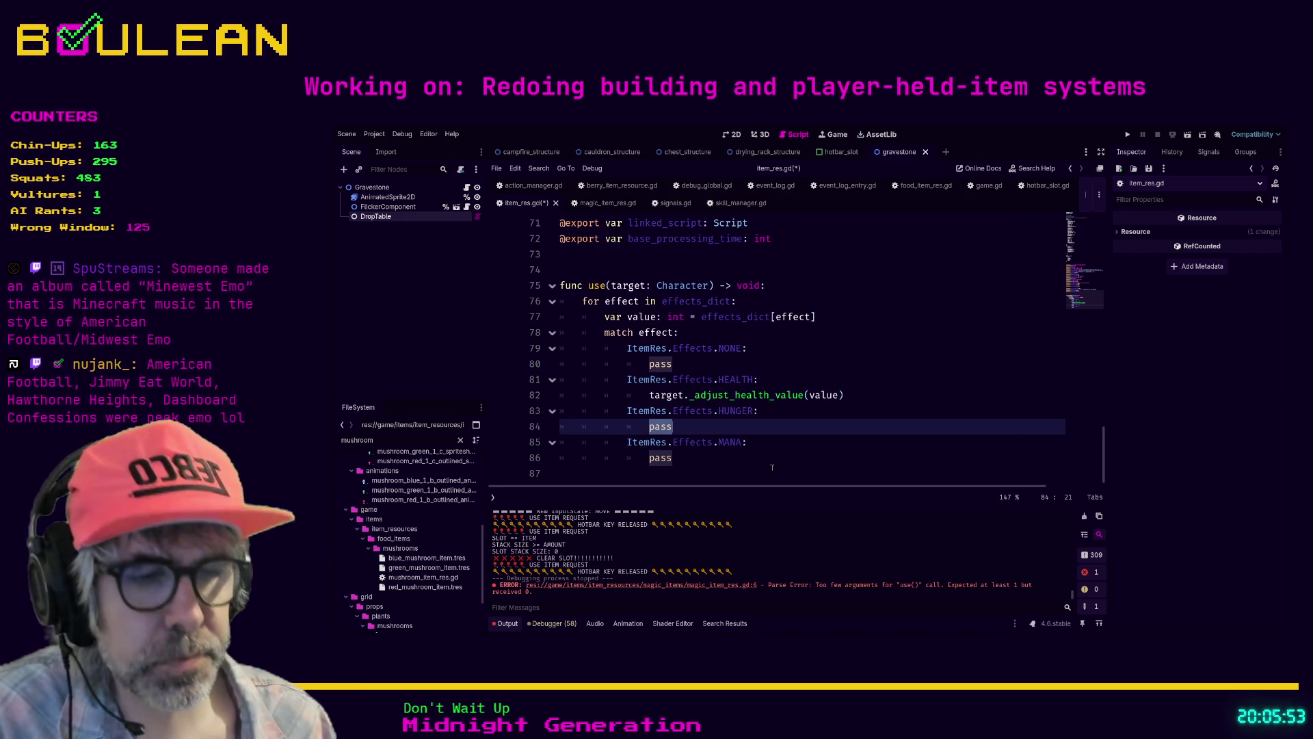
{"action": "type", "text": "target._ad"}
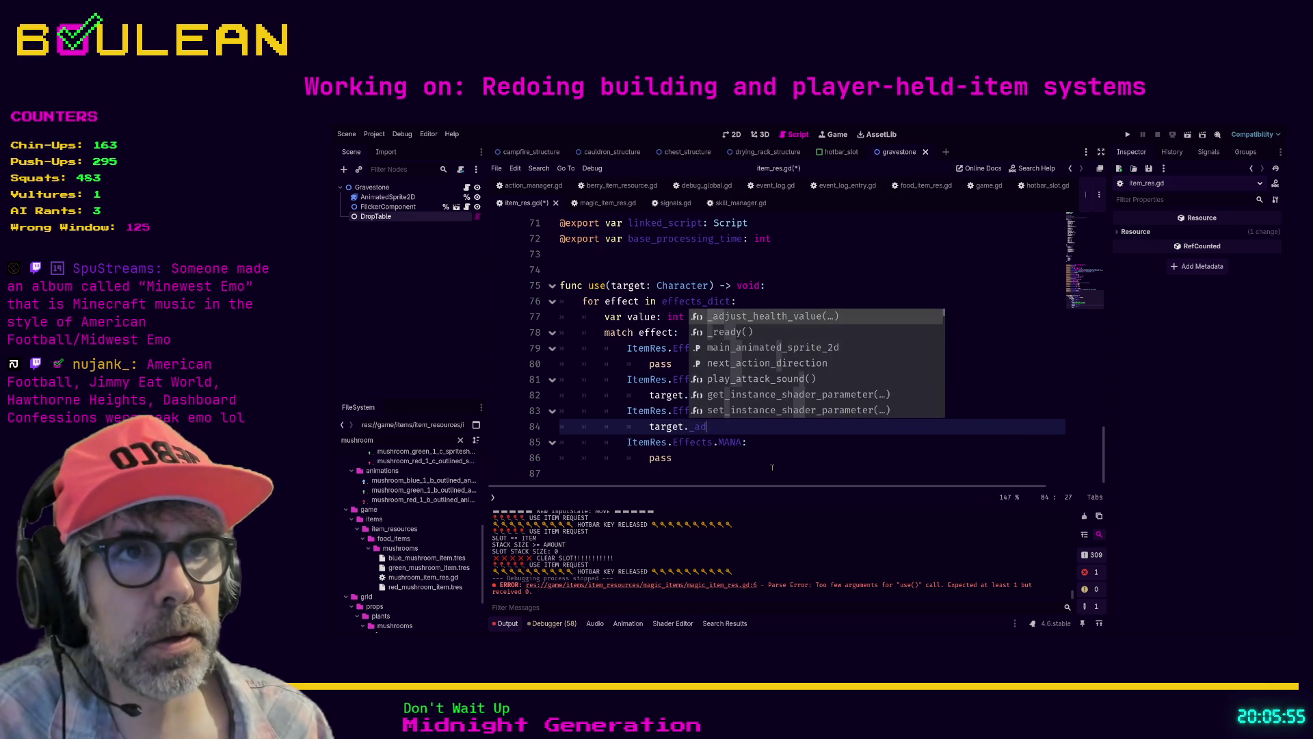
{"action": "type", "text": "j"}
{"action": "key", "text": "BackSpace"}
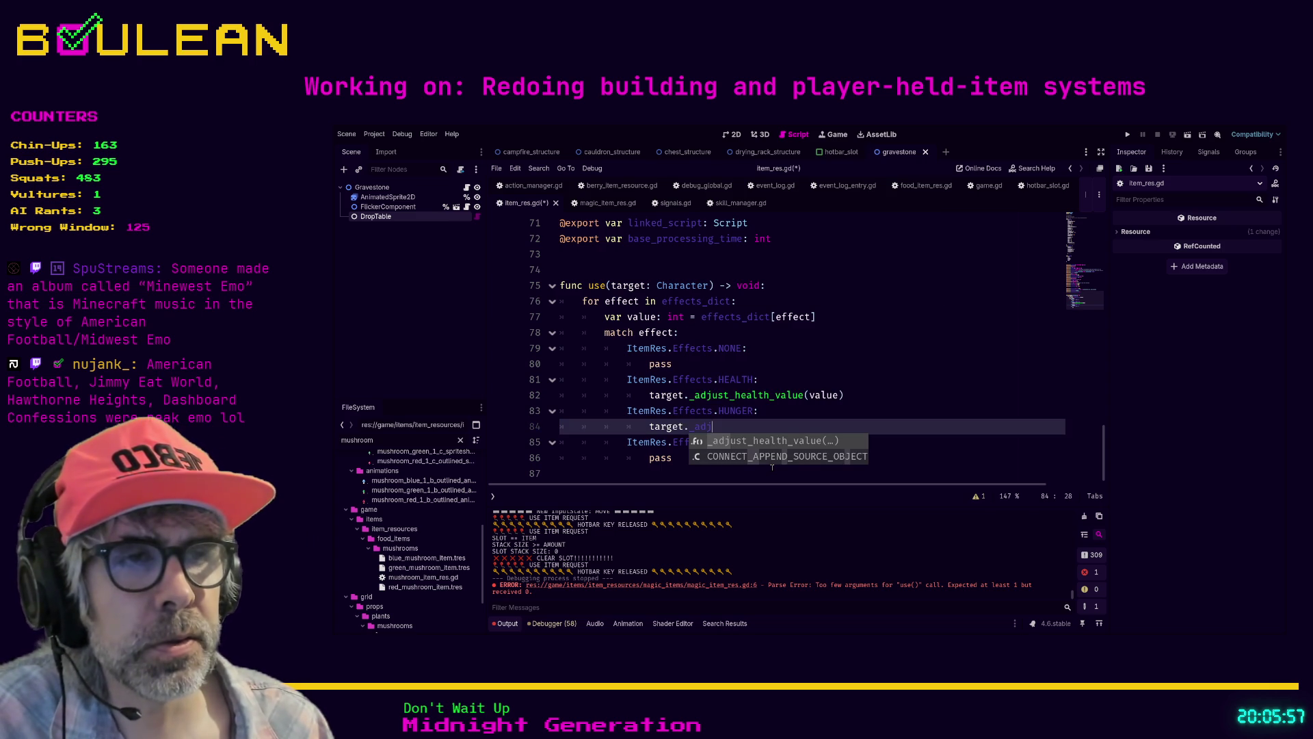
{"action": "key", "text": "BackSpace"}
{"action": "key", "text": "BackSpace"}
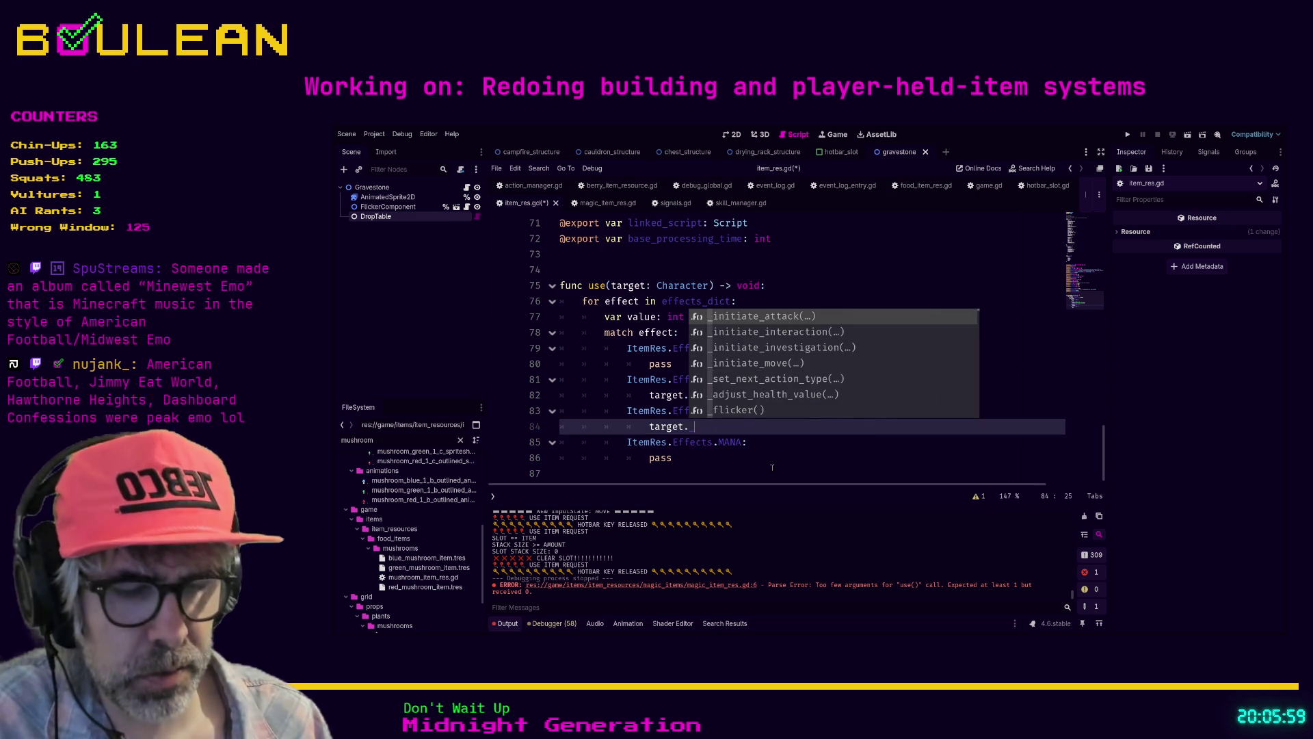
{"action": "type", "text": "hunger"}
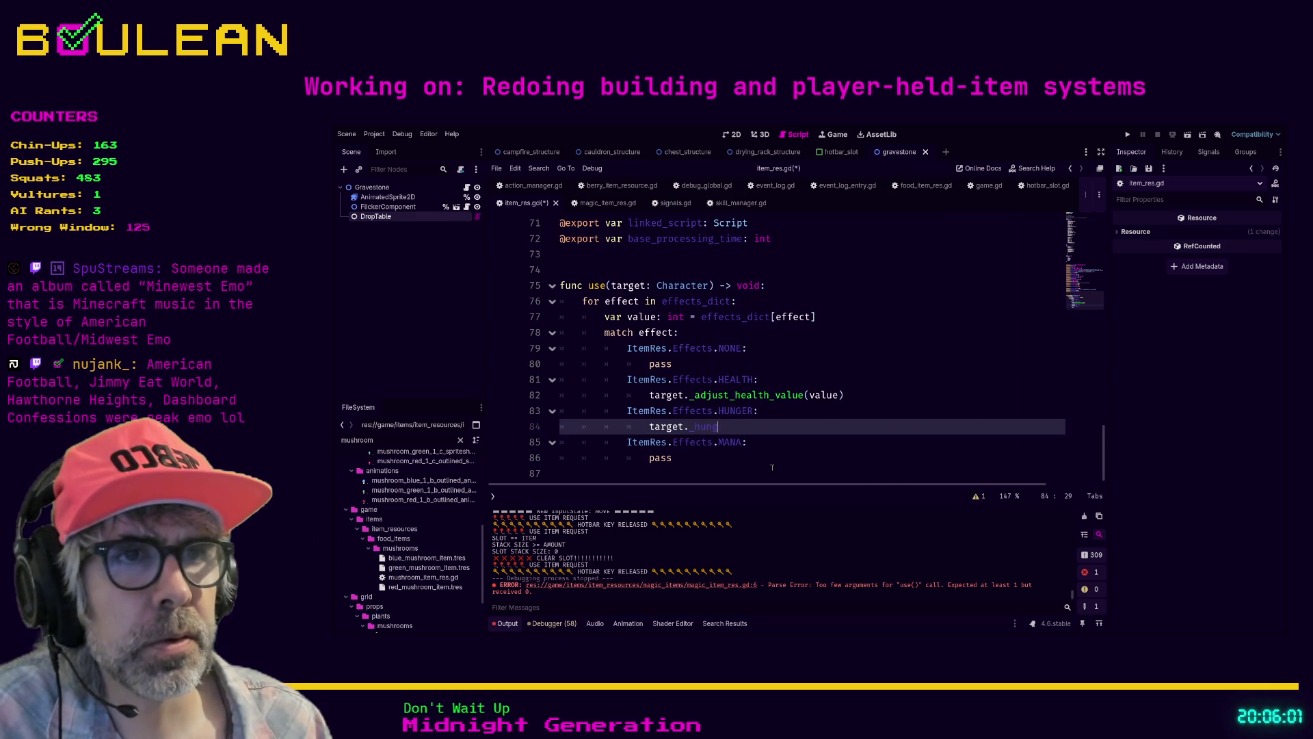
{"action": "key", "text": "BackSpace"}
{"action": "key", "text": "BackSpace"}
{"action": "key", "text": "BackSpace"}
{"action": "type", "text": "hun"}
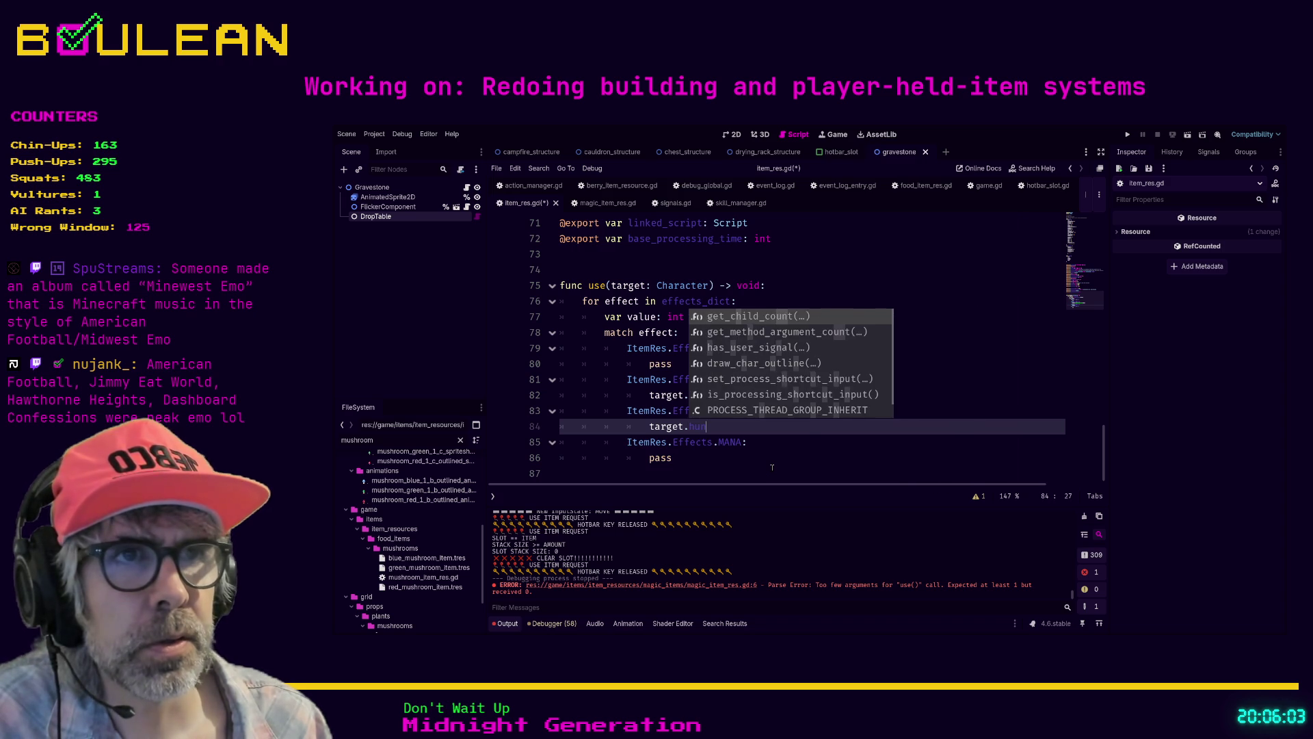
{"action": "key", "text": "Escape"}
{"action": "key", "text": "BackSpace"}
{"action": "key", "text": "BackSpace"}
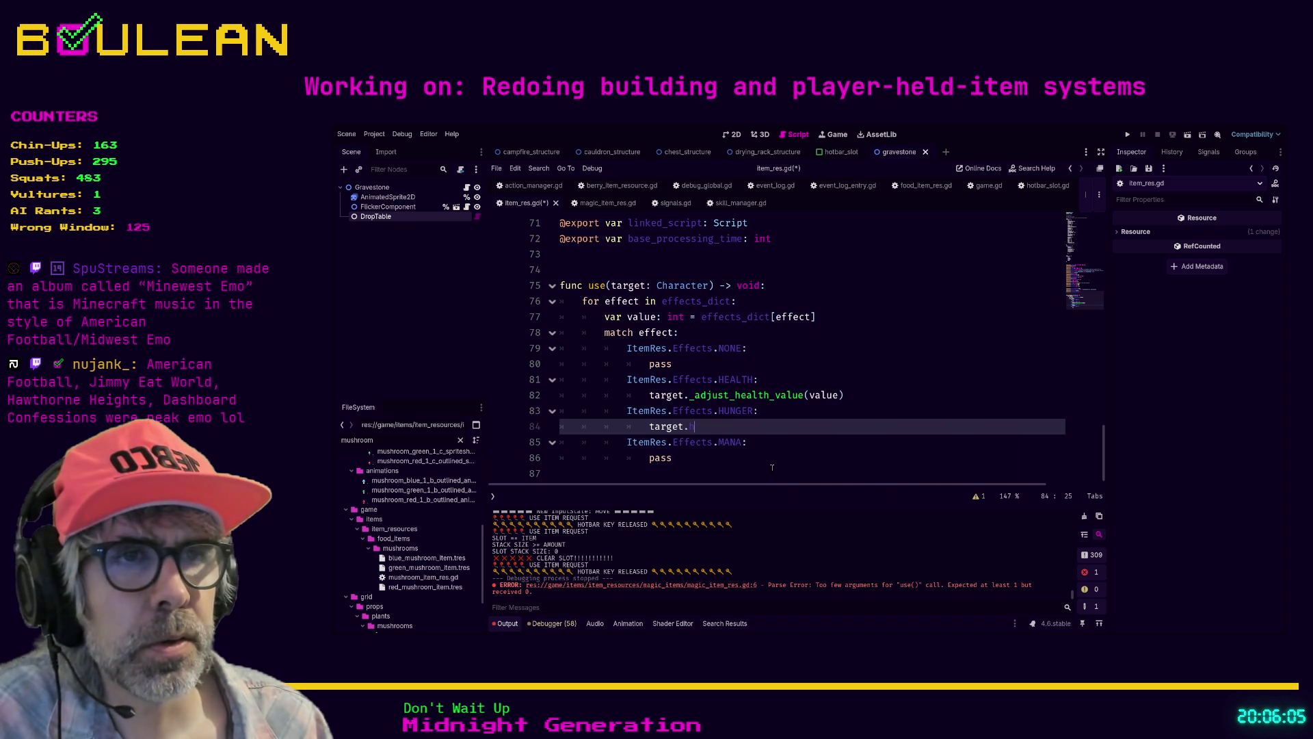
Step: Replace pass under MANA with a partial 'target.ma' call
{"action": "key", "text": "Down"}
{"action": "key", "text": "Down"}
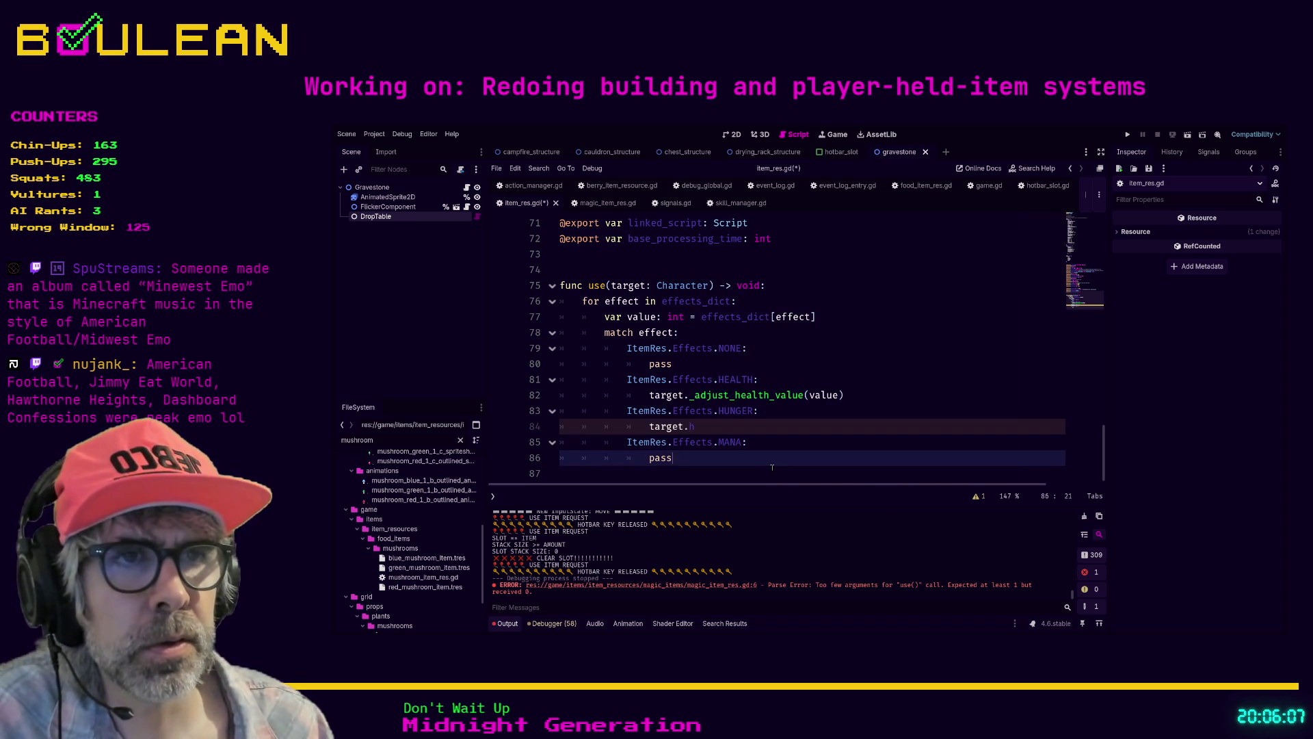
{"action": "key", "text": "BackSpace"}
{"action": "key", "text": "BackSpace"}
{"action": "key", "text": "BackSpace"}
{"action": "type", "text": "target.ad"}
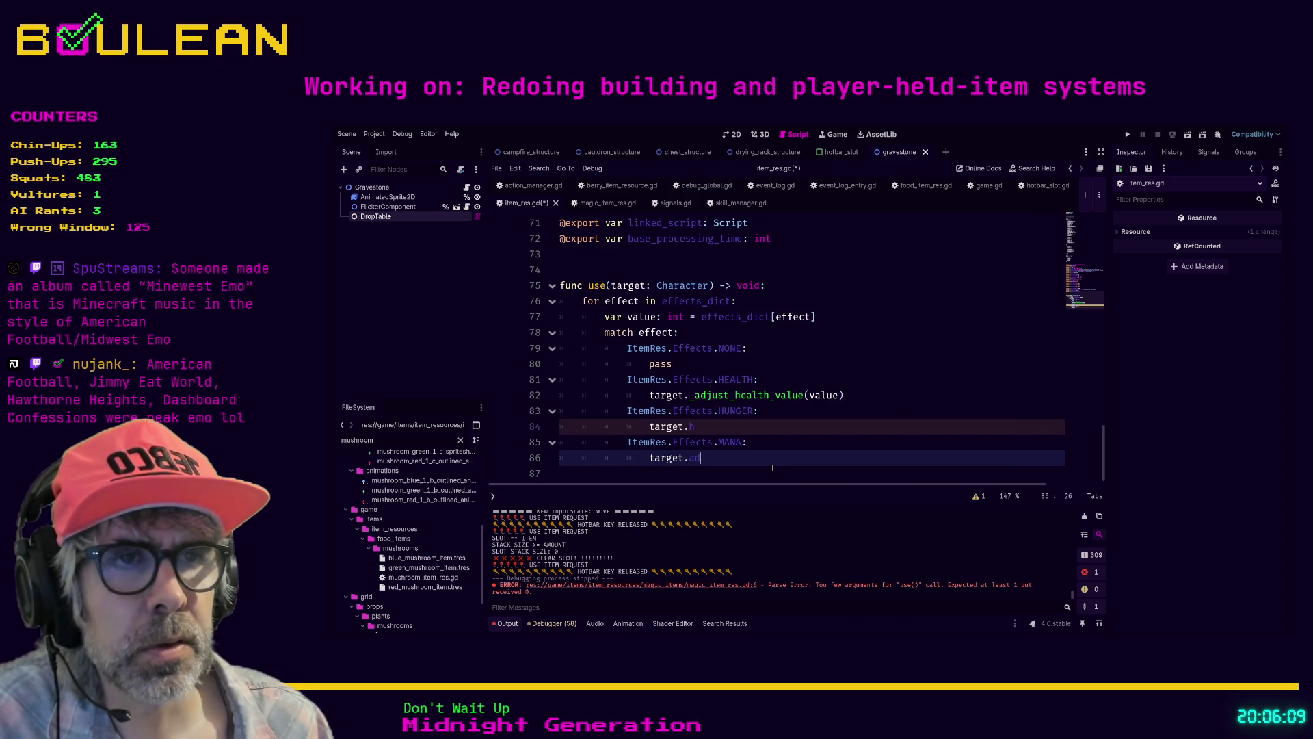
{"action": "key", "text": "BackSpace"}
{"action": "key", "text": "BackSpace"}
{"action": "type", "text": "_adjust"}
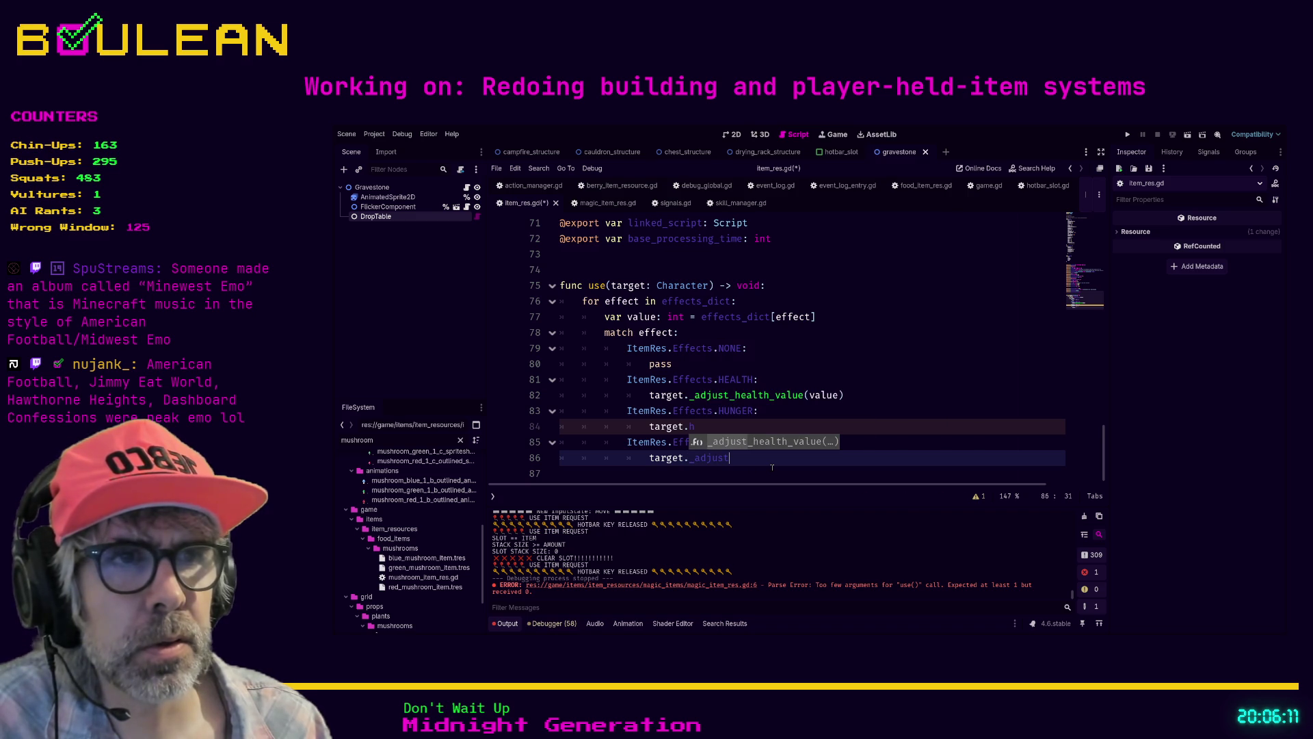
{"action": "type", "text": "_man"}
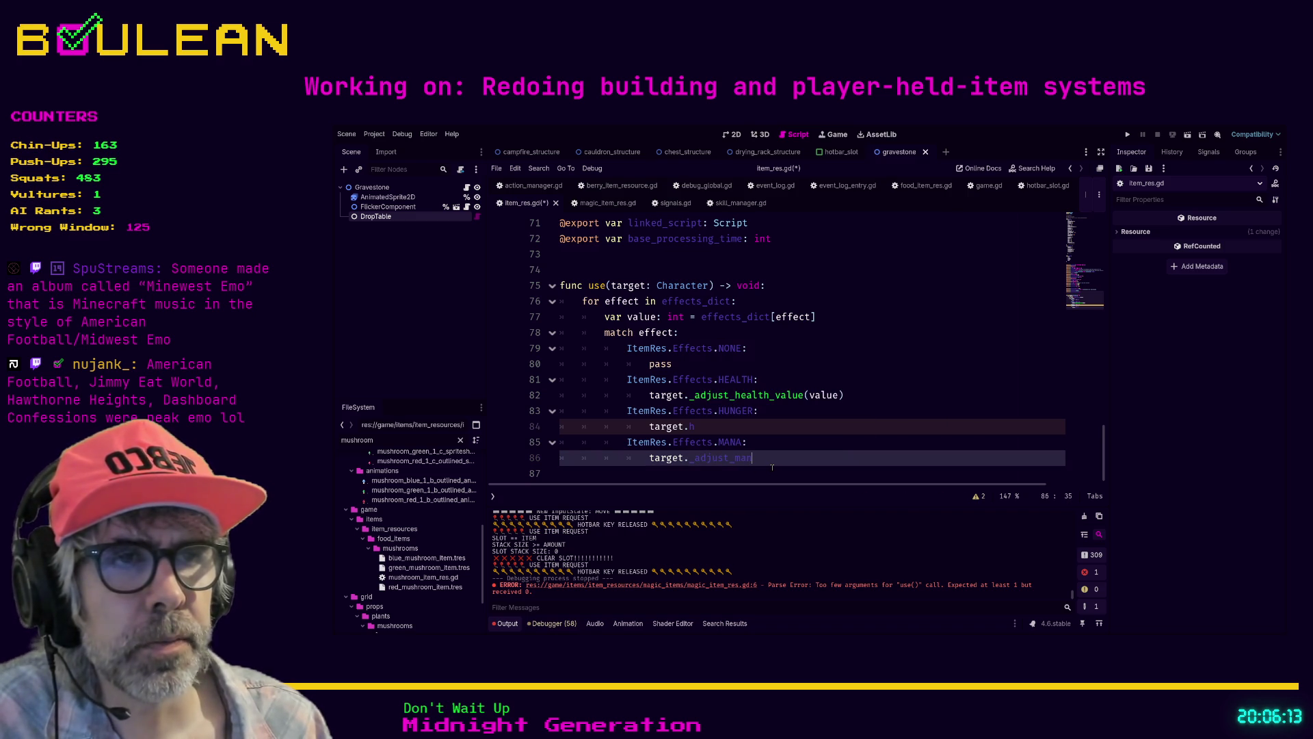
{"action": "key", "text": "BackSpace"}
{"action": "key", "text": "BackSpace"}
{"action": "key", "text": "BackSpace"}
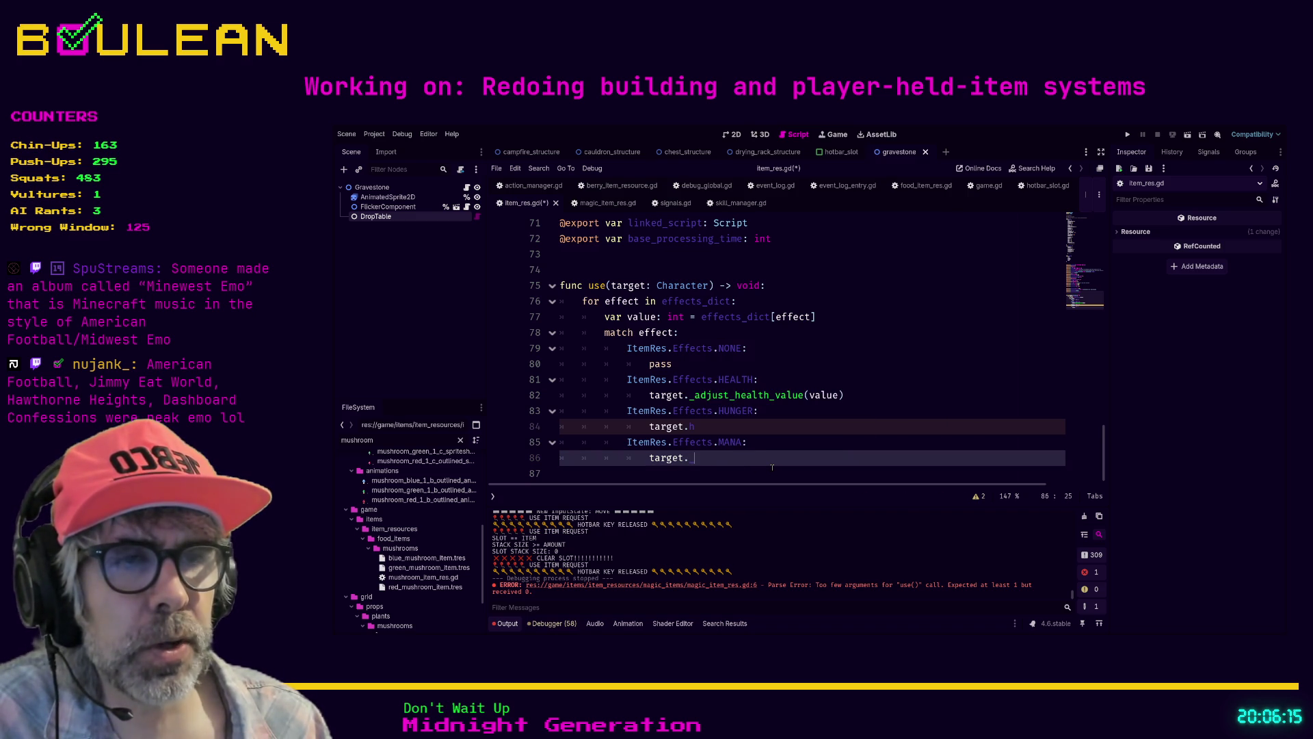
{"action": "key", "text": "BackSpace"}
{"action": "type", "text": "mana"}
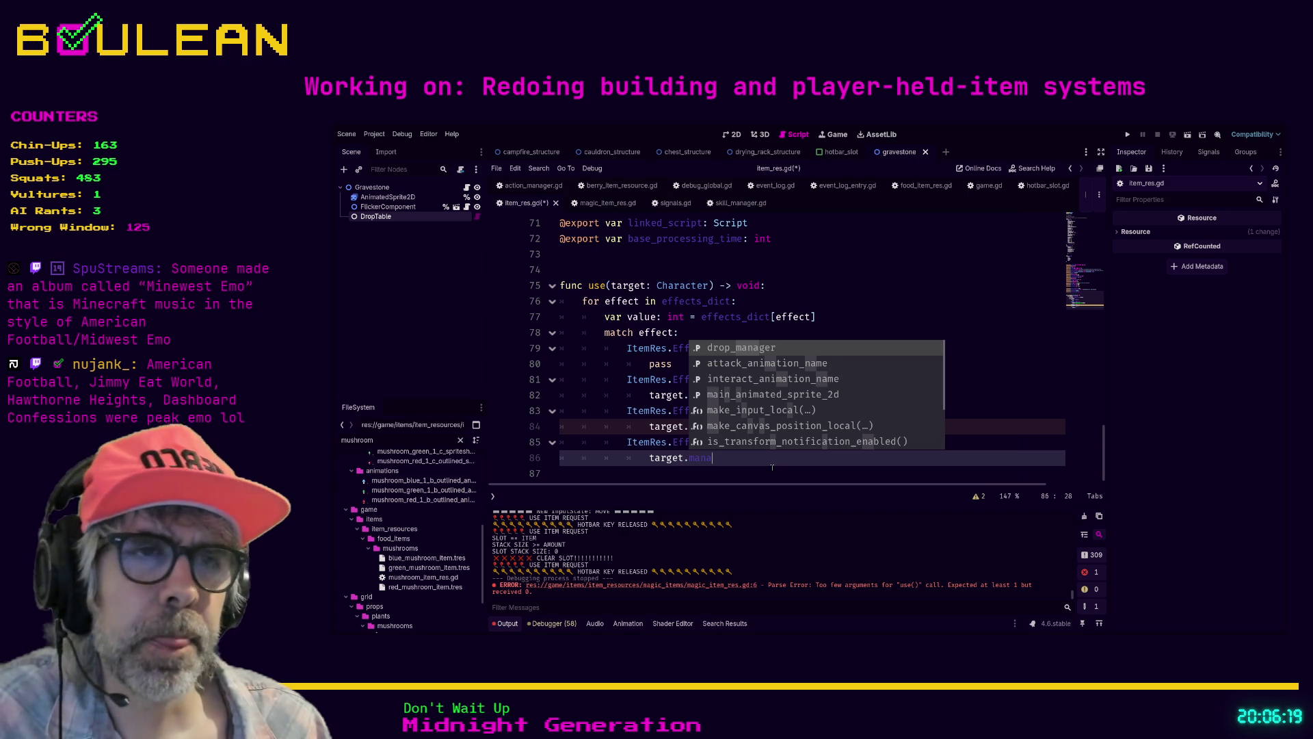
{"action": "key", "text": "BackSpace"}
{"action": "key", "text": "BackSpace"}
{"action": "left_click", "coordinate": [612, 456]}
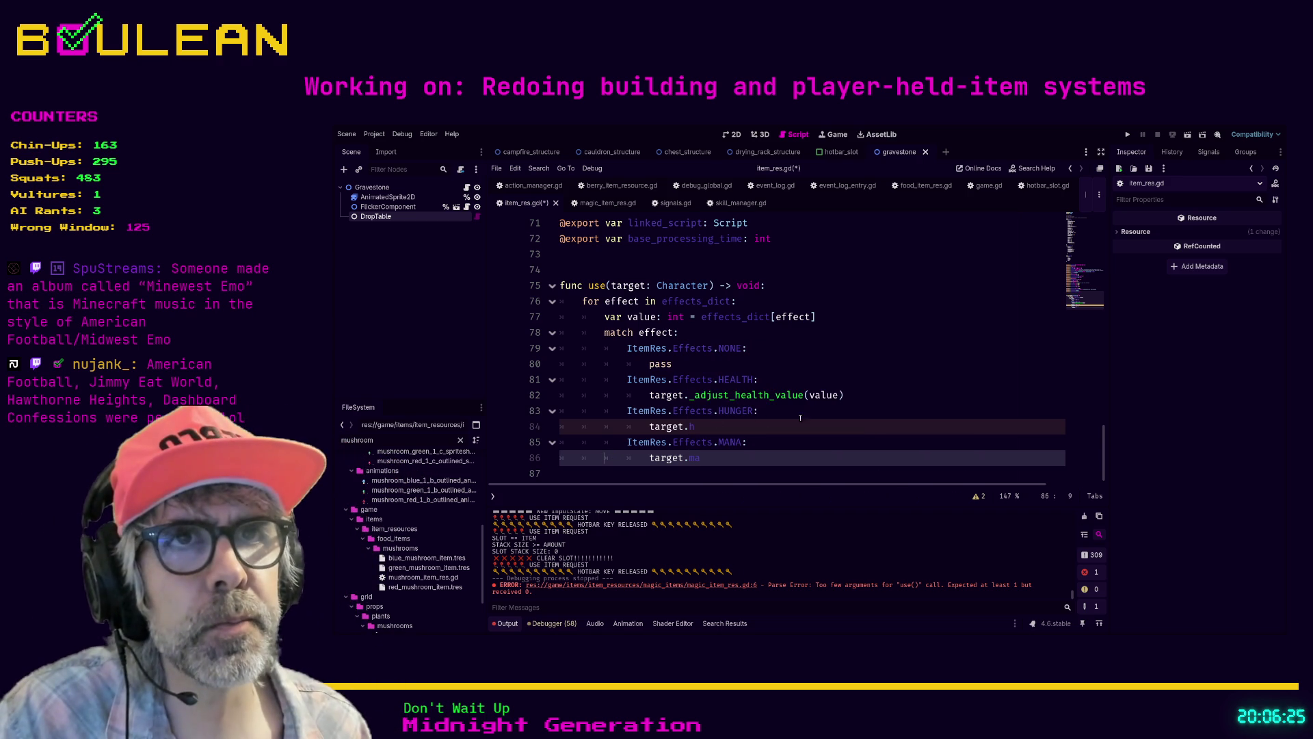
{"action": "left_click", "coordinate": [855, 414]}
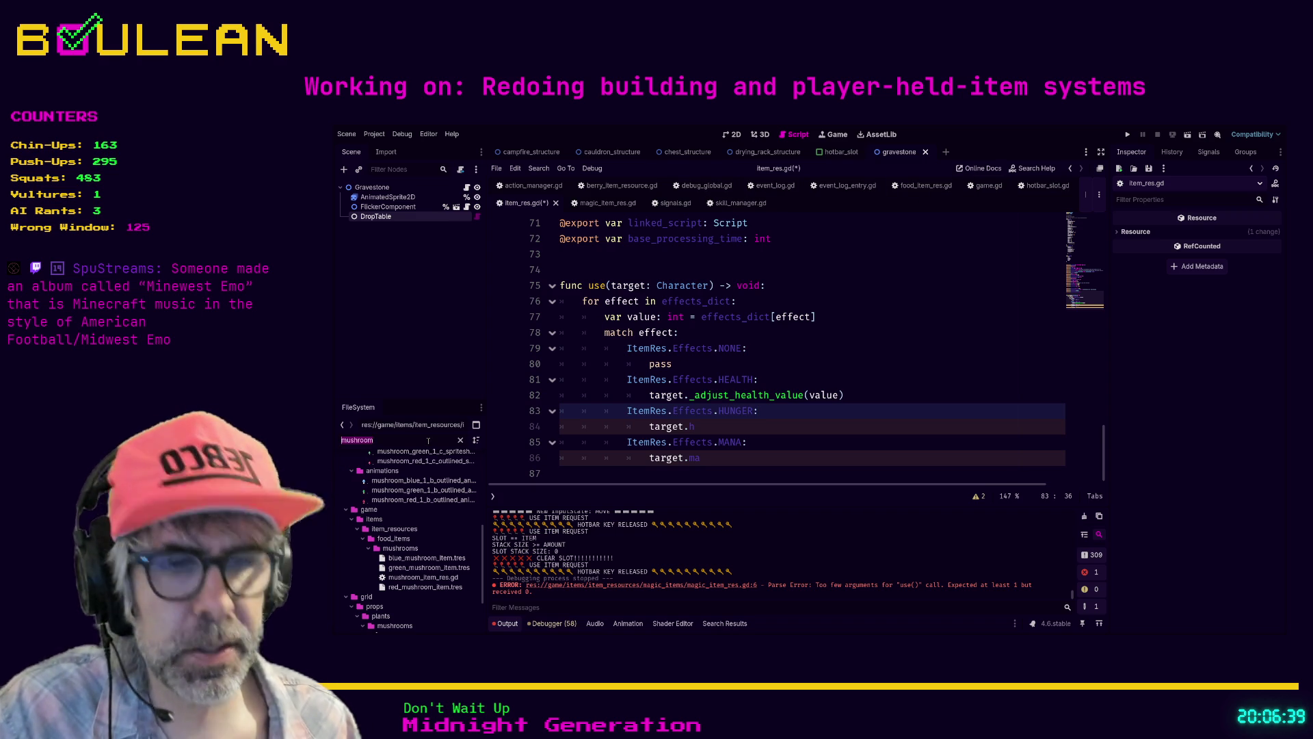
Step: Filter the FileSystem for 'player', open player.gd and move to line 168
{"action": "type", "text": "player"}
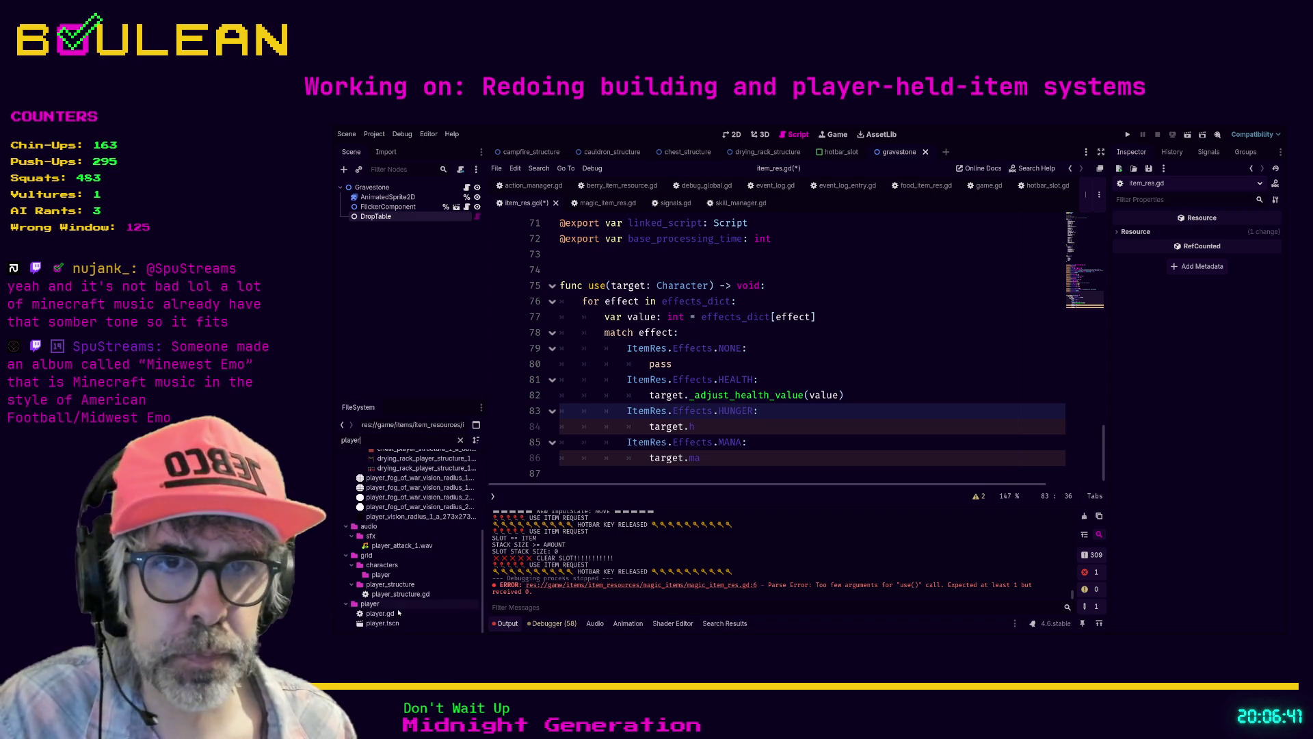
{"action": "double_click", "coordinate": [399, 612]}
{"action": "left_click", "coordinate": [853, 411]}
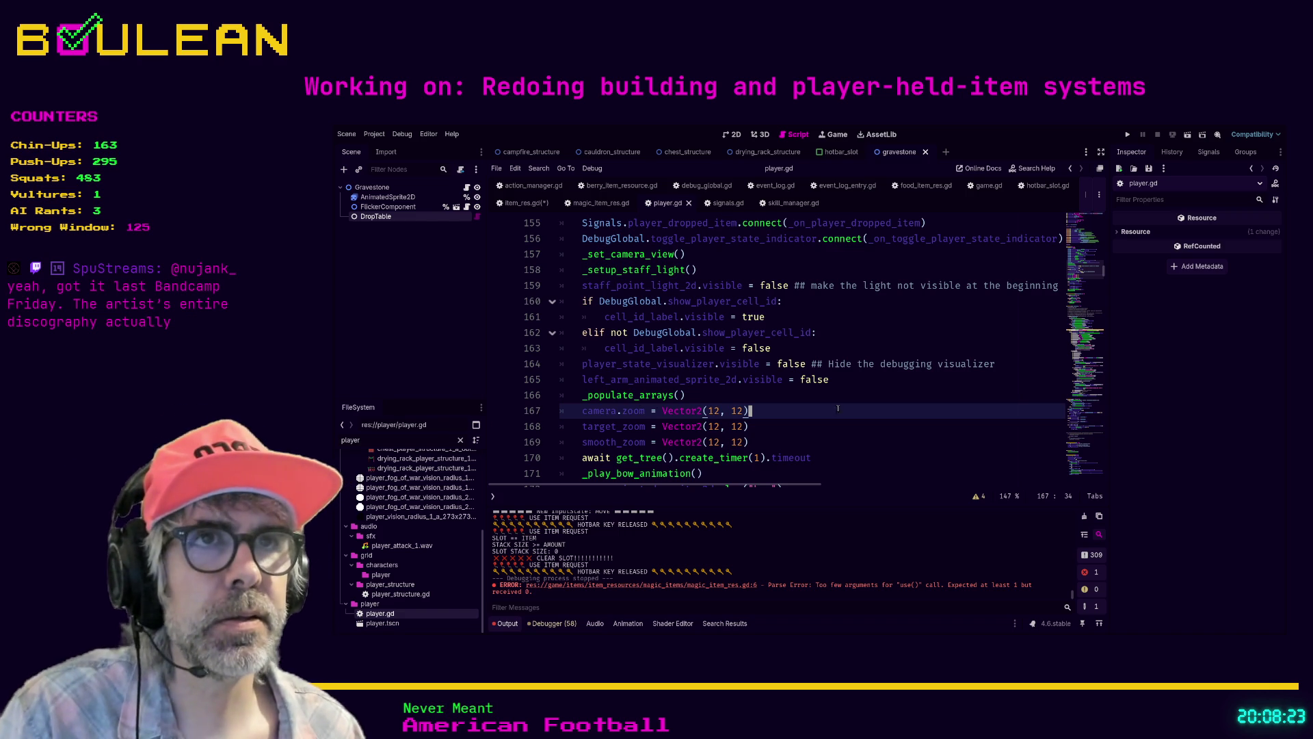
{"action": "key", "text": "Down"}
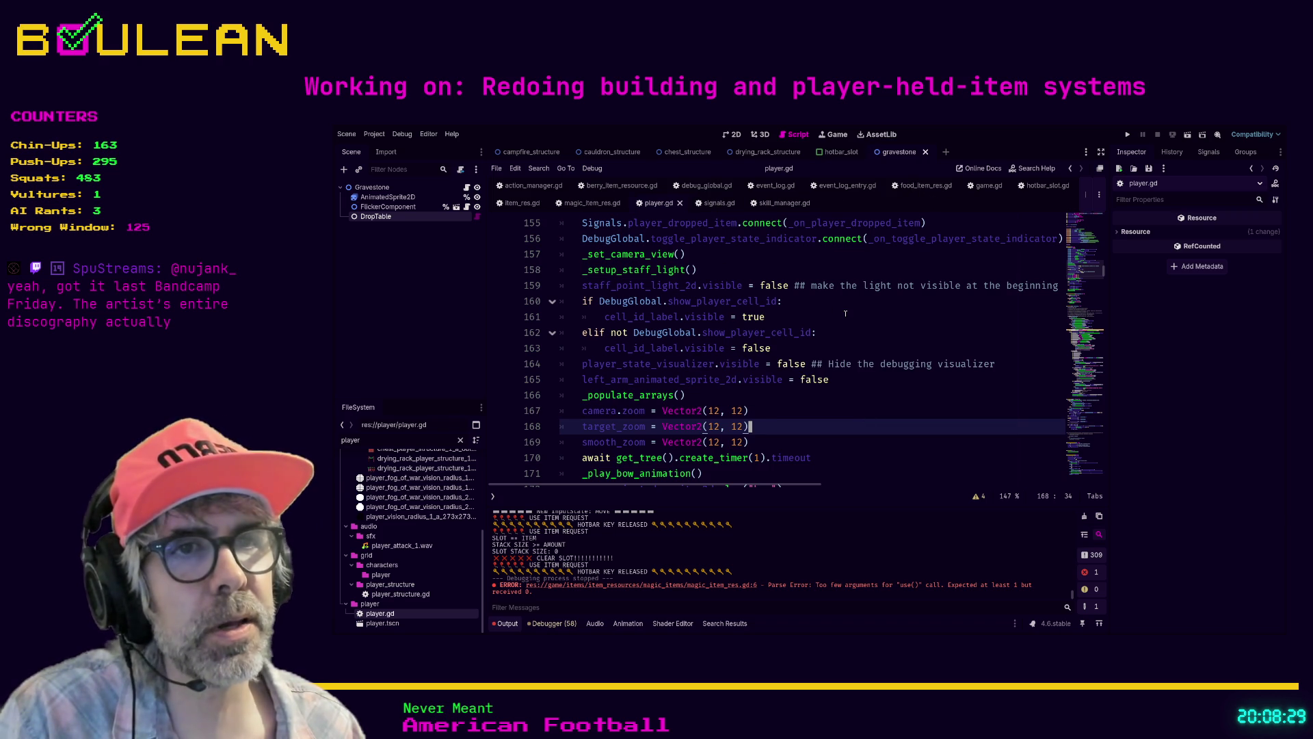
Step: Search player.gd for 'hunger' and step through matches to adjust_hunger_value at line 398
{"action": "key", "text": "ctrl+f"}
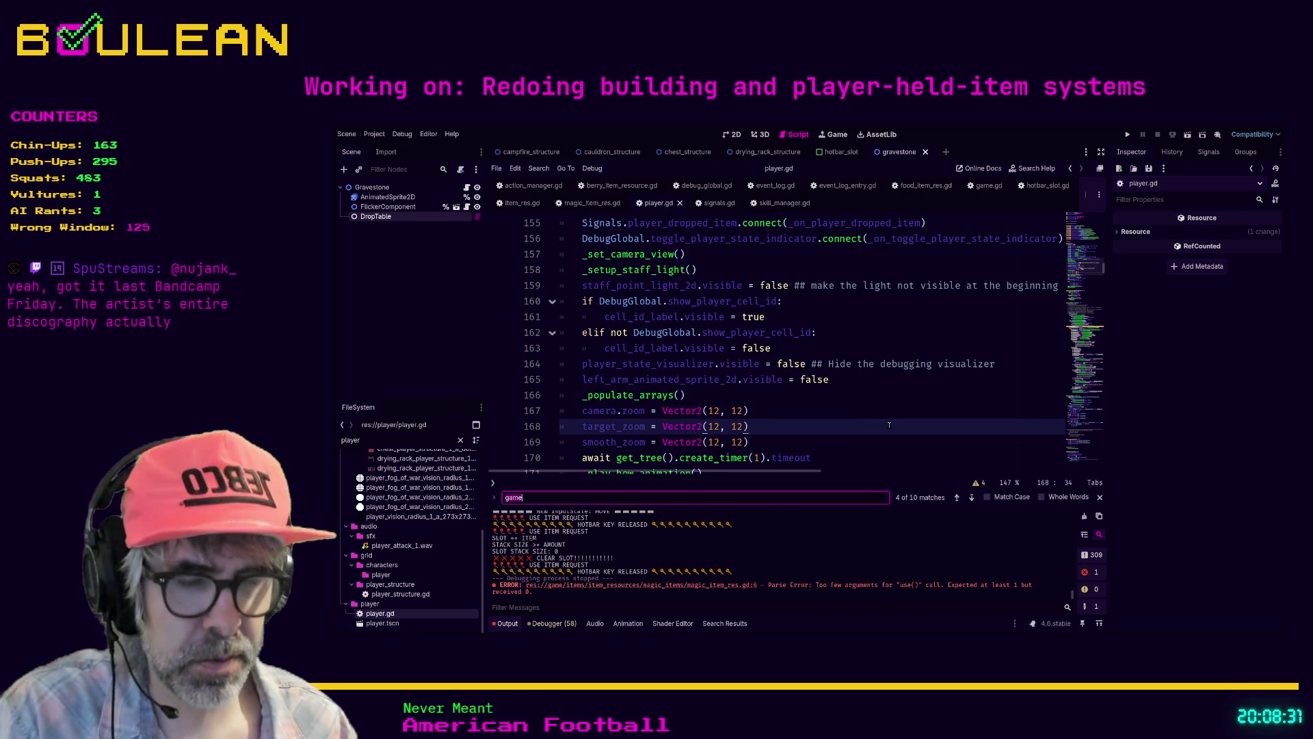
{"action": "type", "text": "hunger"}
{"action": "key", "text": "Return"}
{"action": "key", "text": "Return"}
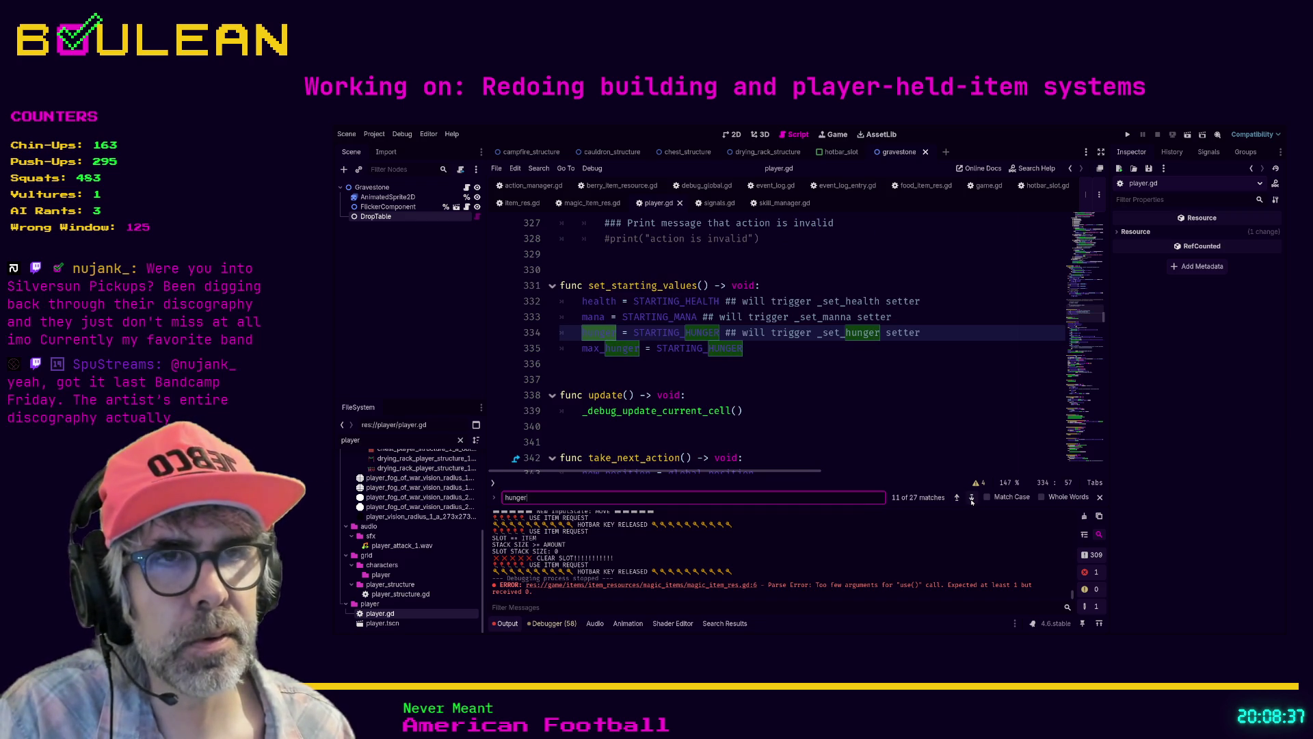
{"action": "left_click", "coordinate": [972, 499]}
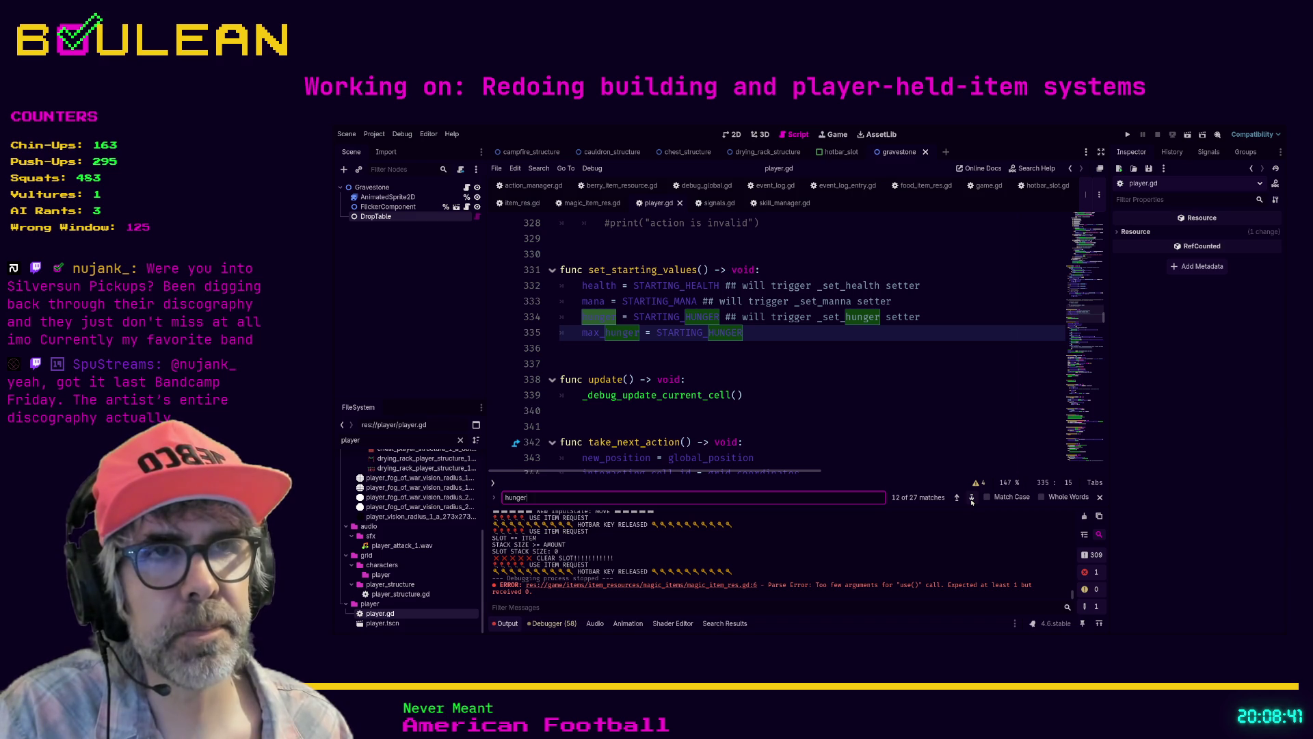
{"action": "left_click", "coordinate": [972, 499]}
{"action": "left_click", "coordinate": [972, 499]}
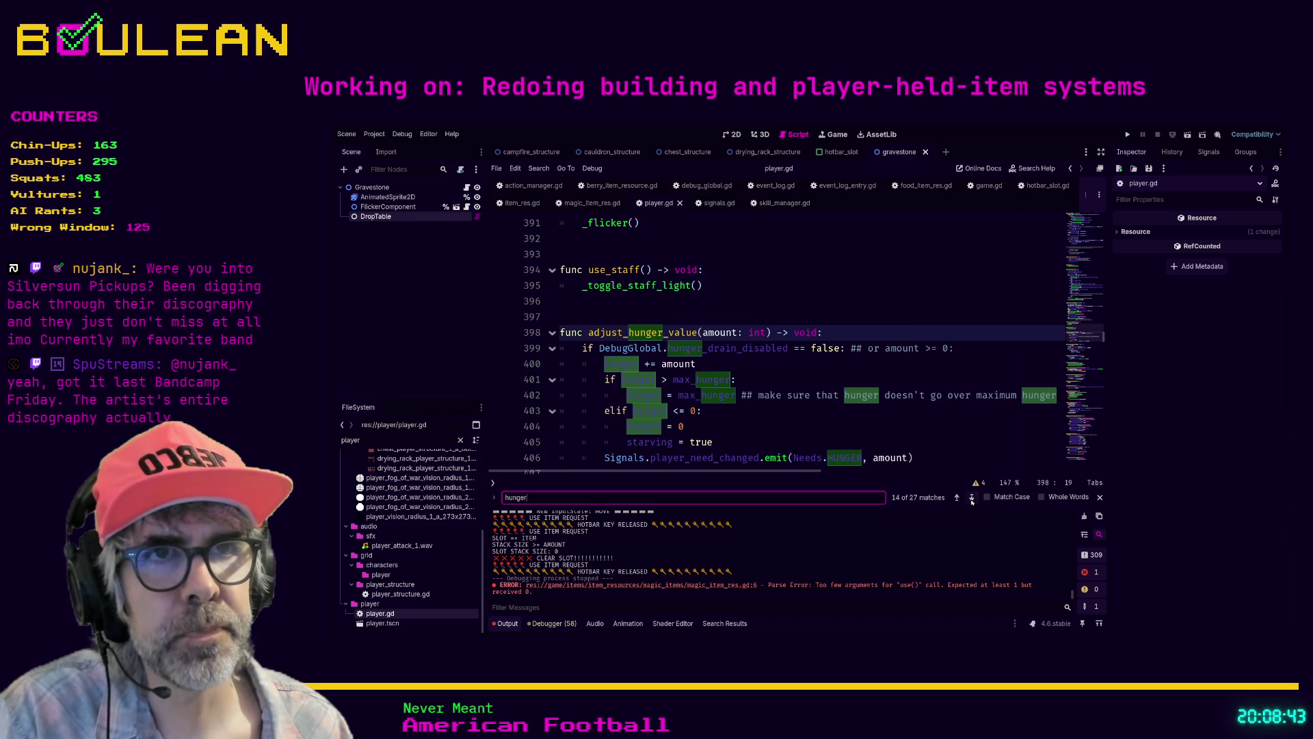
{"action": "left_click", "coordinate": [814, 438]}
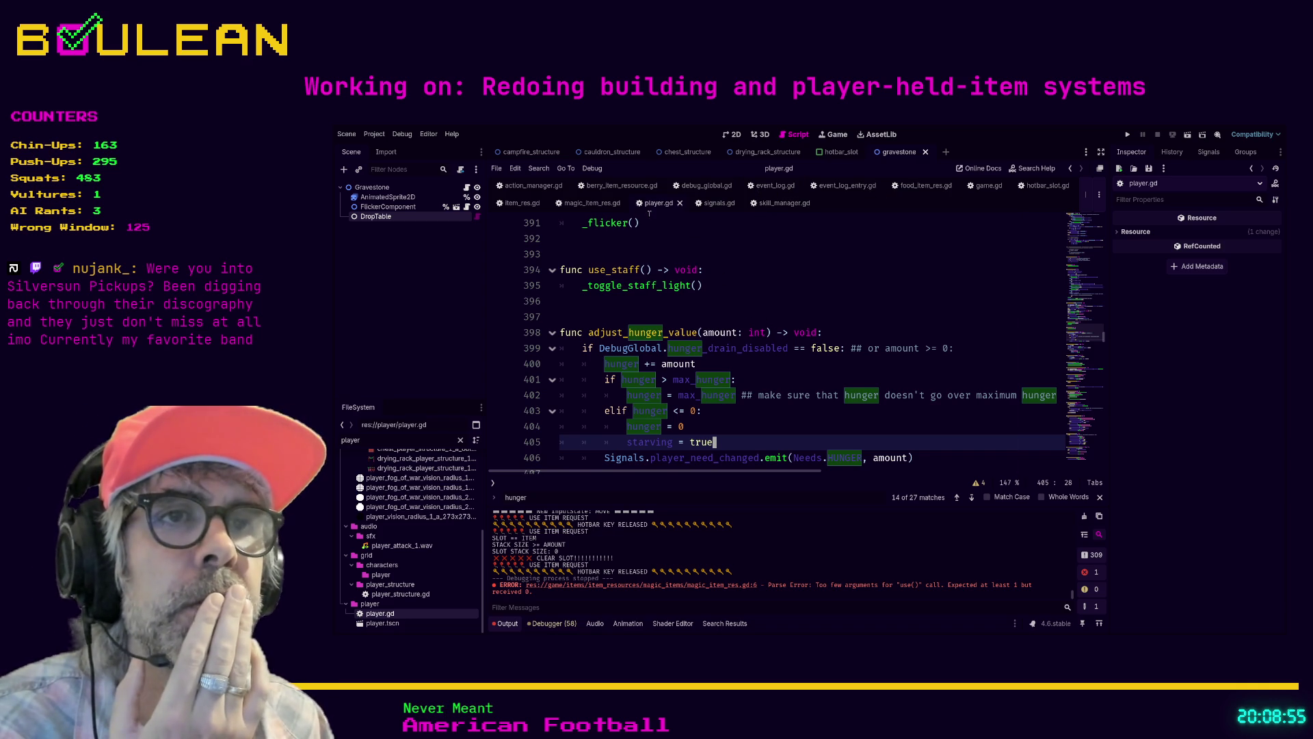
Step: Scroll player.gd back up to the top of the script
{"action": "scroll", "coordinate": [649, 217], "scroll_direction": "down", "scroll_amount": 1}
{"action": "scroll", "coordinate": [1104, 331], "scroll_direction": "up", "scroll_amount": 11}
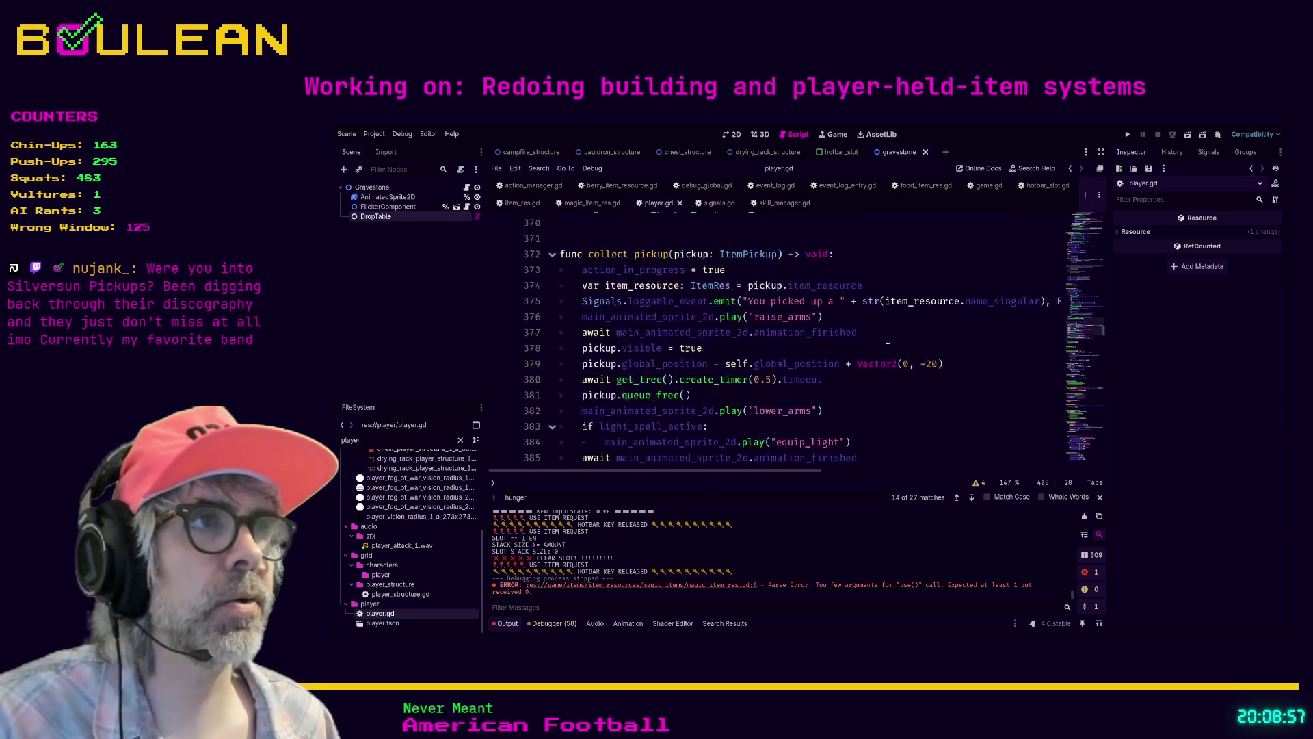
{"action": "left_click_drag", "start_coordinate": [1104, 332], "coordinate": [1104, 212]}
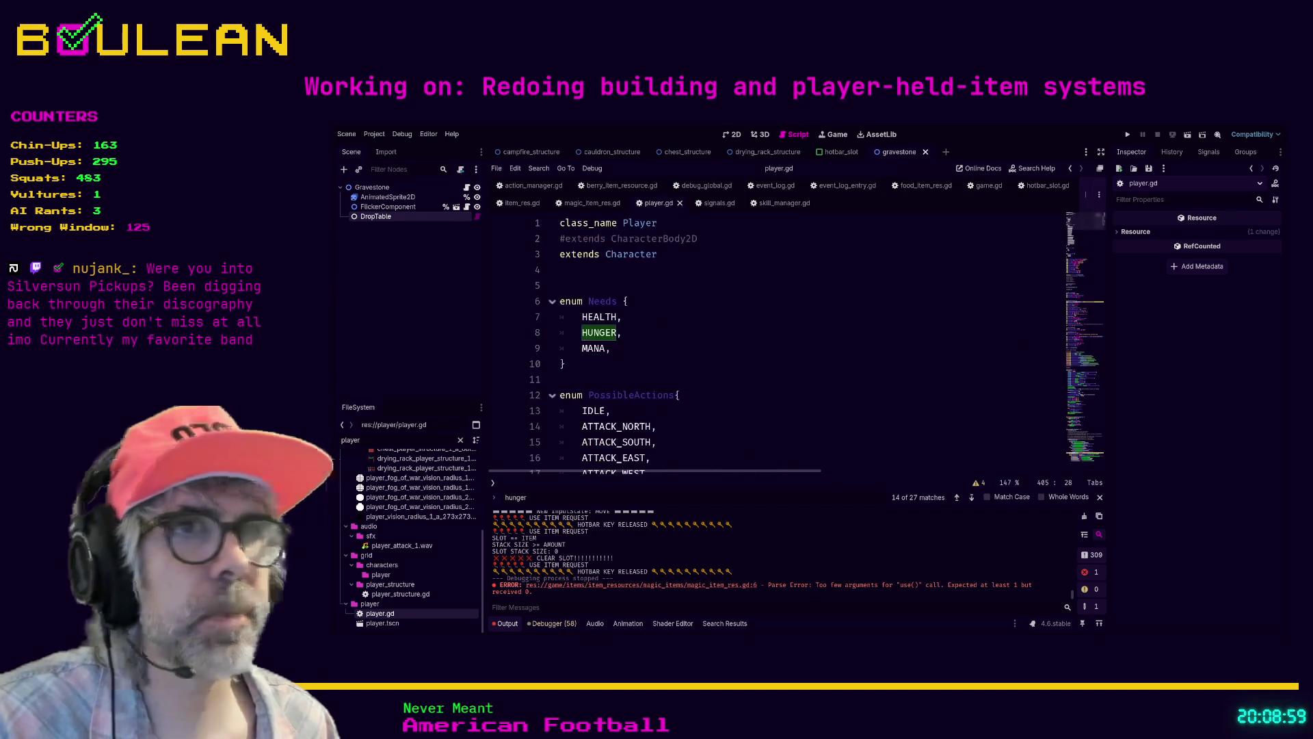
Step: Open the Character base script character.gd and search it for 'health'
{"action": "left_click", "coordinate": [636, 260], "text": "ctrl"}
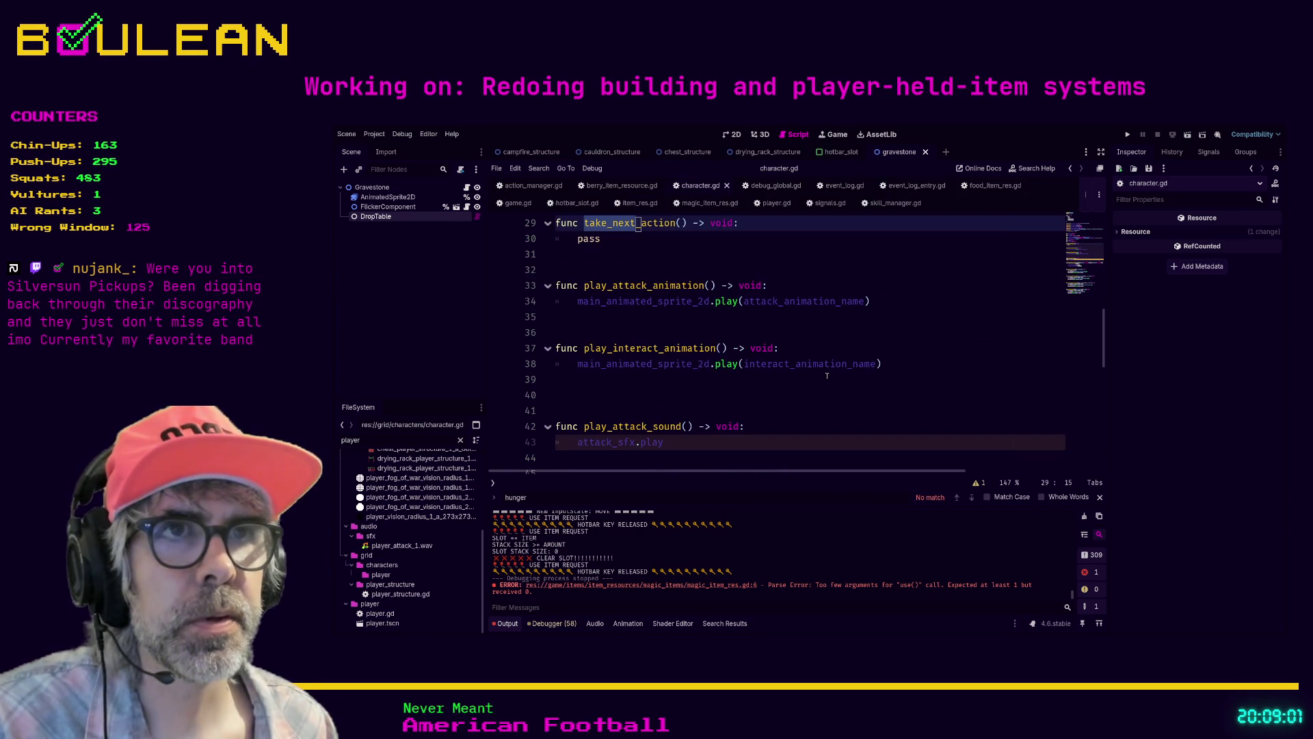
{"action": "left_click", "coordinate": [830, 397]}
{"action": "key", "text": "ctrl+f"}
{"action": "type", "text": "adjust"}
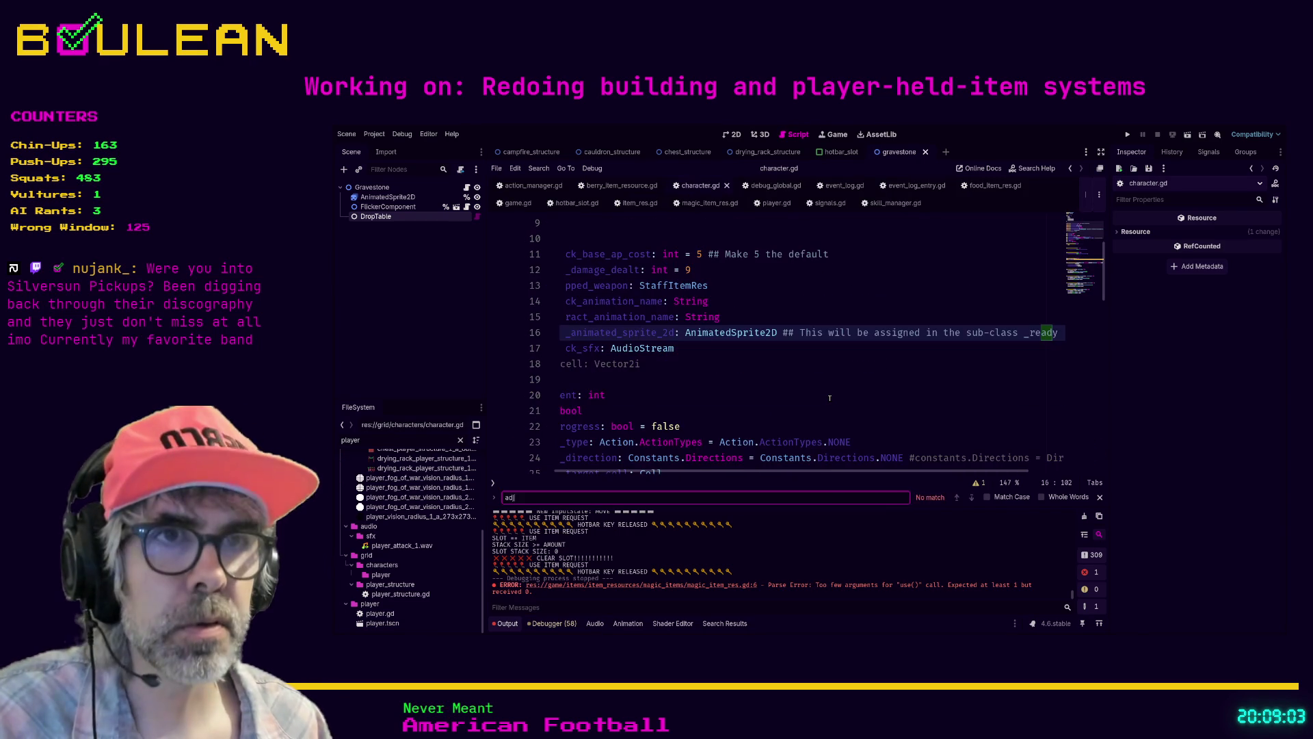
{"action": "key", "text": "BackSpace"}
{"action": "key", "text": "BackSpace"}
{"action": "key", "text": "BackSpace"}
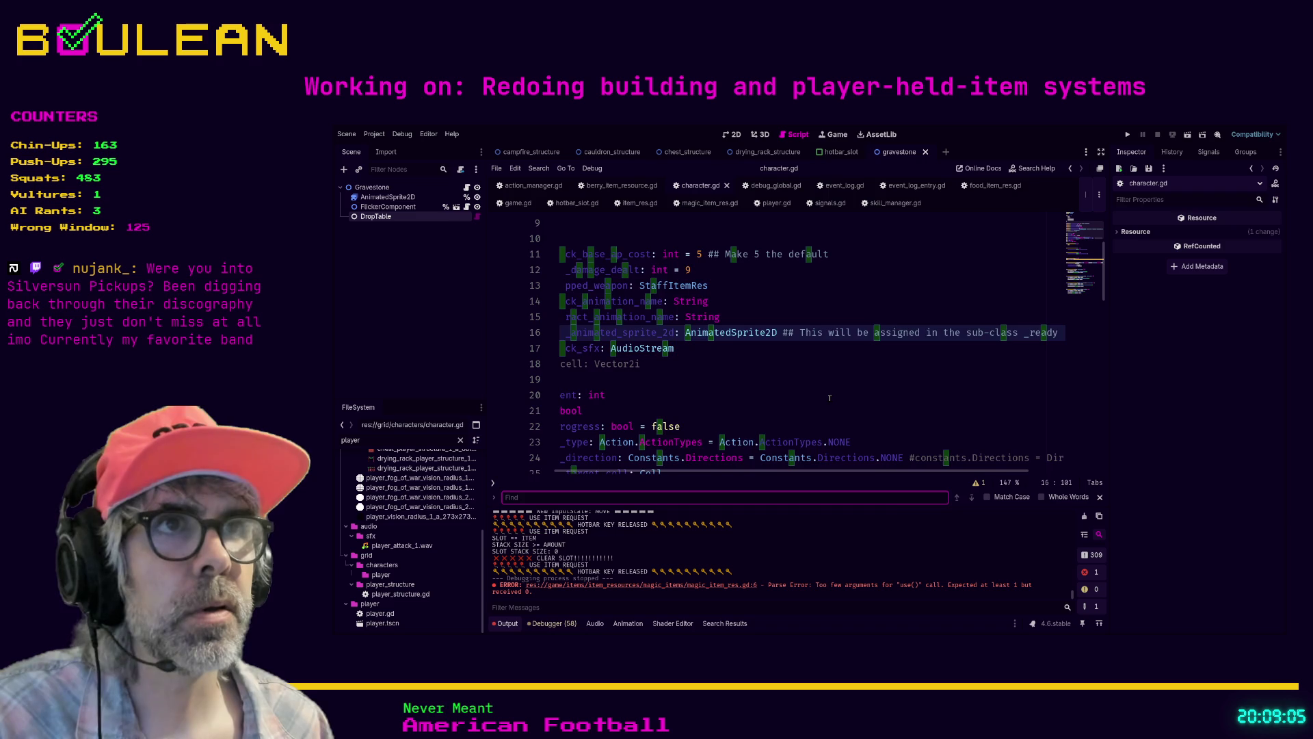
{"action": "type", "text": "health"}
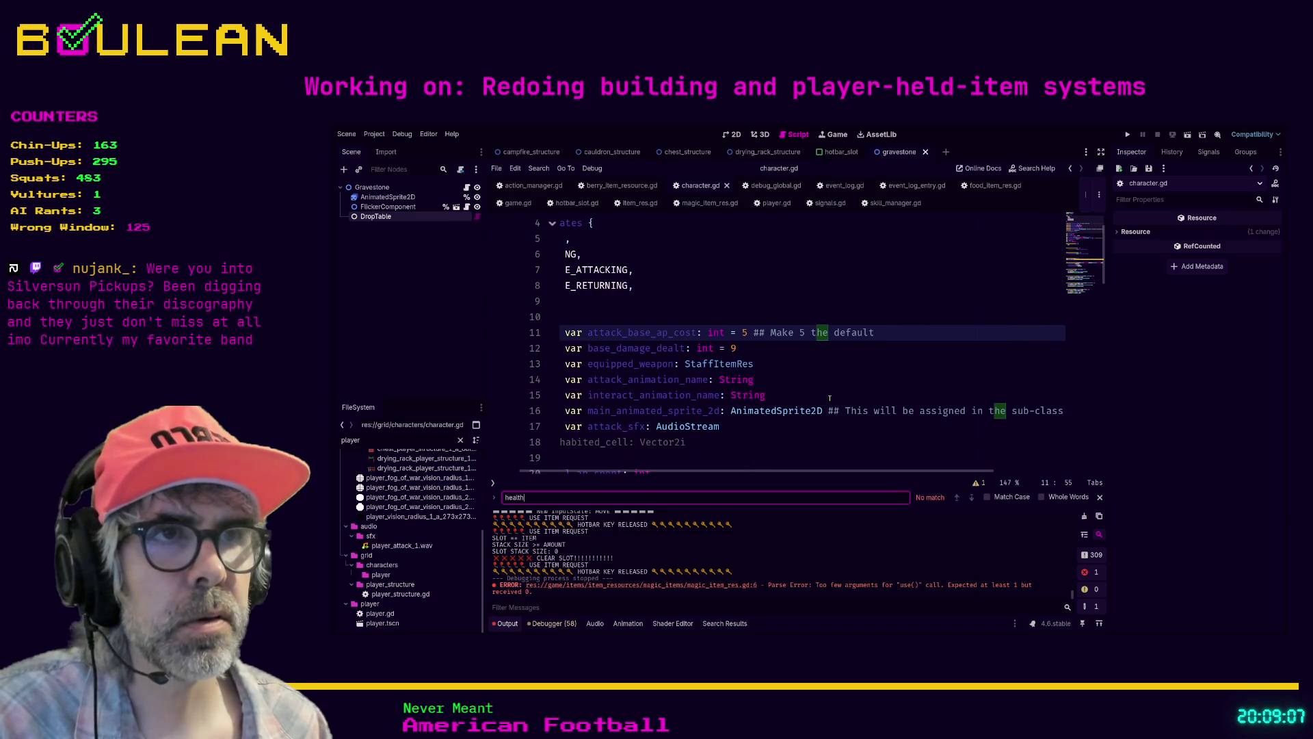
Step: Back in player.gd, find the adjust_health_value definition
{"action": "left_click", "coordinate": [773, 203]}
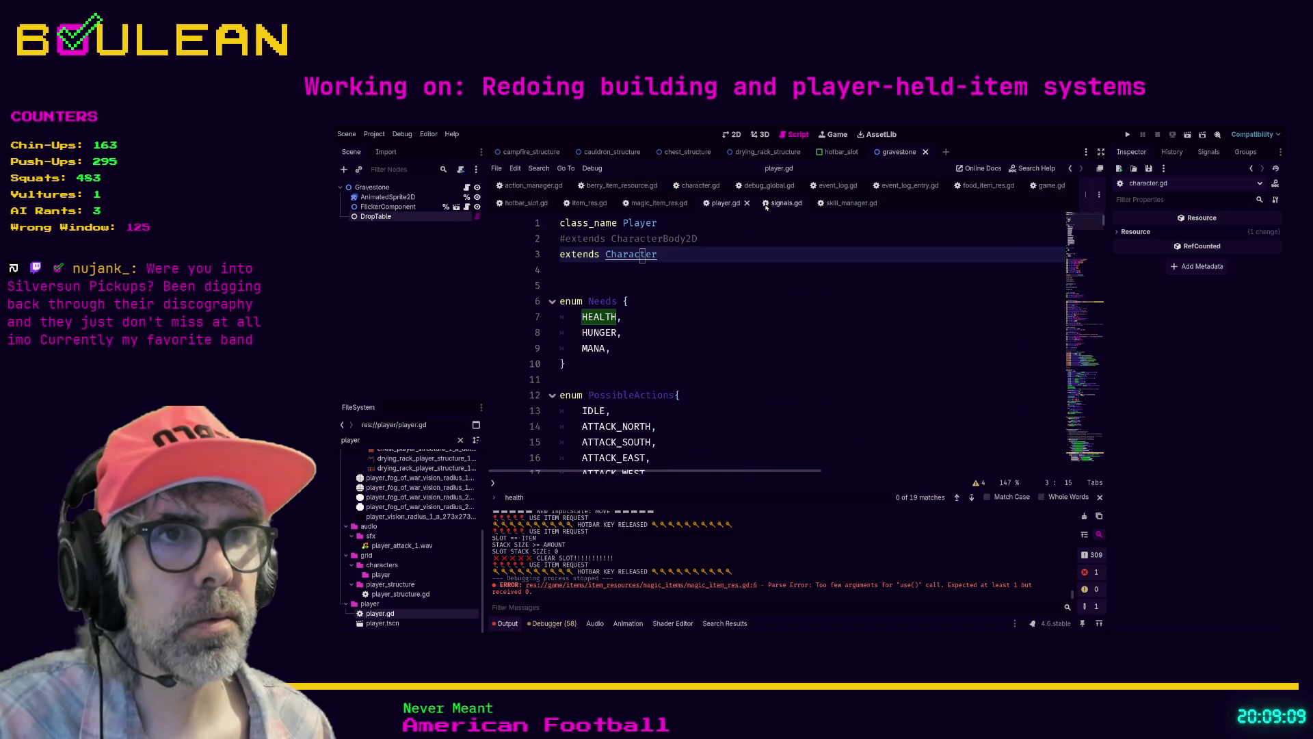
{"action": "left_click", "coordinate": [745, 321]}
{"action": "key", "text": "ctrl+f"}
{"action": "type", "text": "adjust"}
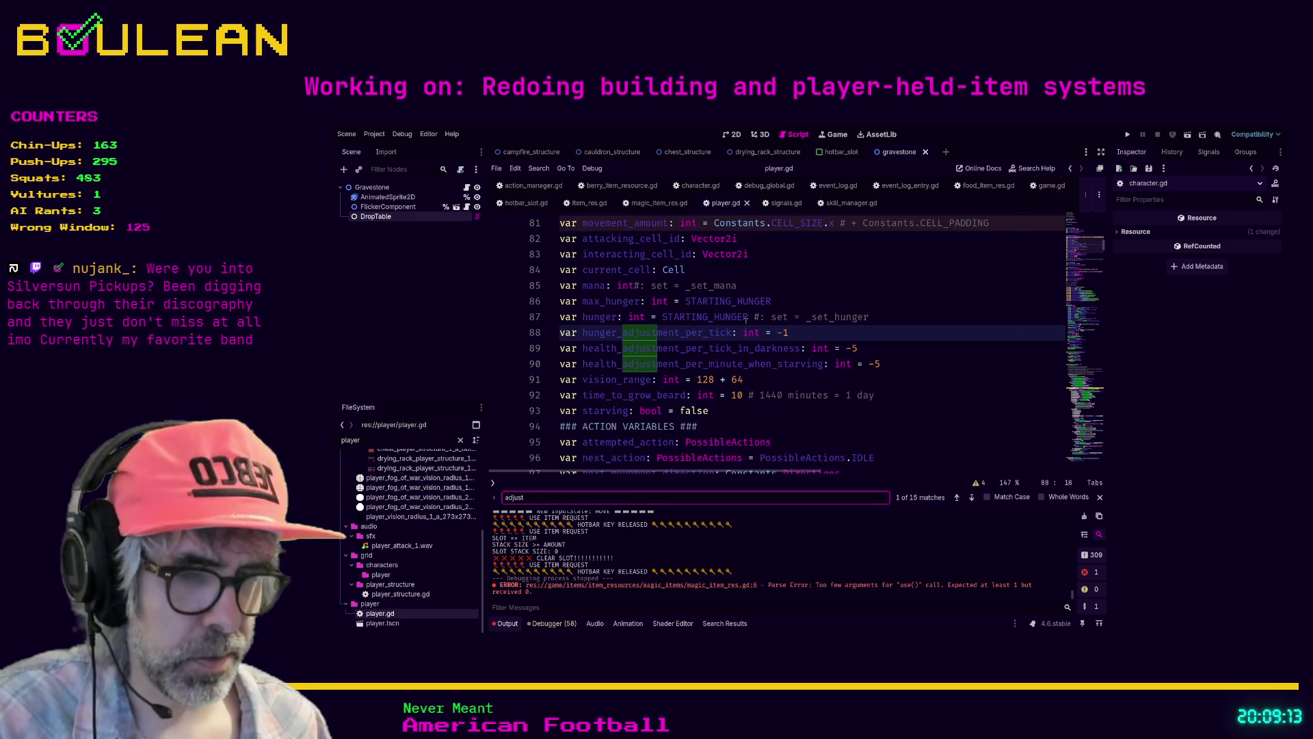
{"action": "type", "text": "_hea"}
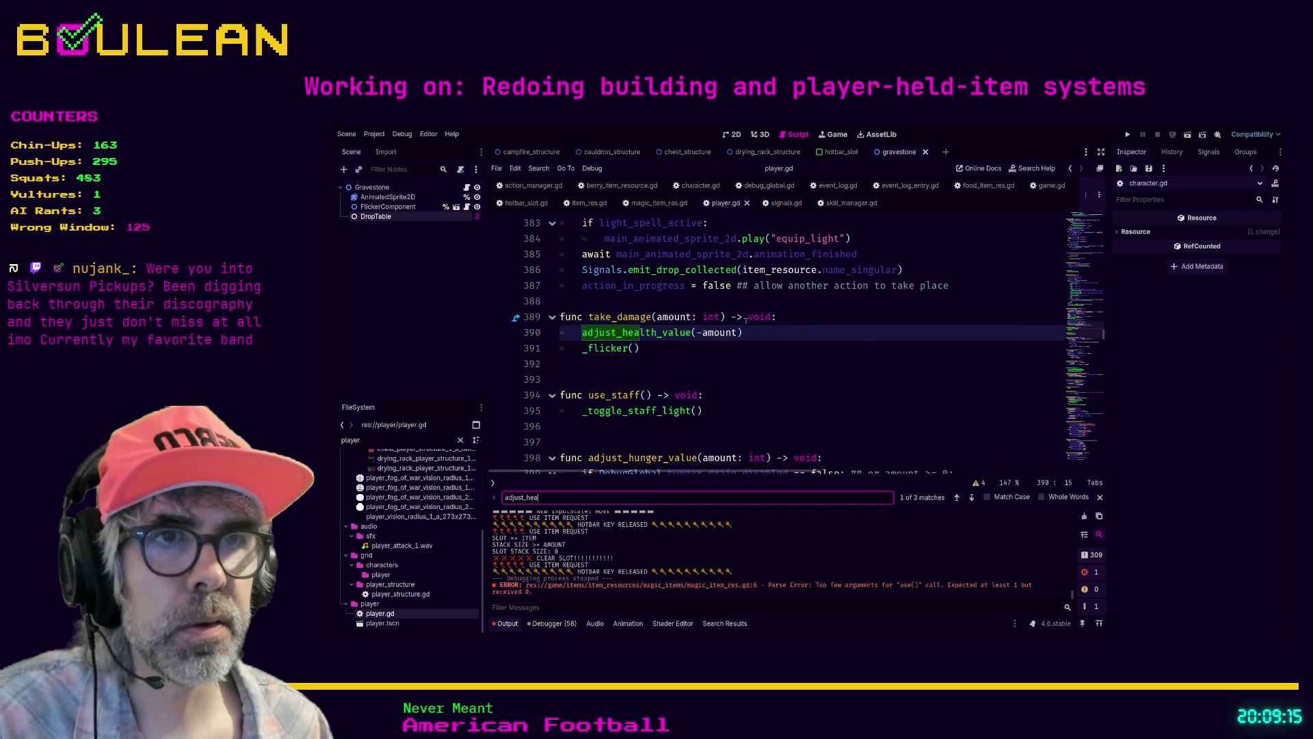
{"action": "key", "text": "Return"}
Step: Locate adjust_hunger_value and adjust_mana_value in player.gd, then return to item_res.gd
{"action": "key", "text": "BackSpace"}
{"action": "key", "text": "BackSpace"}
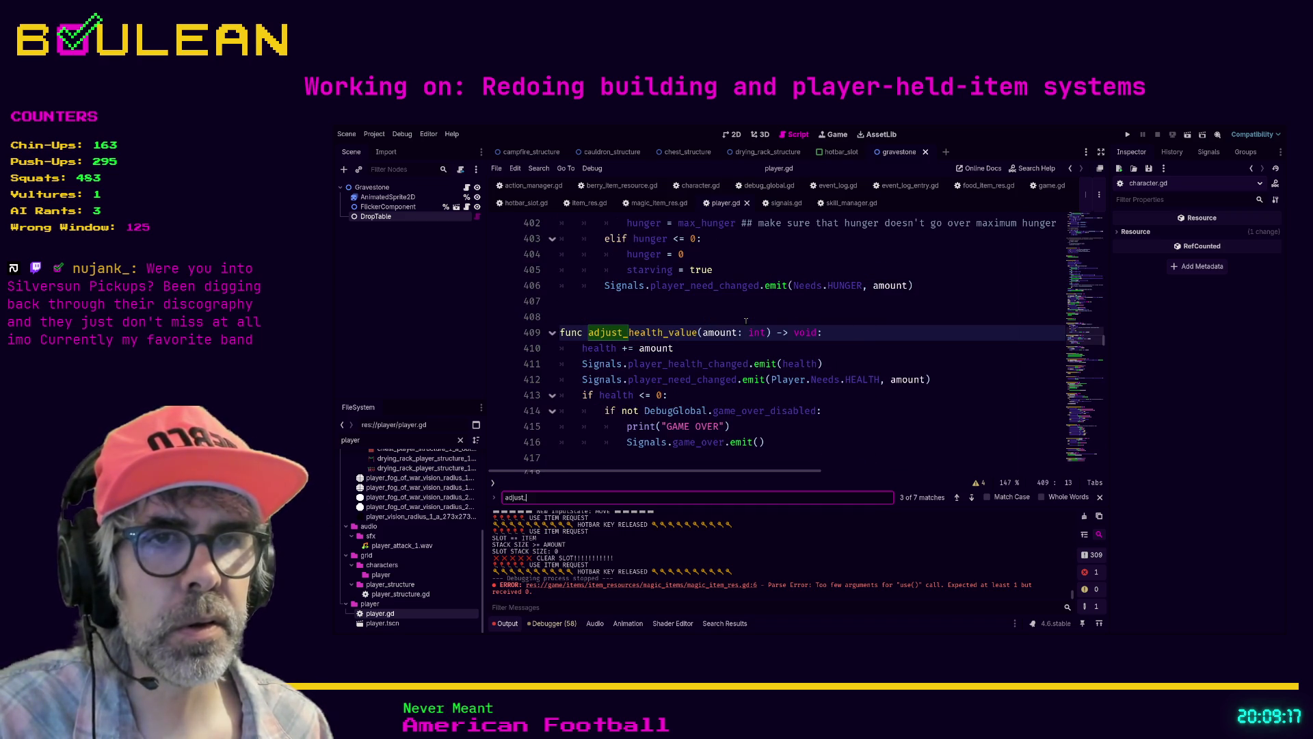
{"action": "type", "text": "hunger"}
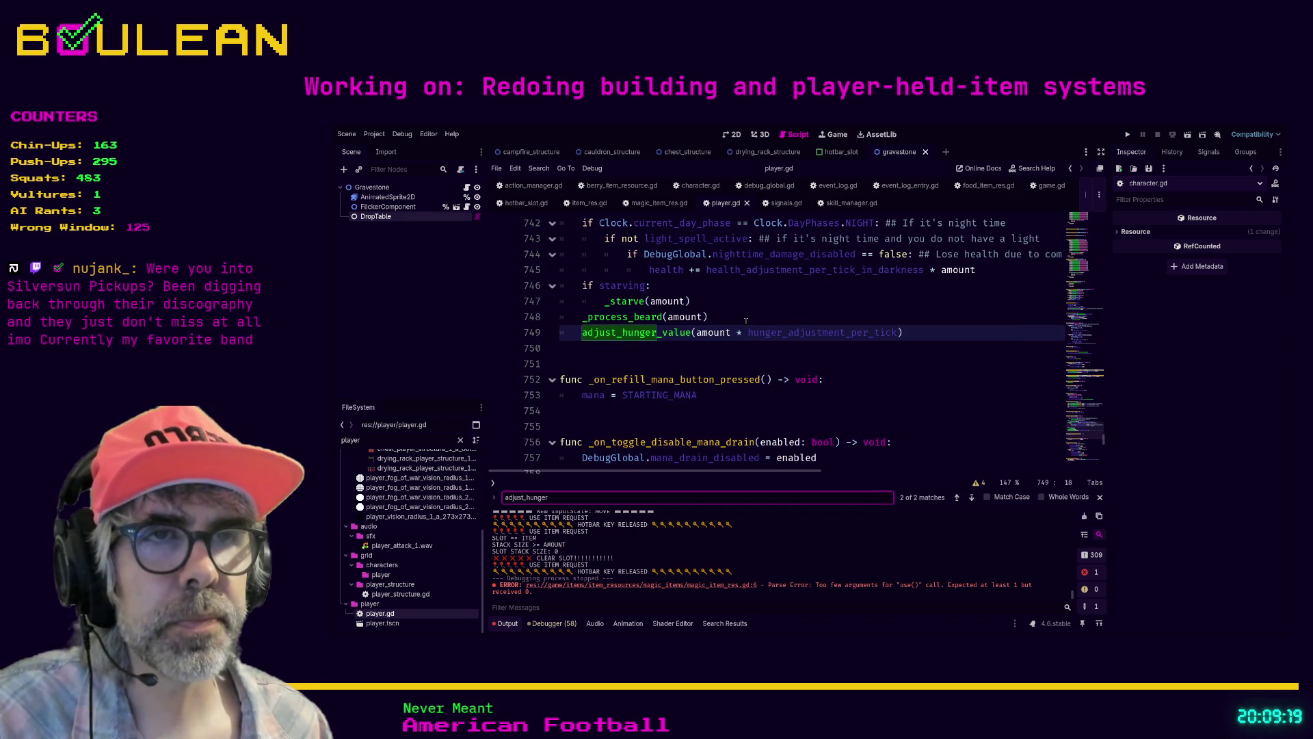
{"action": "key", "text": "BackSpace"}
{"action": "key", "text": "BackSpace"}
{"action": "key", "text": "BackSpace"}
{"action": "key", "text": "BackSpace"}
{"action": "key", "text": "BackSpace"}
{"action": "key", "text": "BackSpace"}
{"action": "type", "text": "ma"}
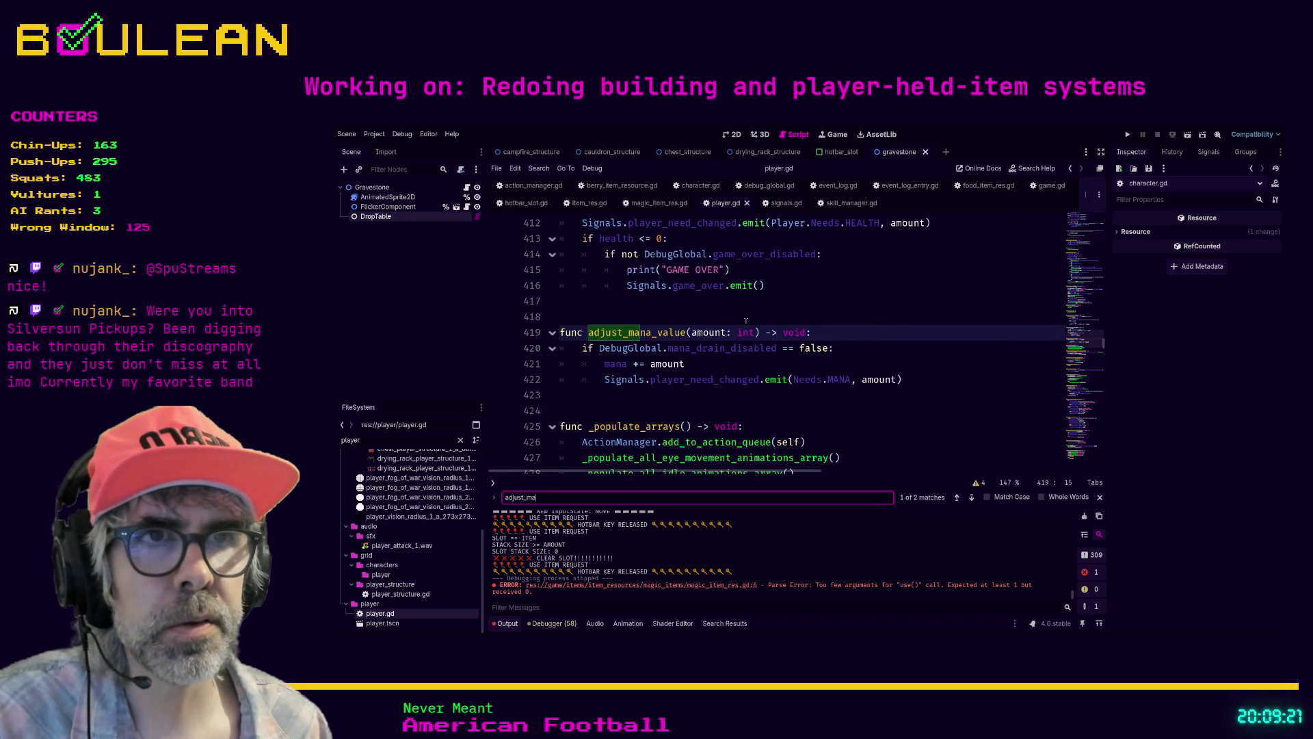
{"action": "type", "text": "na"}
{"action": "left_click", "coordinate": [668, 395]}
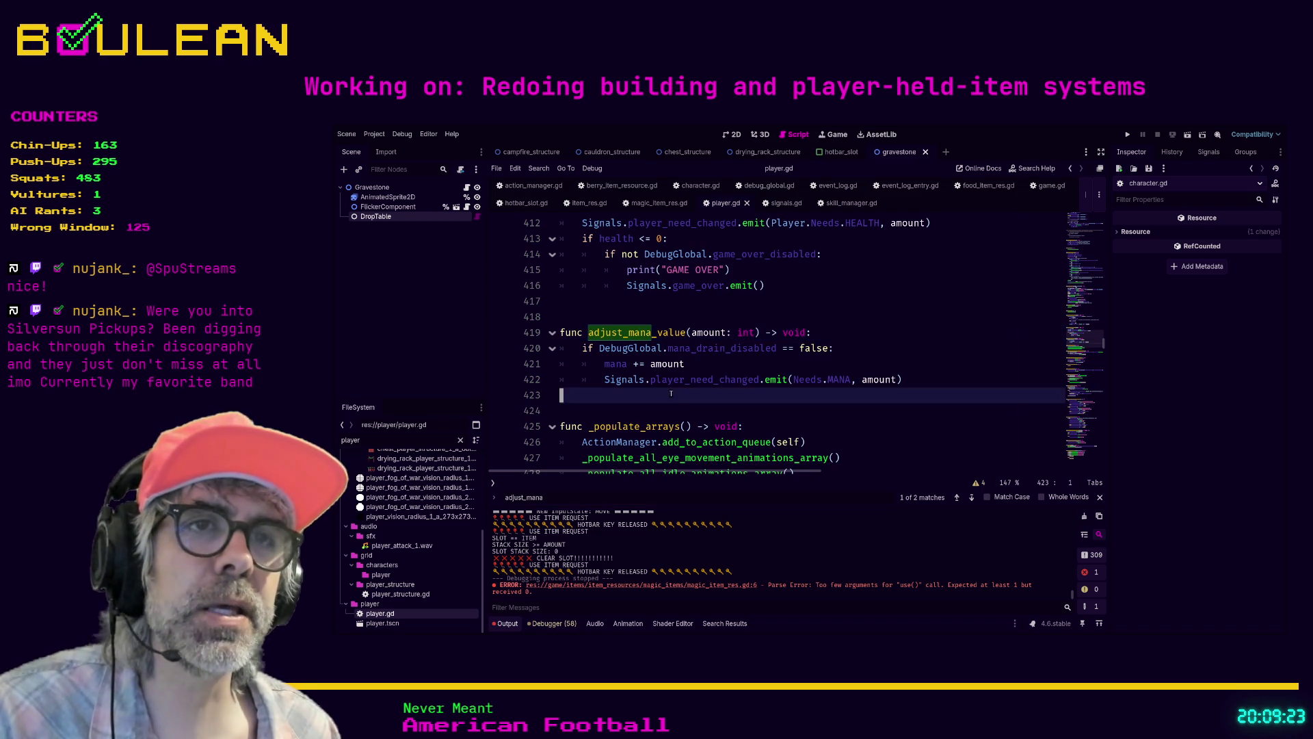
{"action": "scroll", "coordinate": [668, 362], "scroll_direction": "up", "scroll_amount": 1}
{"action": "scroll", "coordinate": [655, 360], "scroll_direction": "up", "scroll_amount": 4}
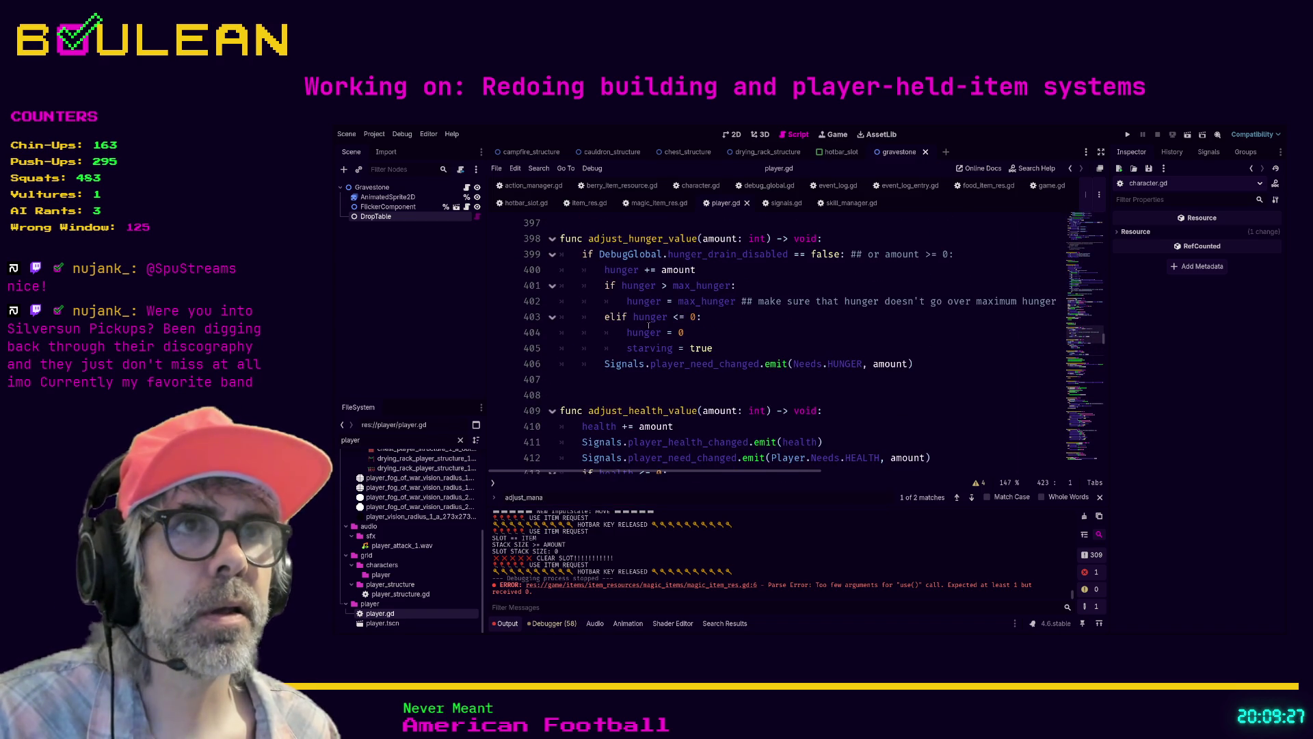
{"action": "scroll", "coordinate": [670, 274], "scroll_direction": "down", "scroll_amount": 4}
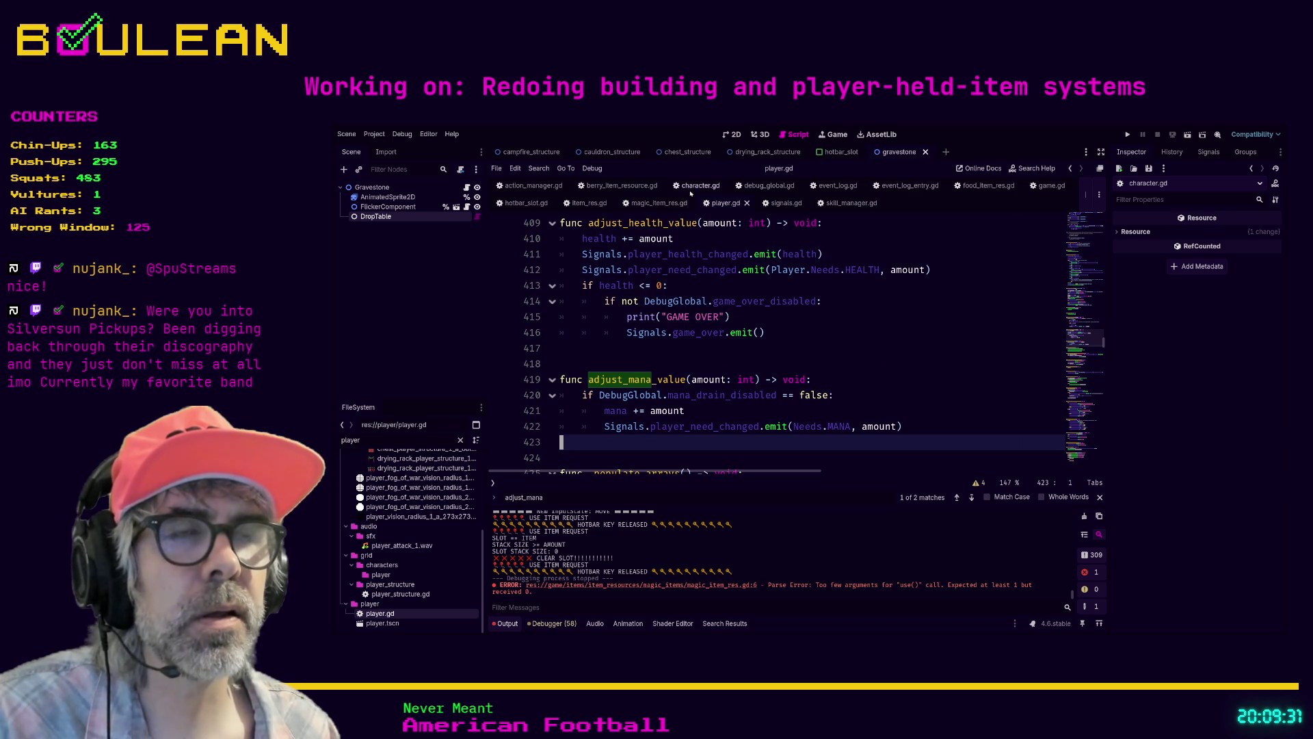
{"action": "left_click", "coordinate": [587, 205]}
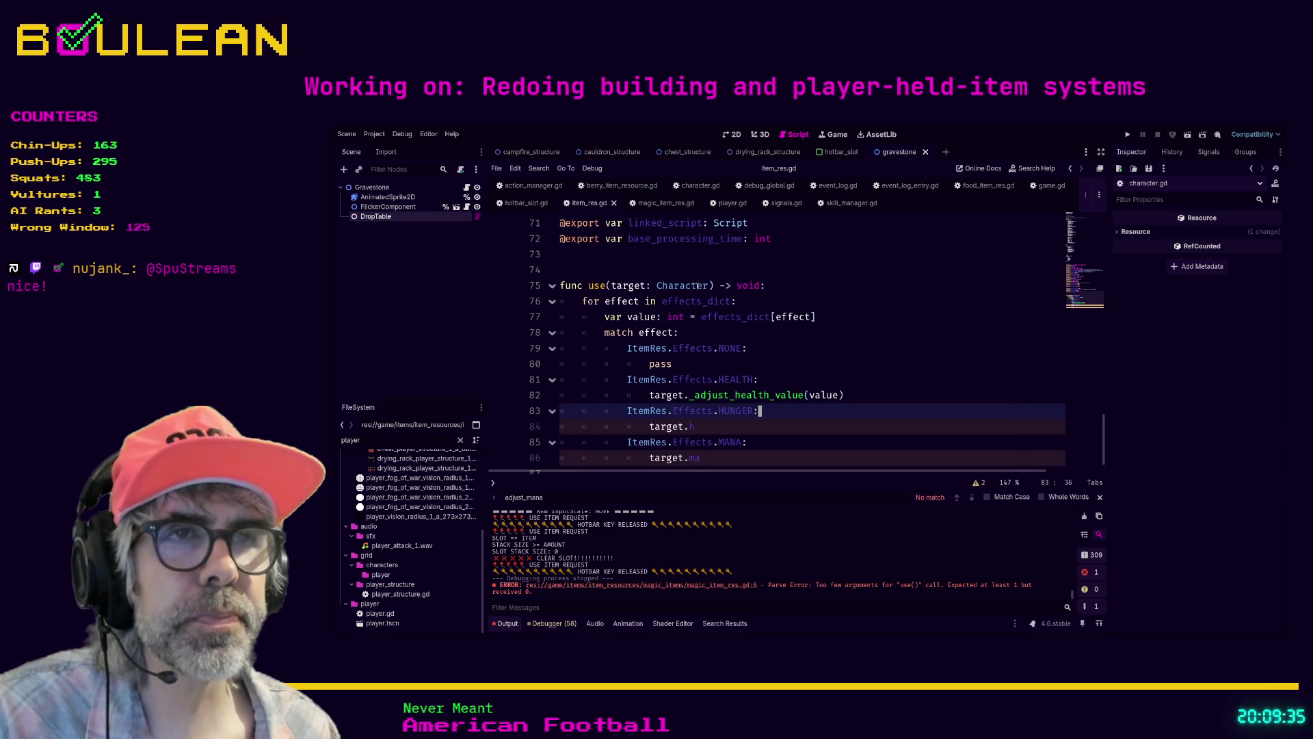
Step: Insert 'if target is Player:' at the top of use()
{"action": "left_click", "coordinate": [803, 284]}
{"action": "key", "text": "Return"}
{"action": "type", "text": "if"}
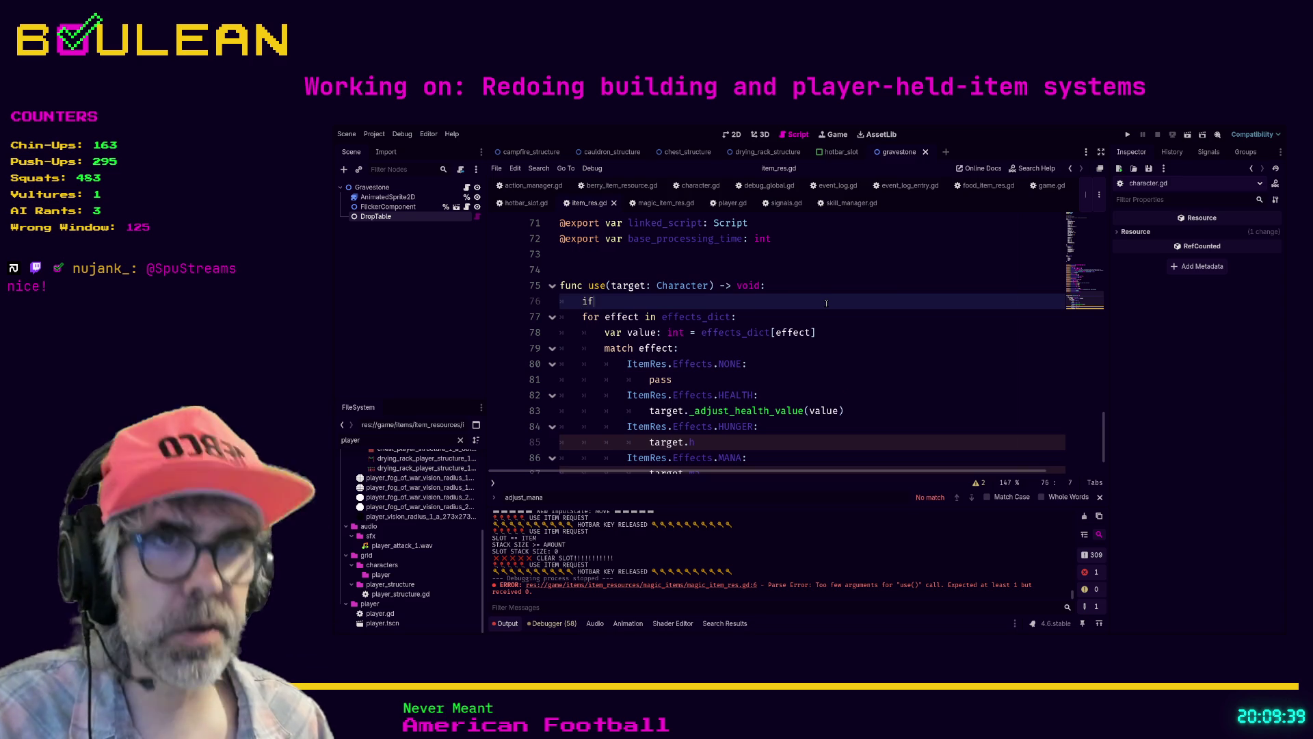
{"action": "type", "text": " target is Player:"}
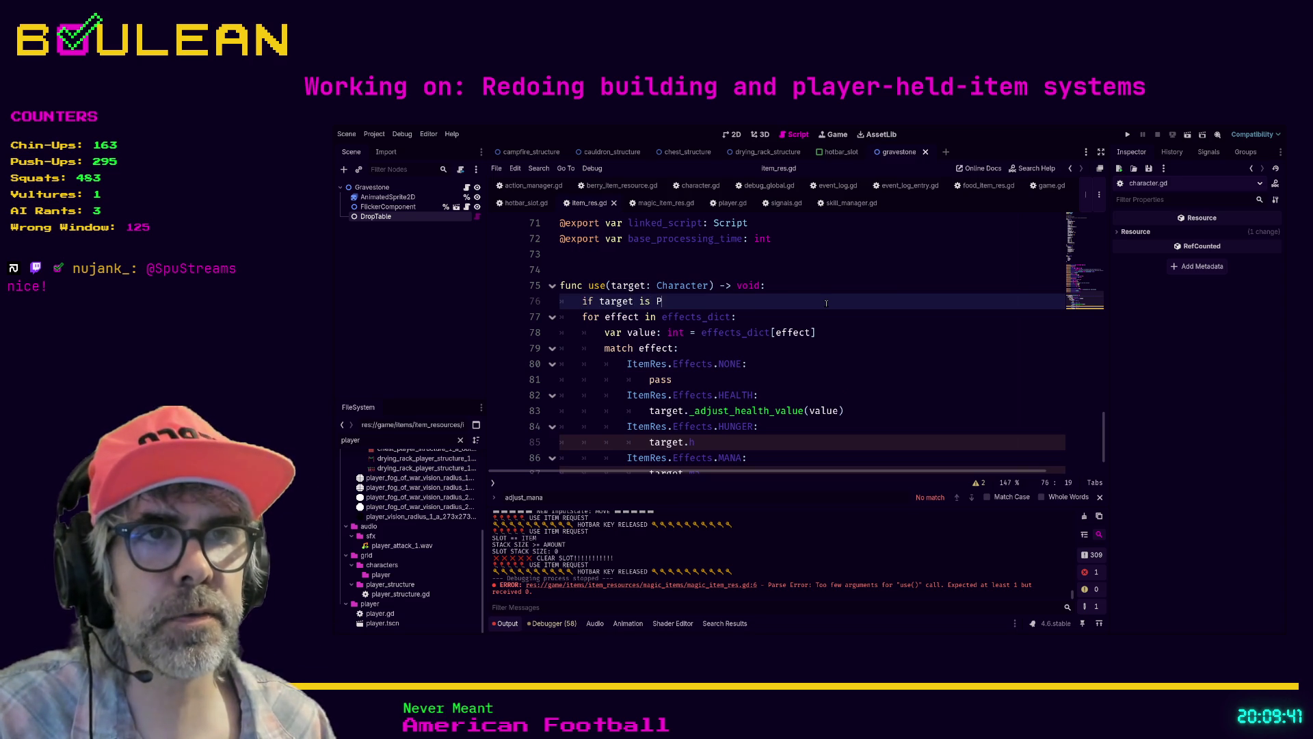
Step: Indent the effect loop, lines 77–87, beneath the Player check
{"action": "scroll", "coordinate": [786, 376], "scroll_direction": "down", "scroll_amount": 1}
{"action": "left_click", "coordinate": [734, 438]}
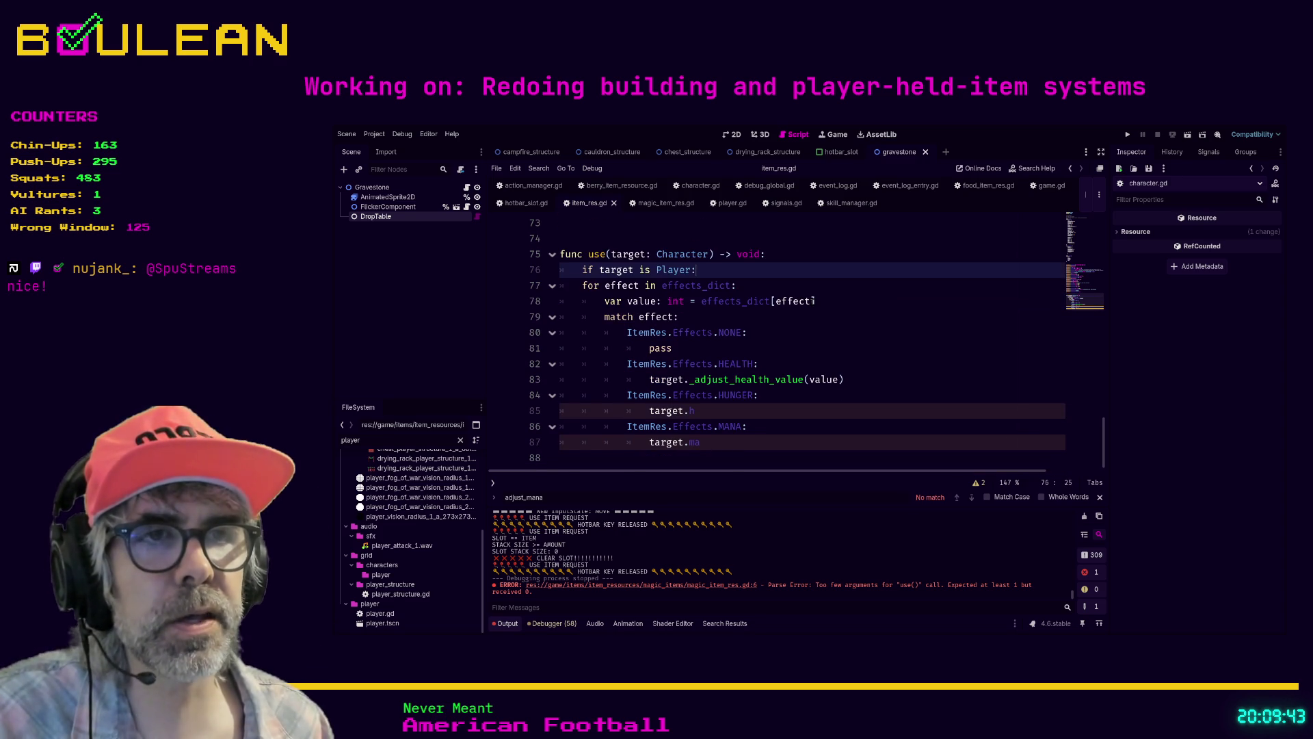
{"action": "key", "text": "shift+Up"}
{"action": "key", "text": "shift+Up"}
{"action": "key", "text": "shift+Up"}
{"action": "key", "text": "shift+Home"}
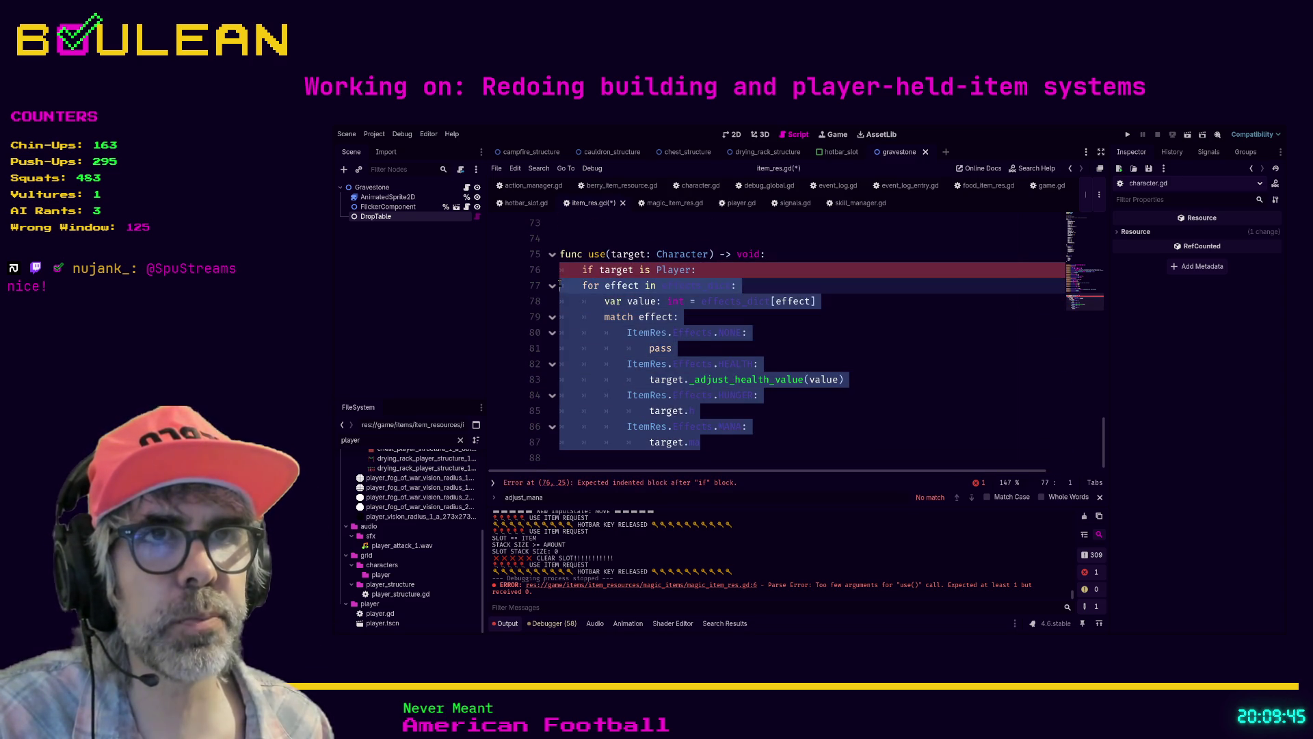
{"action": "key", "text": "Tab"}
{"action": "left_click", "coordinate": [721, 355]}
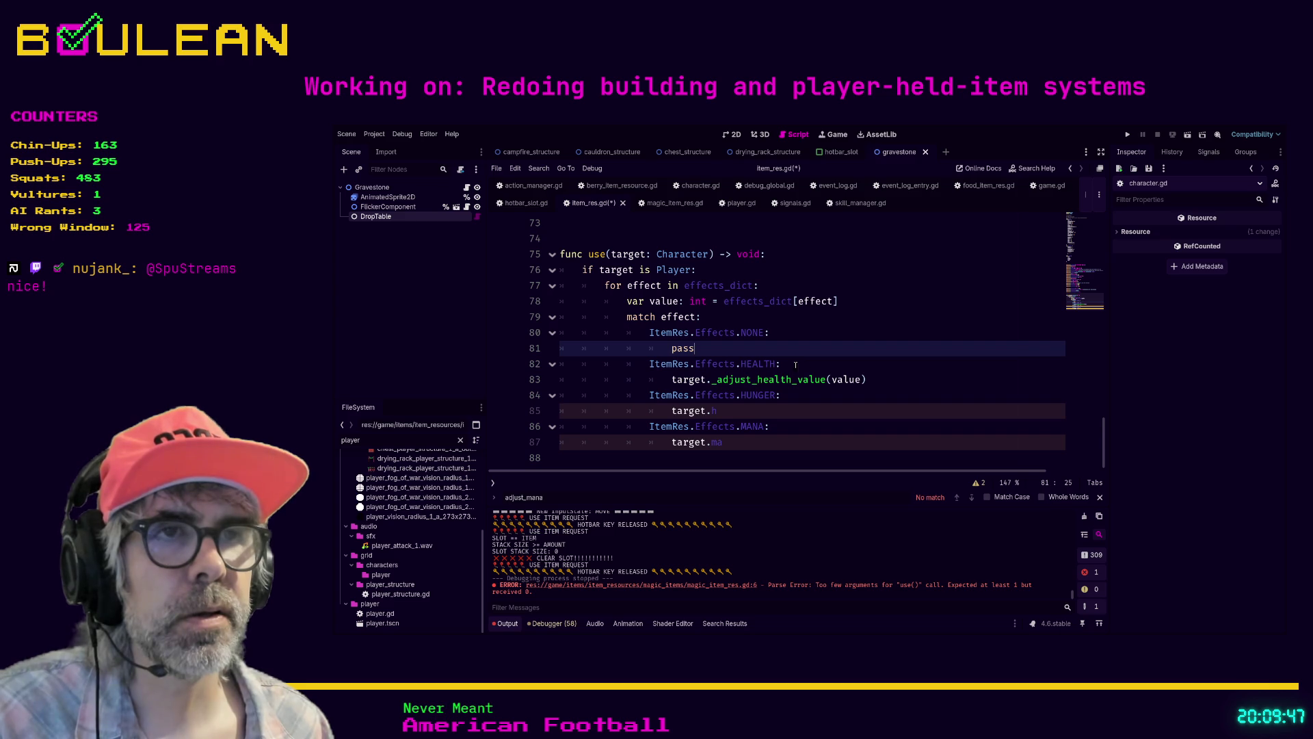
{"action": "double_click", "coordinate": [677, 348]}
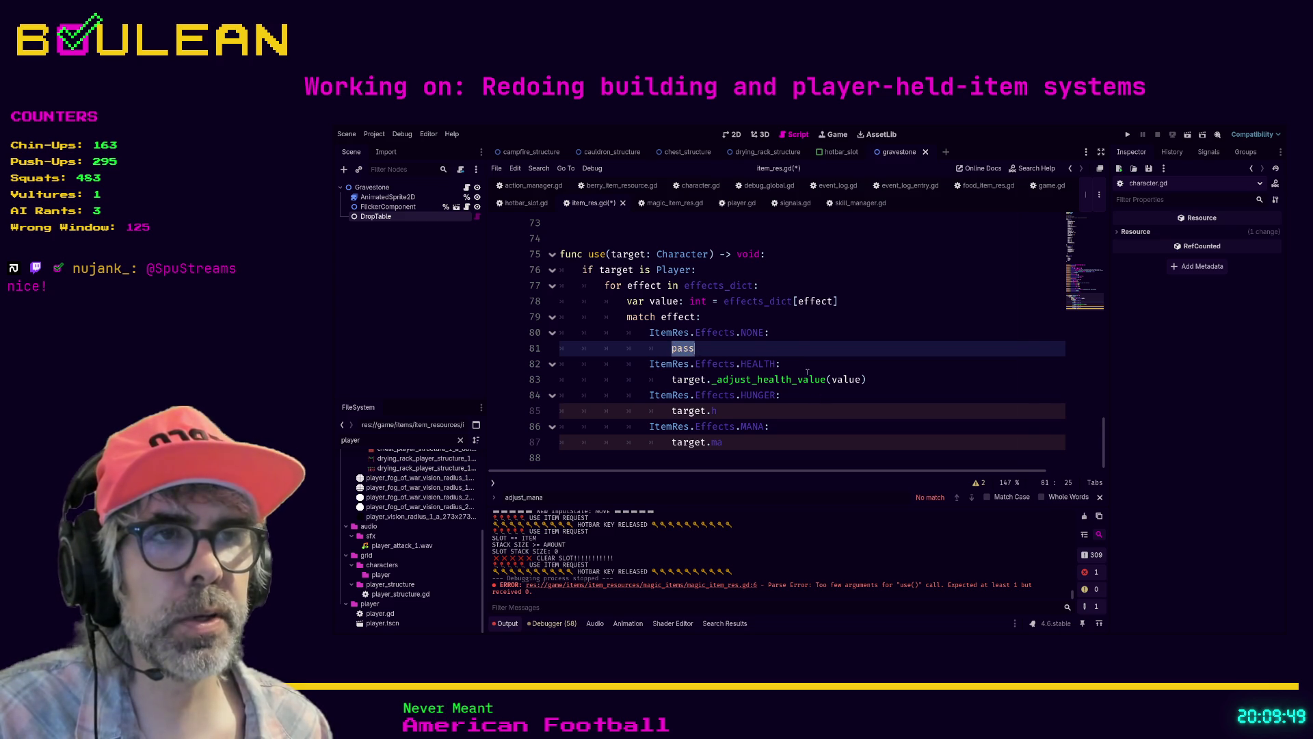
{"action": "double_click", "coordinate": [806, 379]}
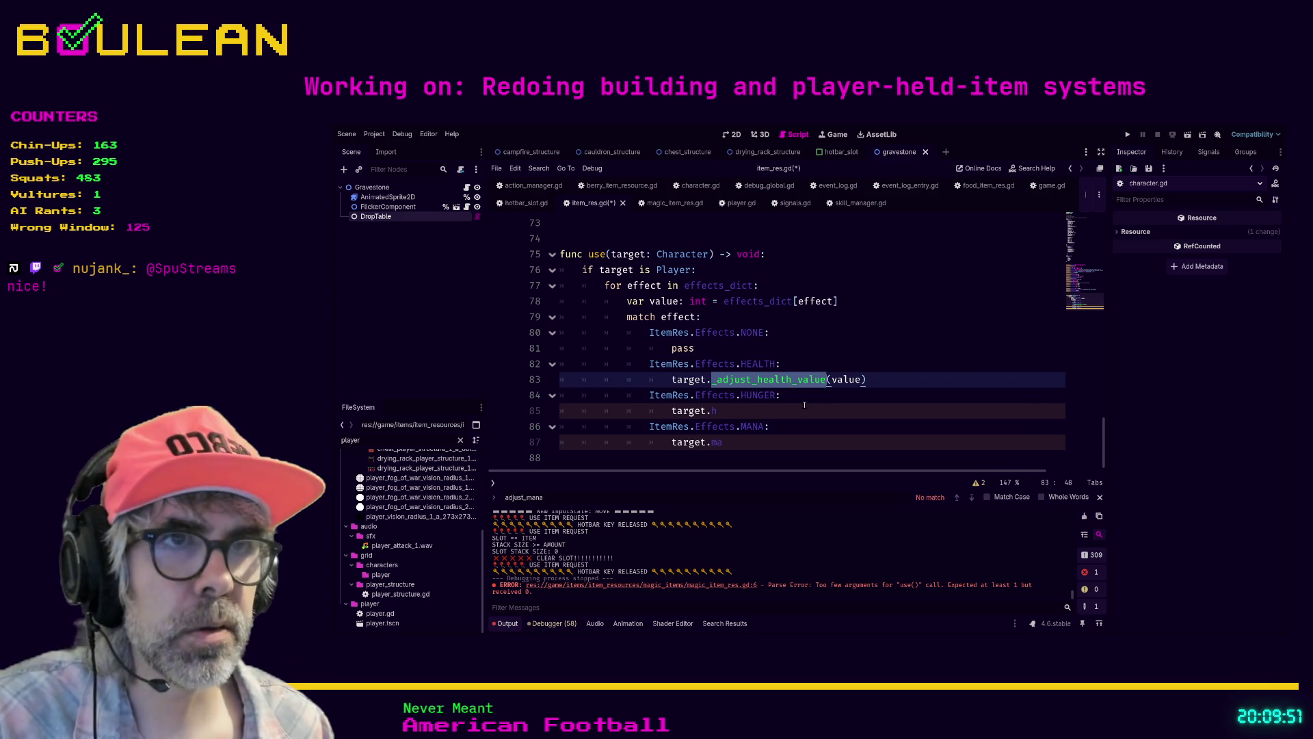
Step: Change the HEALTH call to adjust_health_value and keep pass in the NONE branch
{"action": "type", "text": "adju"}
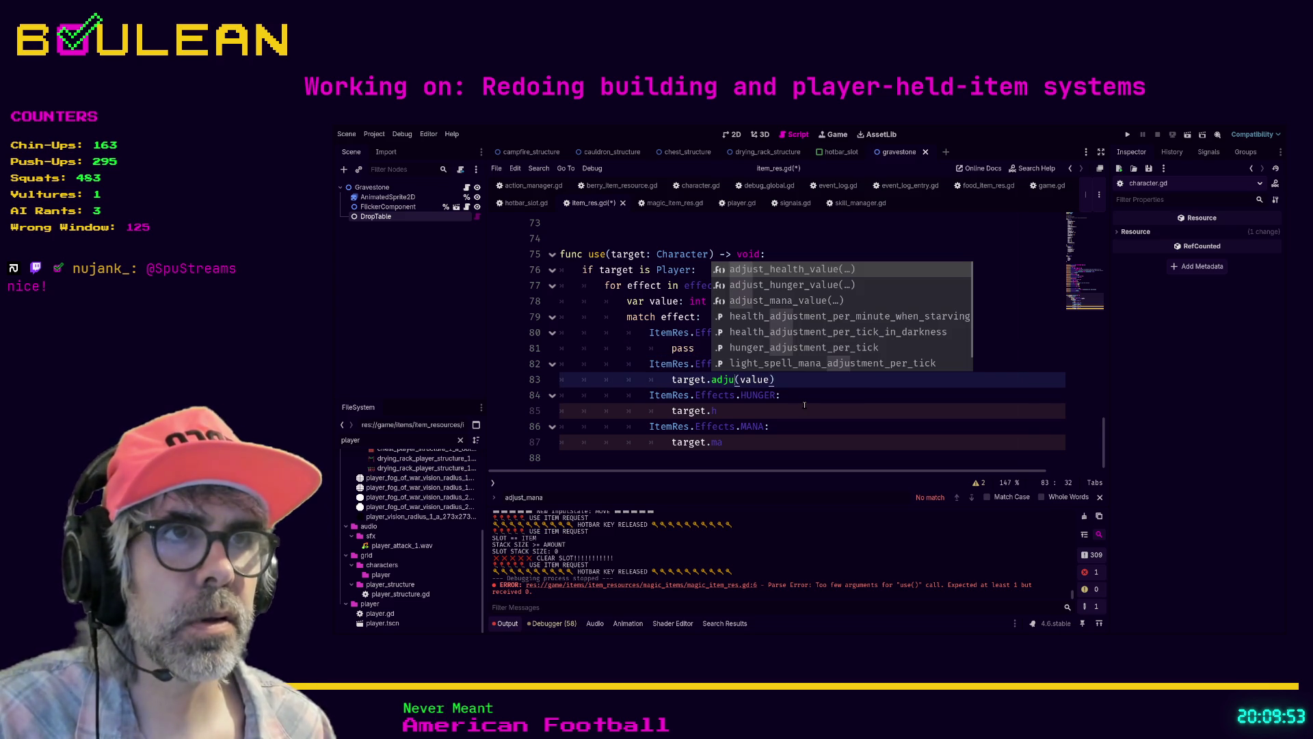
{"action": "key", "text": "Return"}
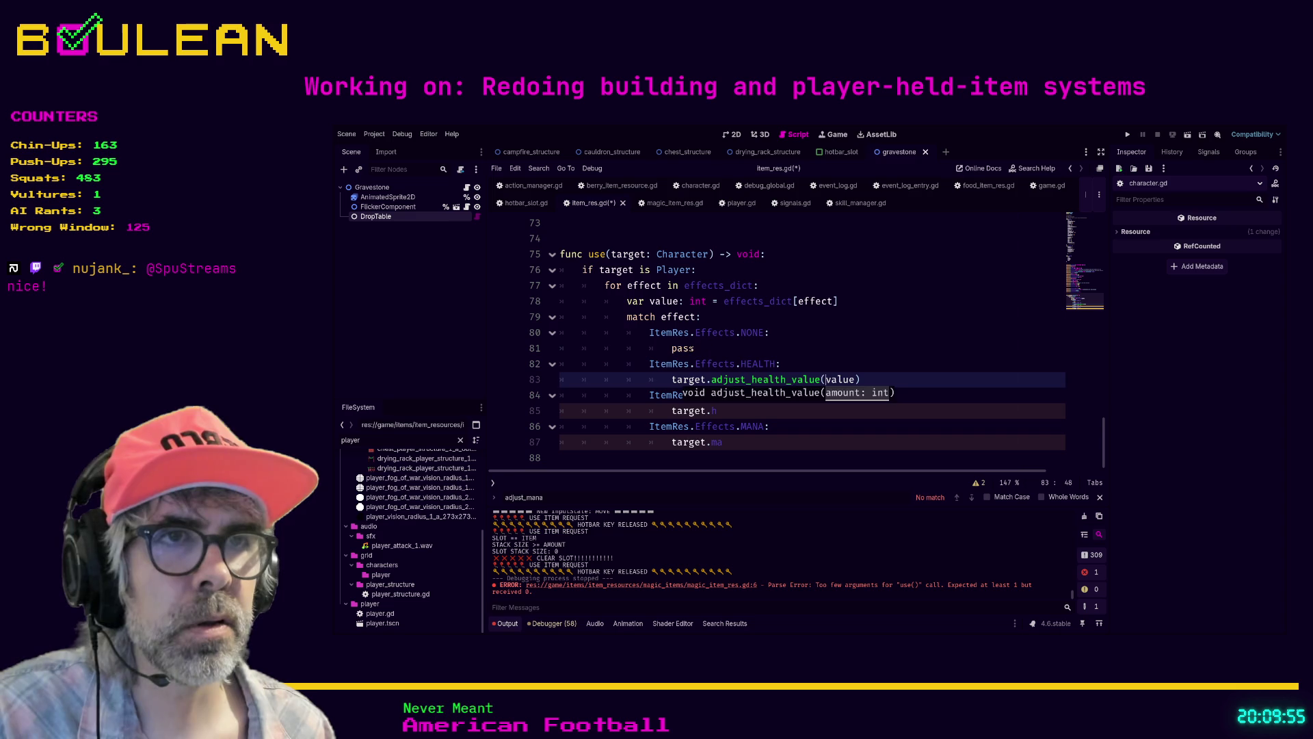
{"action": "double_click", "coordinate": [683, 348]}
{"action": "type", "text": "target.adju"}
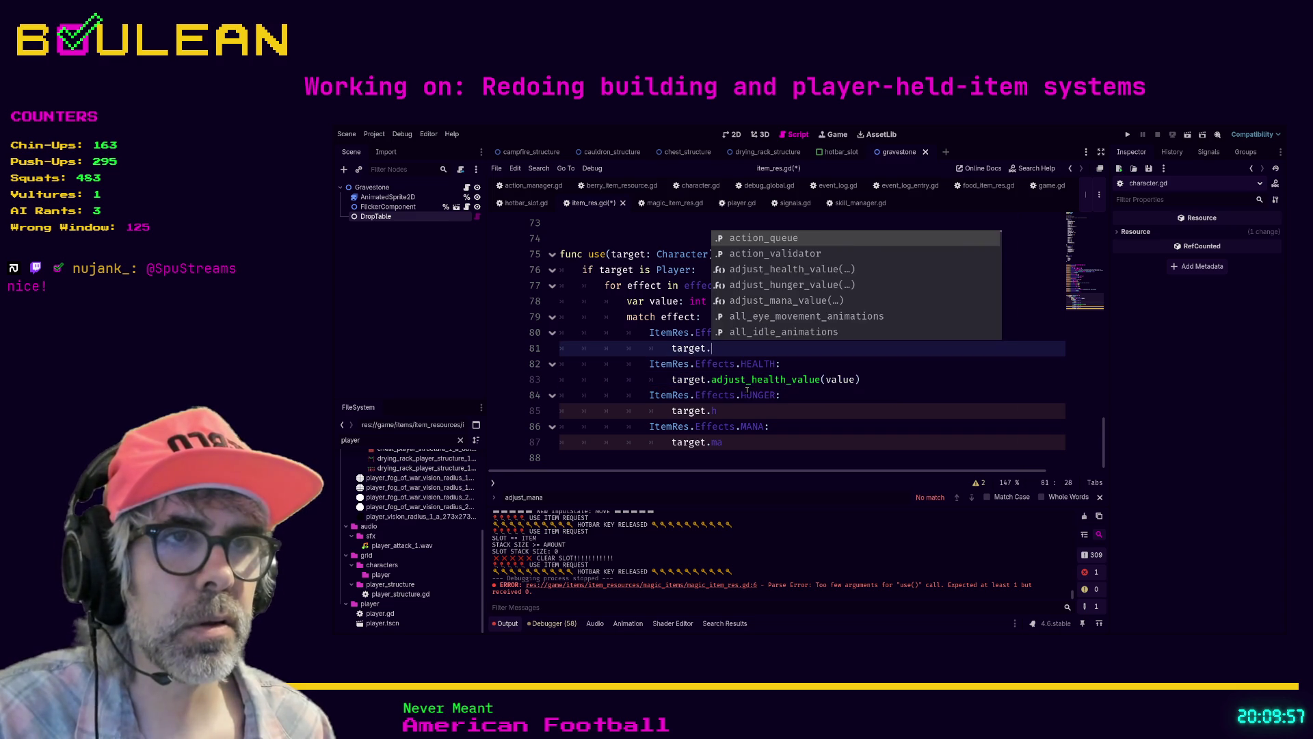
{"action": "key", "text": "Down"}
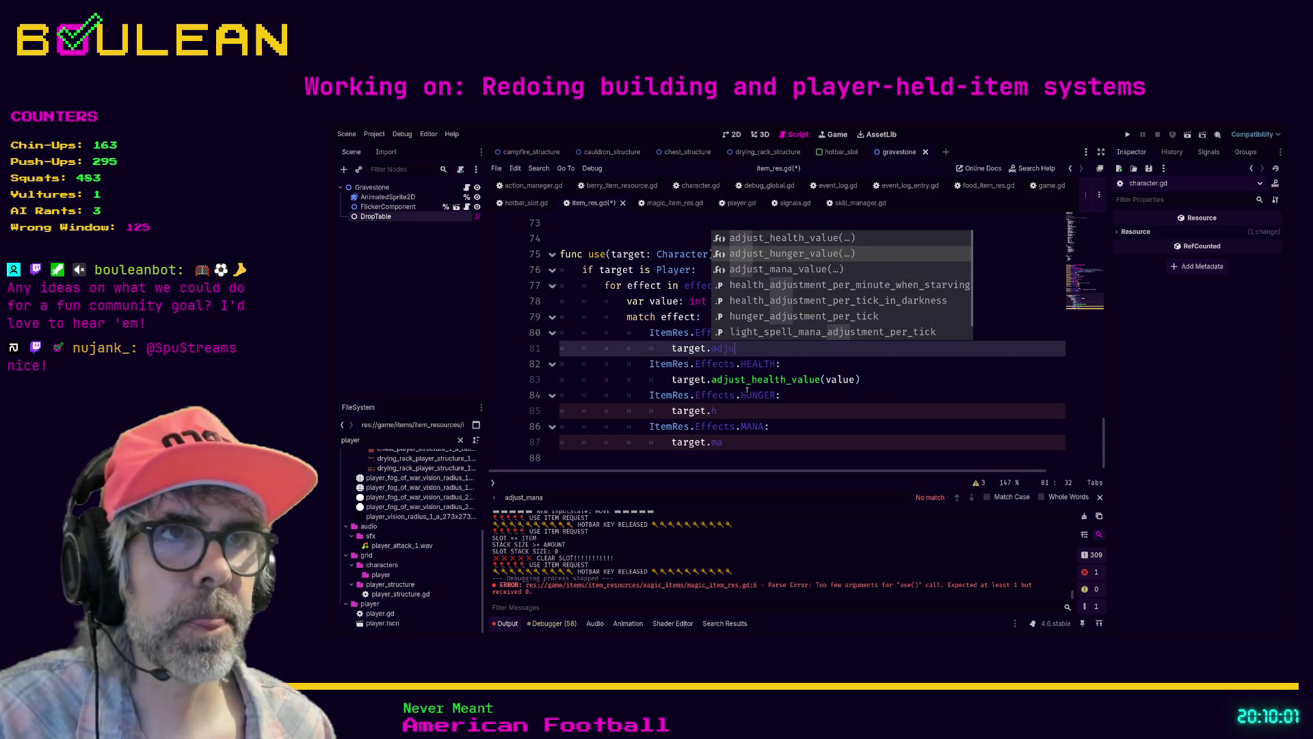
{"action": "key", "text": "Up"}
{"action": "key", "text": "Return"}
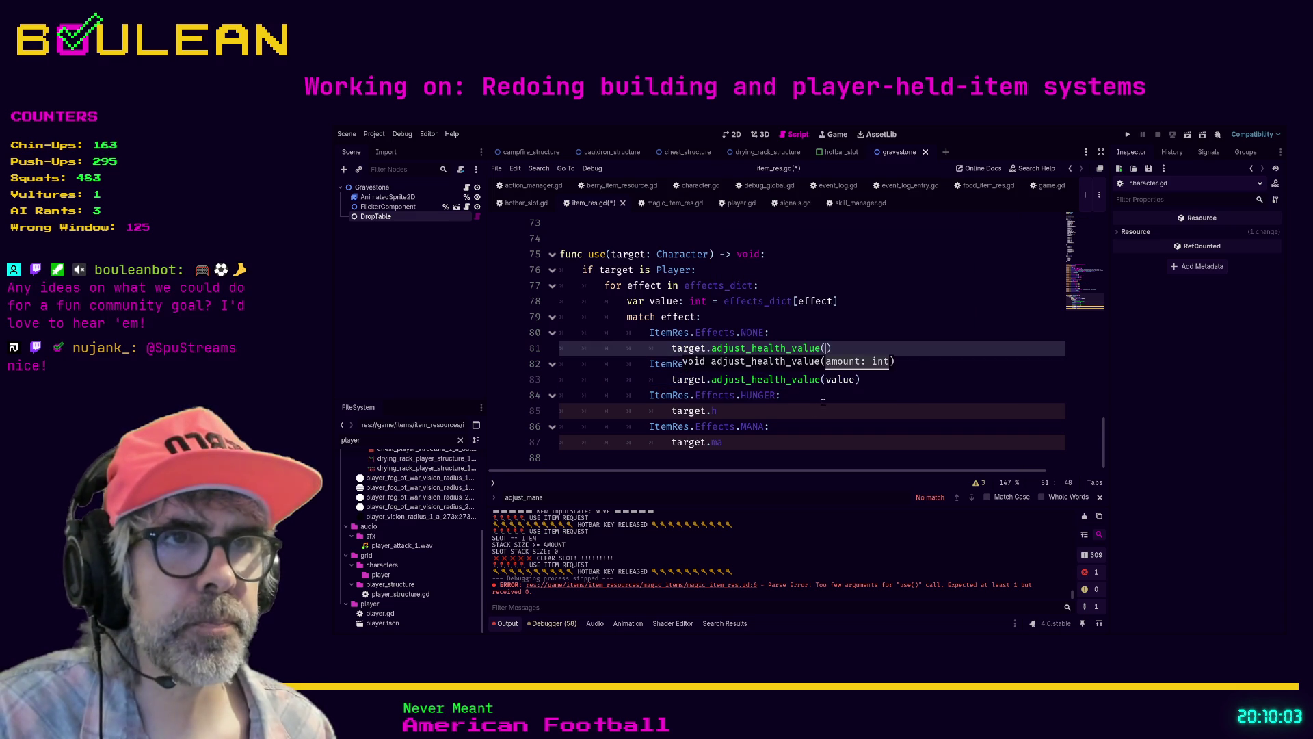
{"action": "key", "text": "Right"}
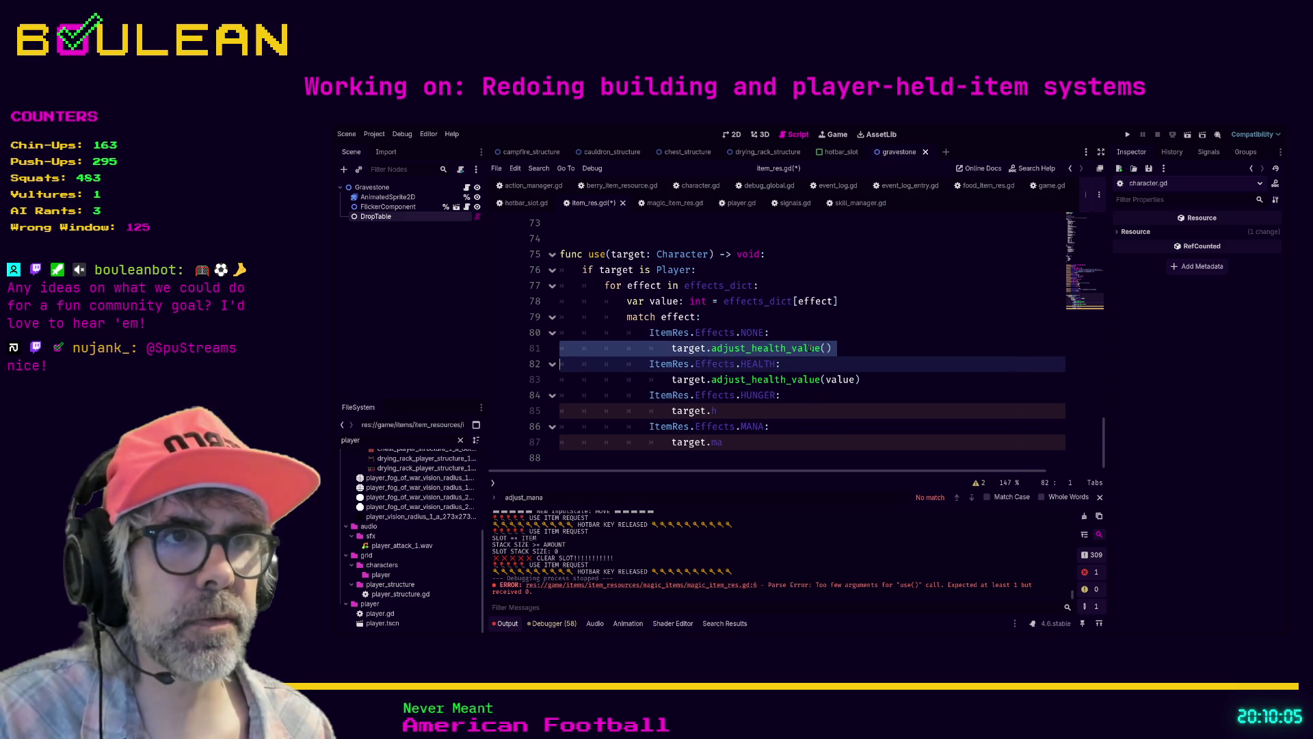
{"action": "key", "text": "shift+Home"}
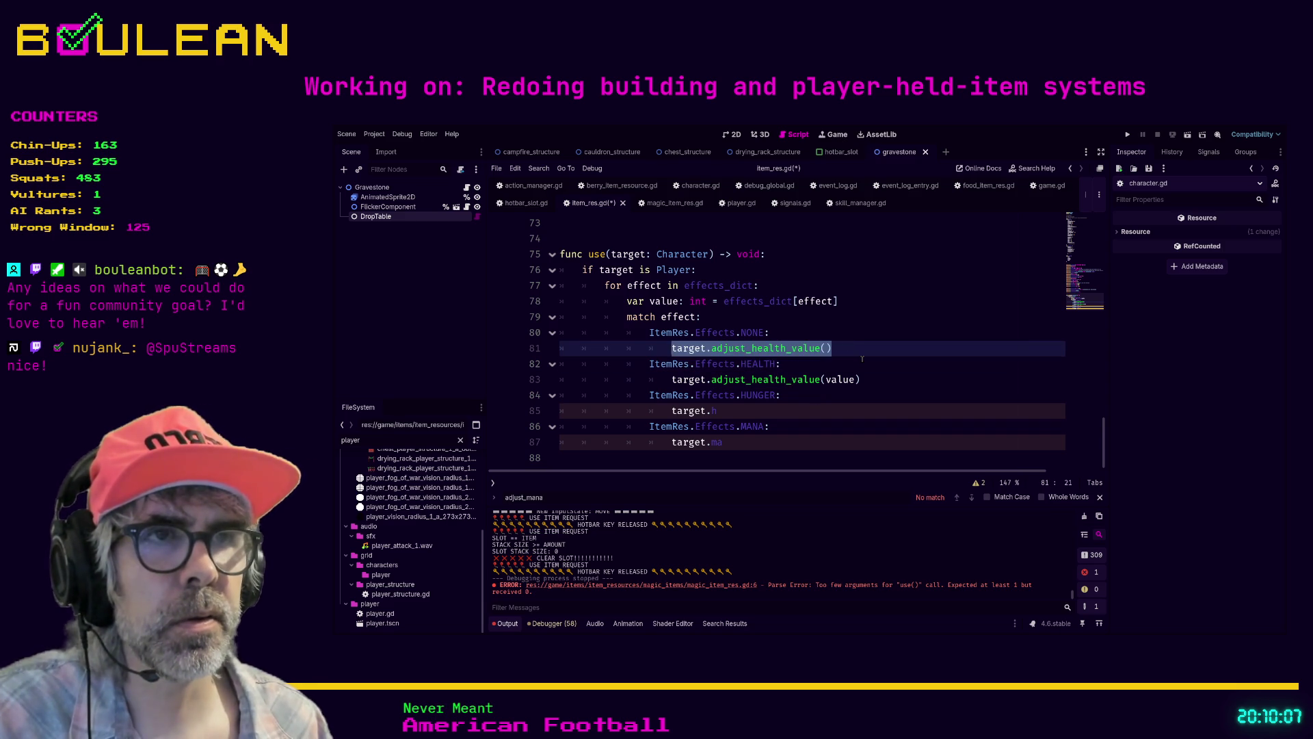
{"action": "key", "text": "shift+Home"}
{"action": "key", "text": "BackSpace"}
{"action": "key", "text": "Tab"}
{"action": "type", "text": "pass"}
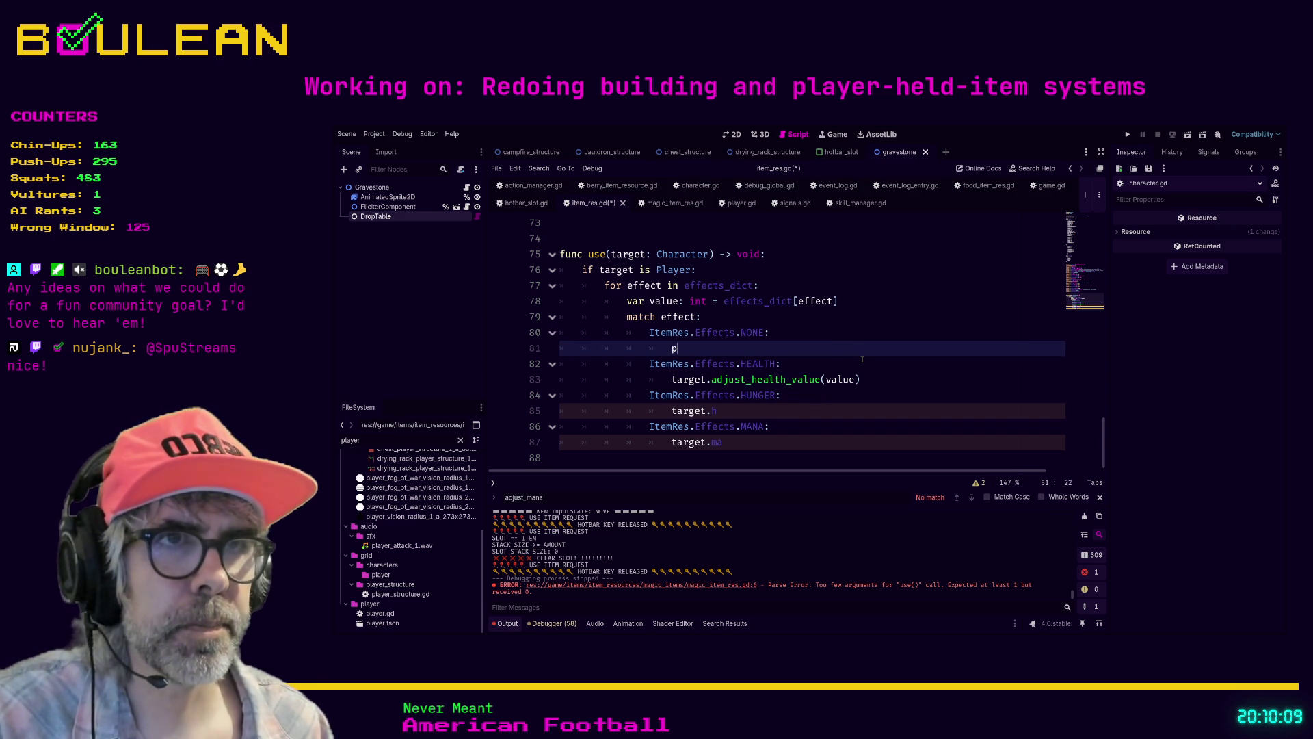
Step: Clear the unfinished 'target.h' on line 85 and retype 'target.'
{"action": "left_click", "coordinate": [712, 410]}
{"action": "key", "text": "shift+Home"}
{"action": "key", "text": "shift+Home"}
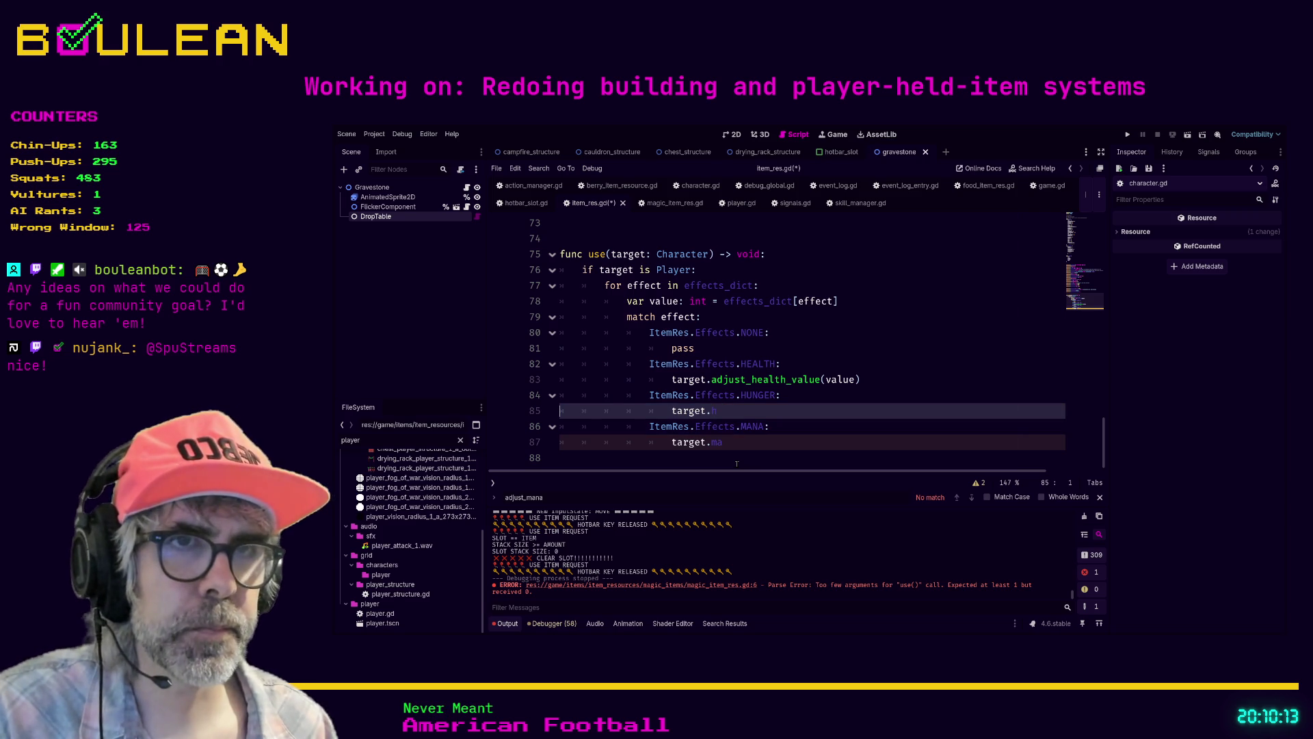
{"action": "key", "text": "Home"}
{"action": "key", "text": "shift+End"}
{"action": "type", "text": "tar"}
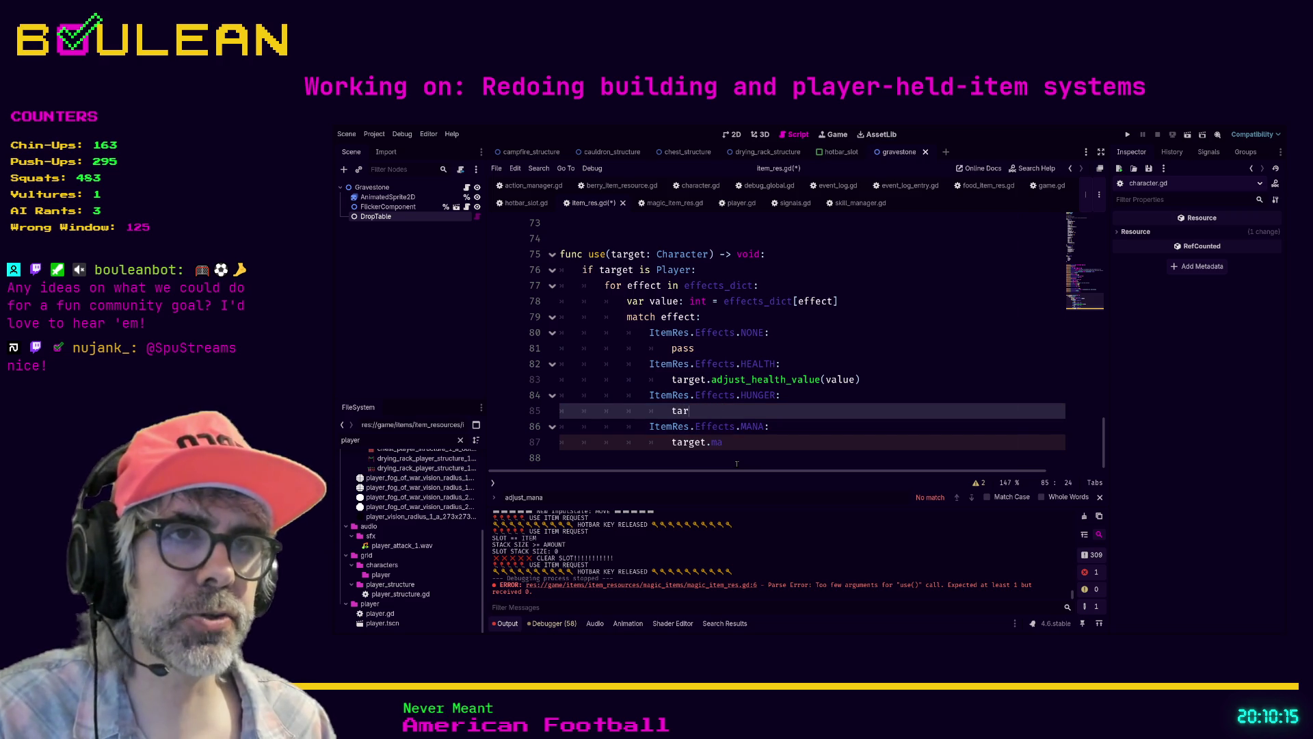
{"action": "type", "text": "get."}
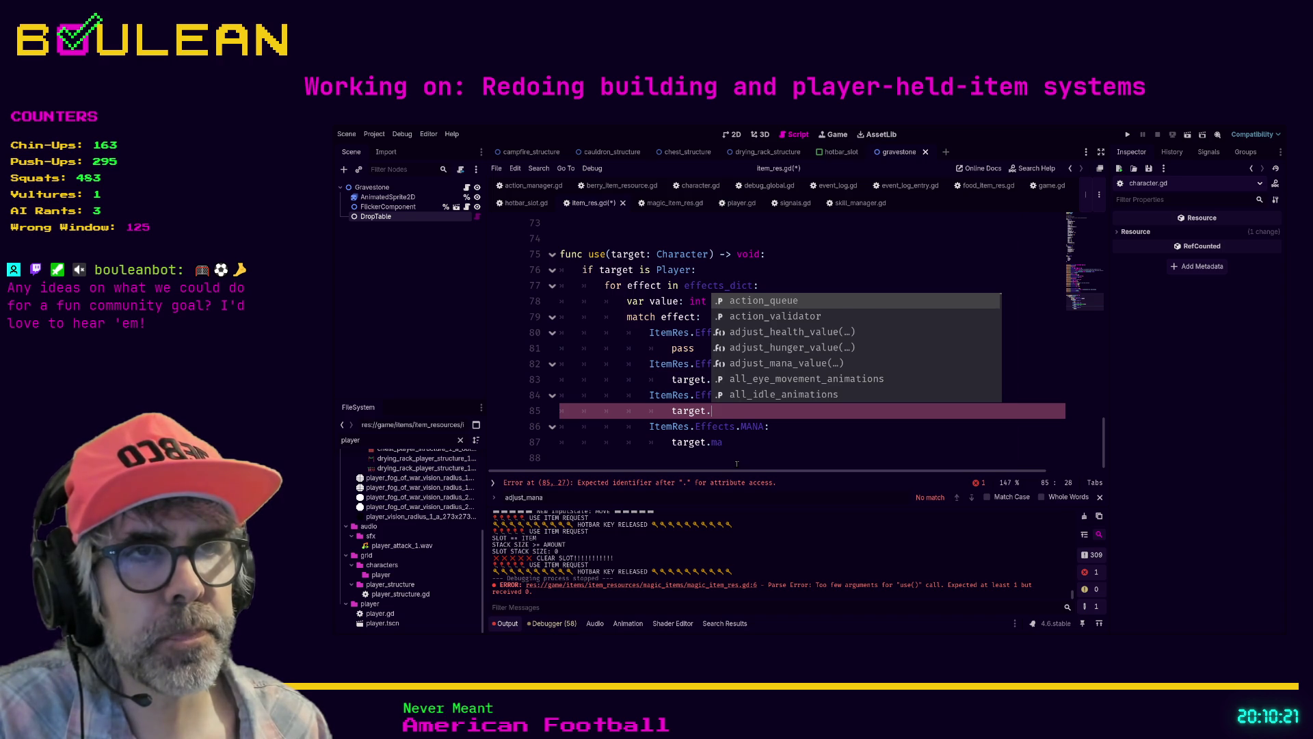
{"action": "type", "text": "he"}
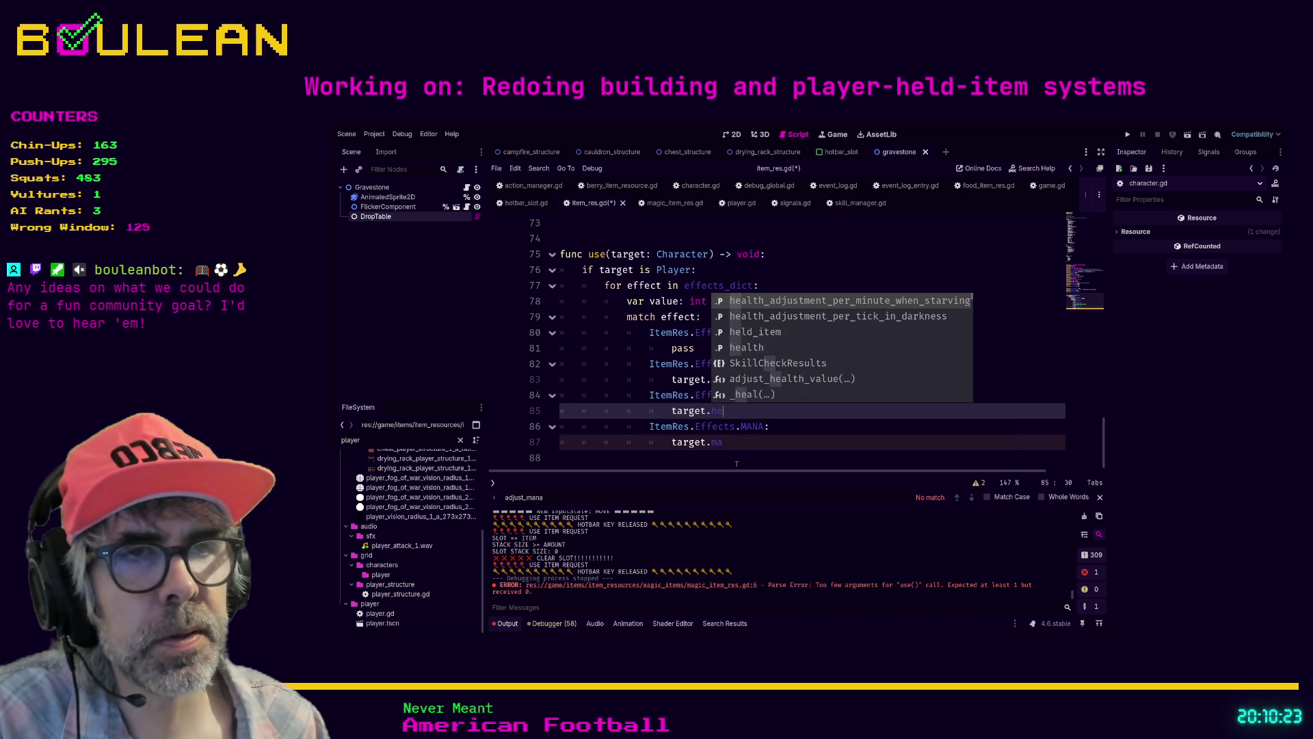
{"action": "key", "text": "BackSpace"}
{"action": "key", "text": "BackSpace"}
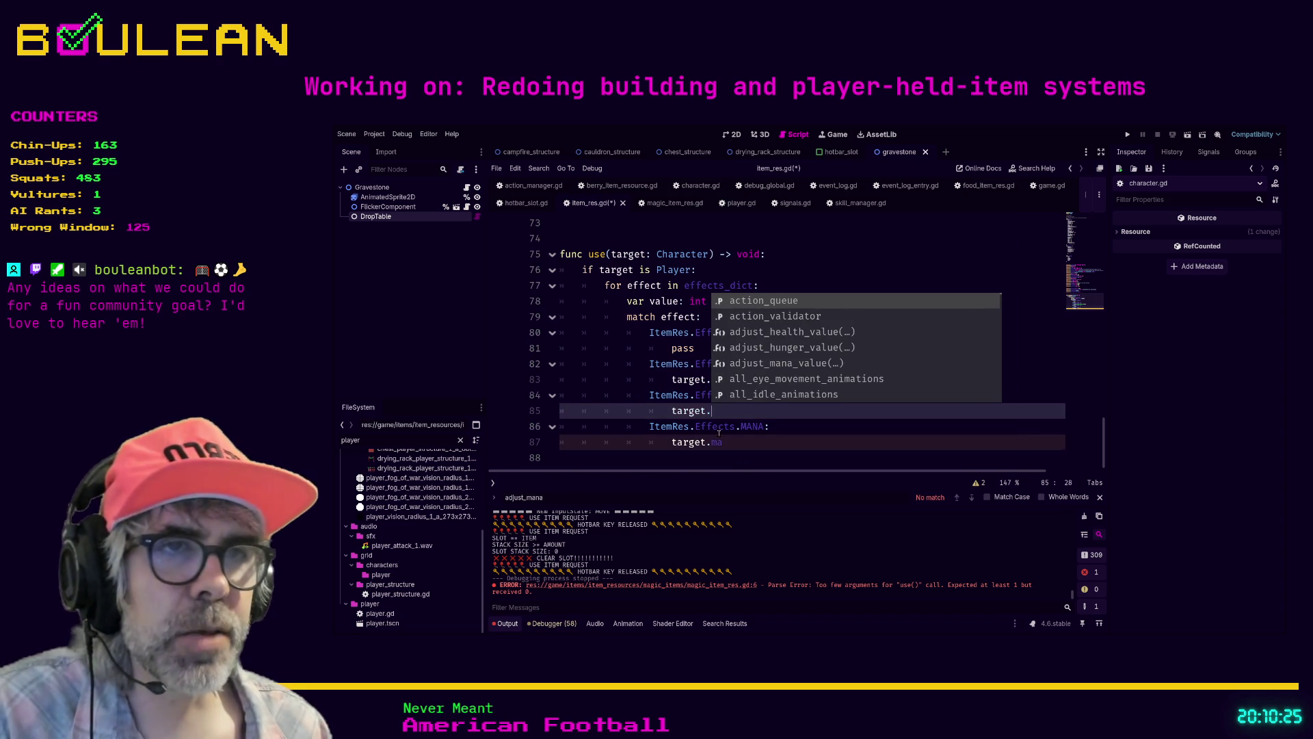
{"action": "left_click", "coordinate": [692, 412]}
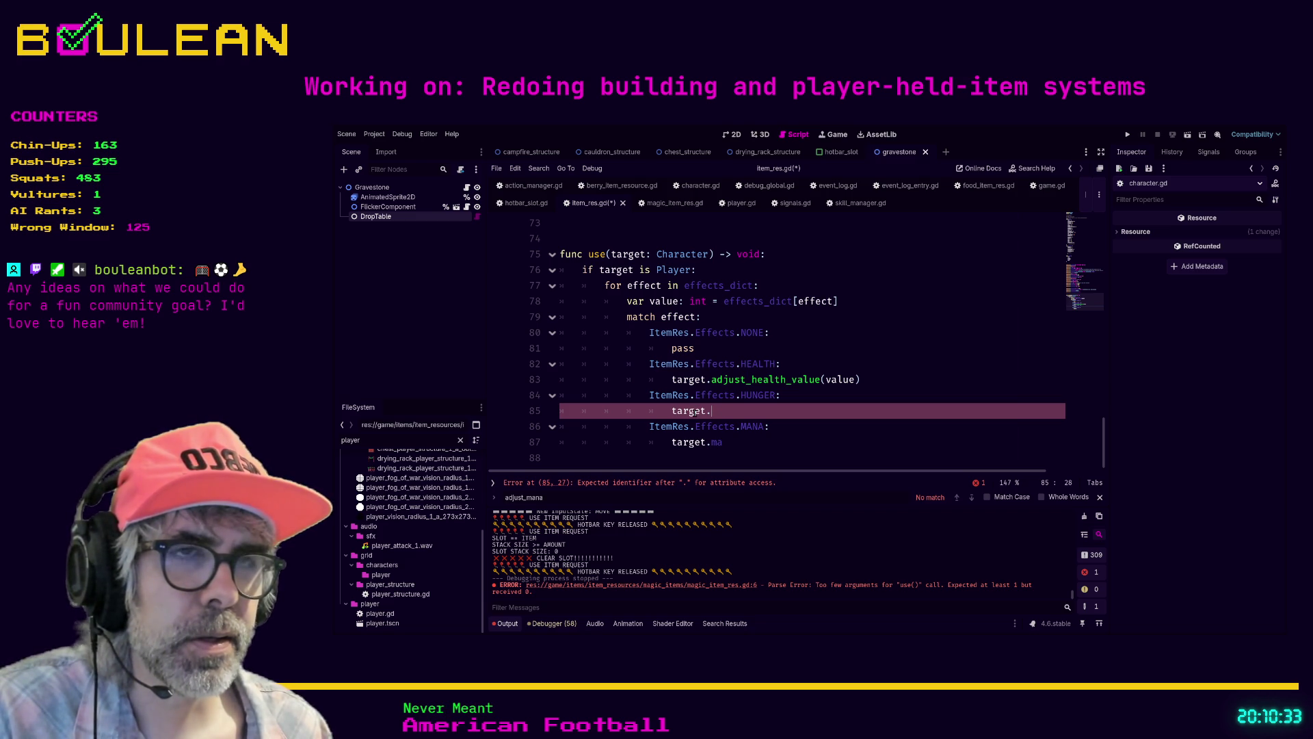
{"action": "double_click", "coordinate": [693, 411]}
{"action": "left_click", "coordinate": [712, 411]}
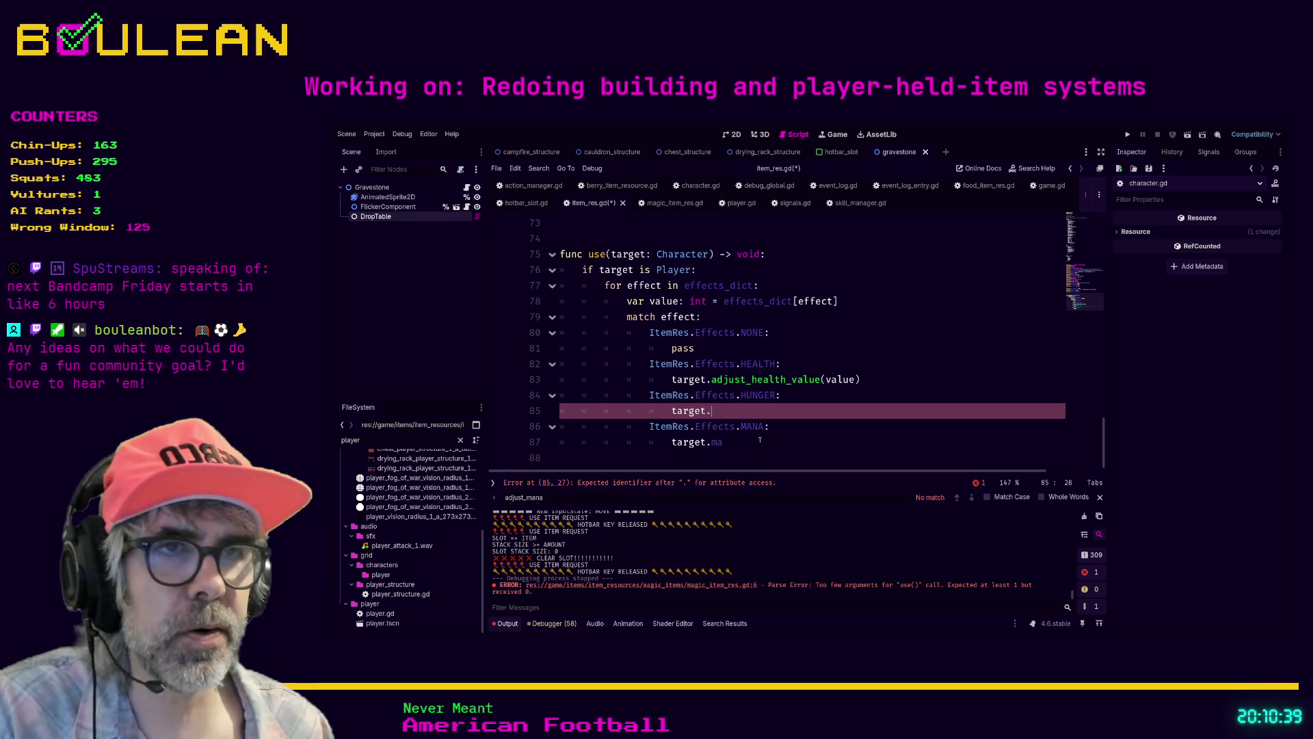
{"action": "key", "text": "BackSpace"}
{"action": "key", "text": "BackSpace"}
{"action": "key", "text": "BackSpace"}
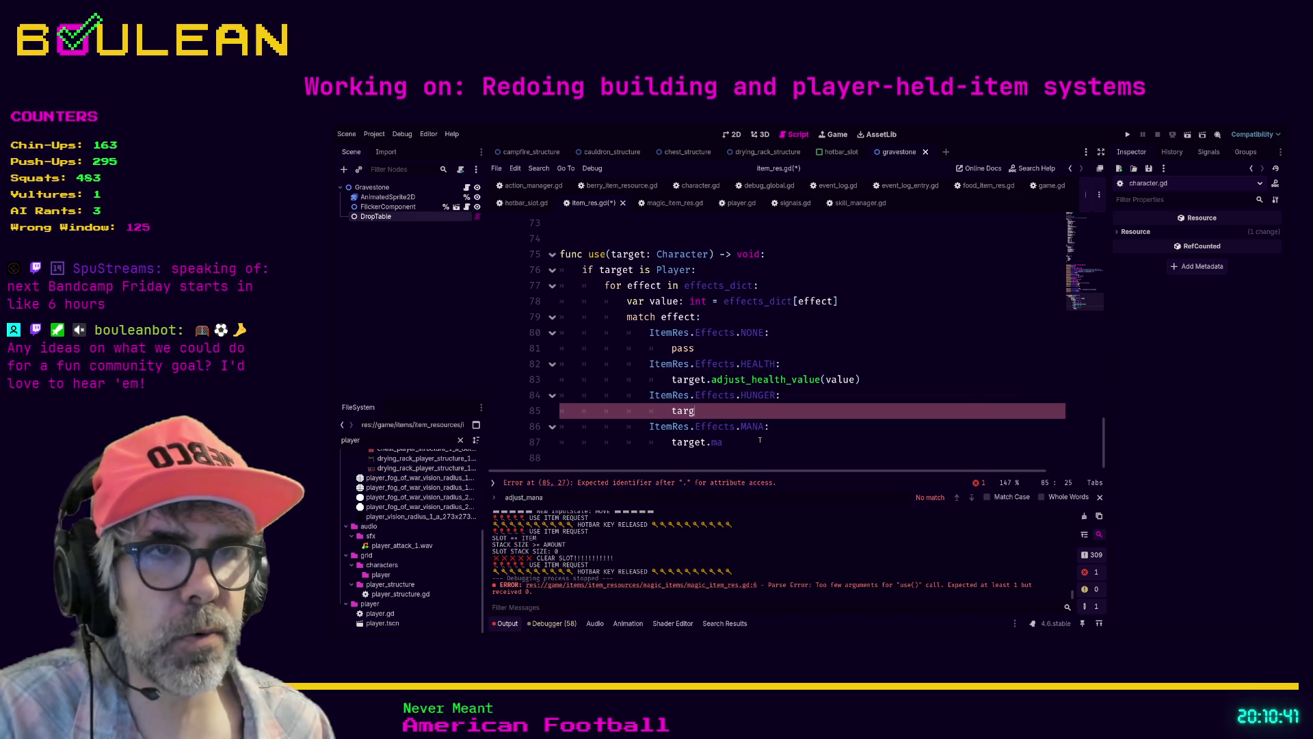
{"action": "type", "text": "et."}
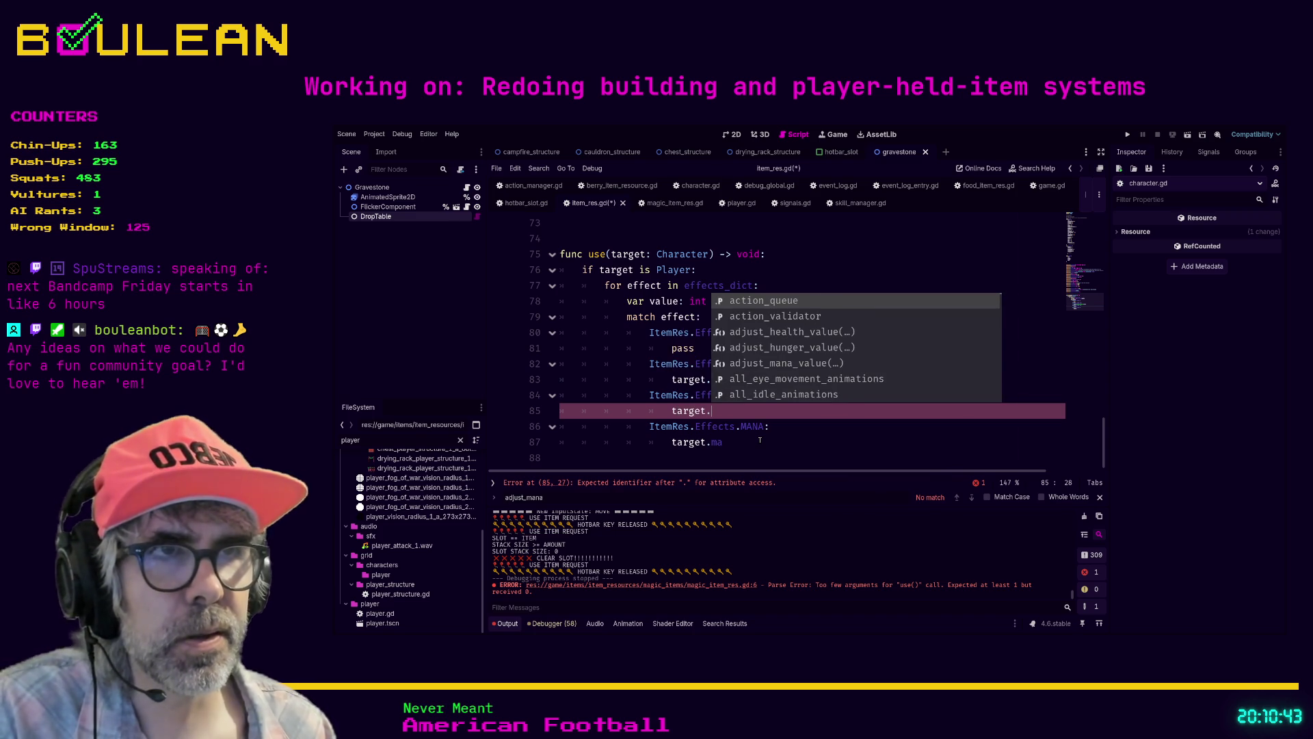
Step: Complete the HUNGER branch as target.adjust_hunger_value(value)
{"action": "scroll", "coordinate": [759, 439], "scroll_direction": "up", "scroll_amount": 1}
{"action": "left_click", "coordinate": [759, 440]}
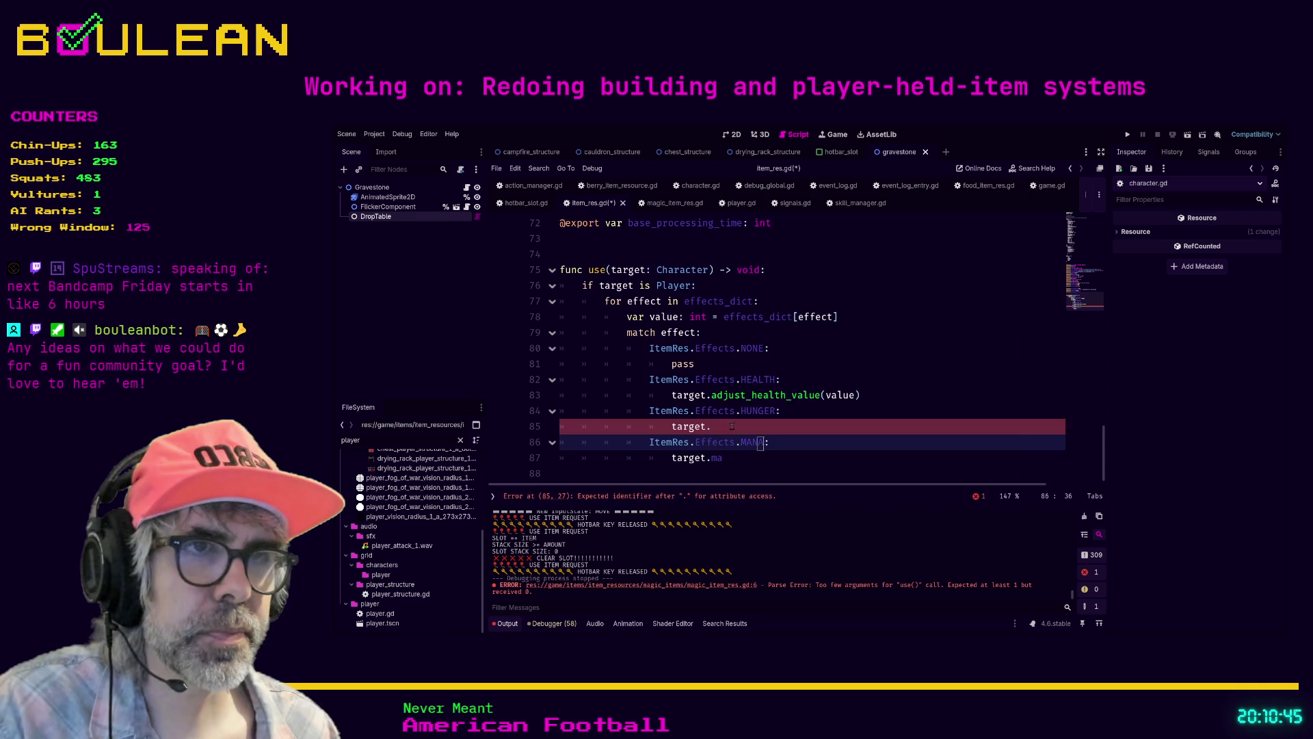
{"action": "left_click", "coordinate": [765, 430]}
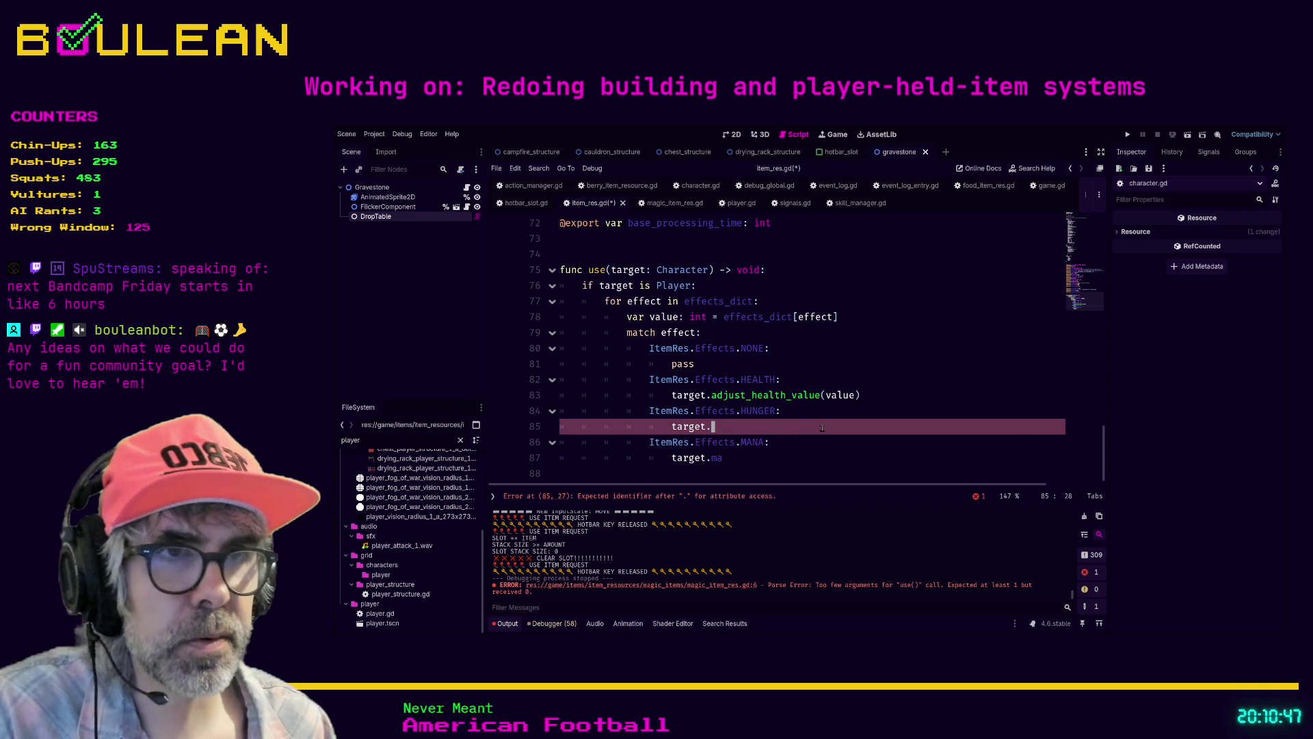
{"action": "key", "text": "BackSpace"}
{"action": "key", "text": "BackSpace"}
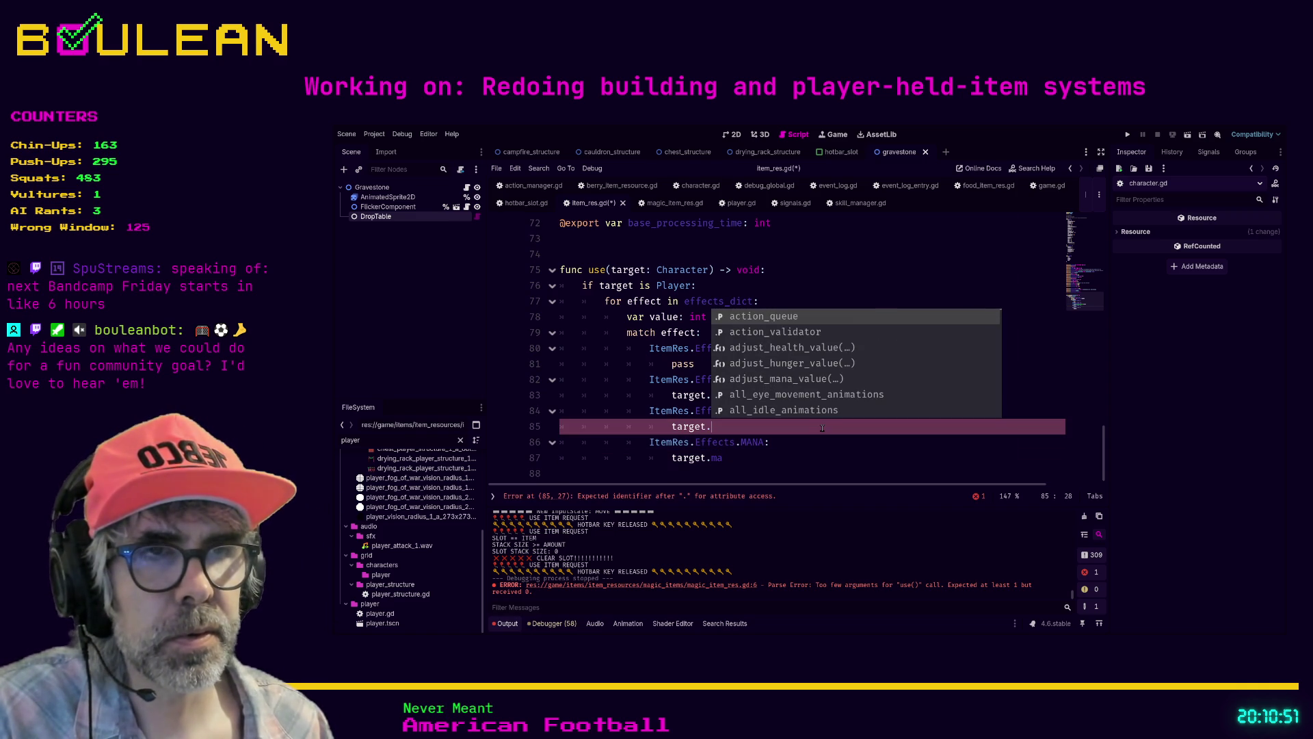
{"action": "type", "text": "adju"}
{"action": "key", "text": "Down"}
{"action": "key", "text": "Return"}
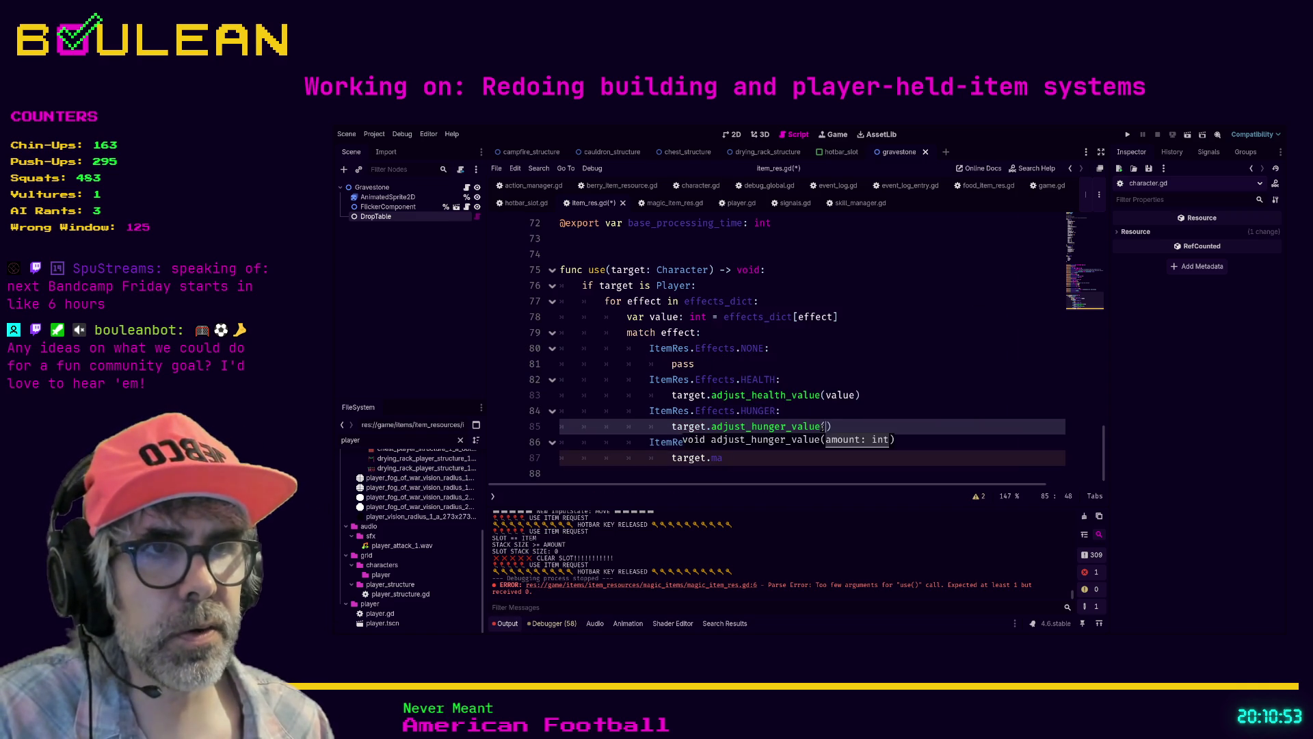
{"action": "type", "text": "value"}
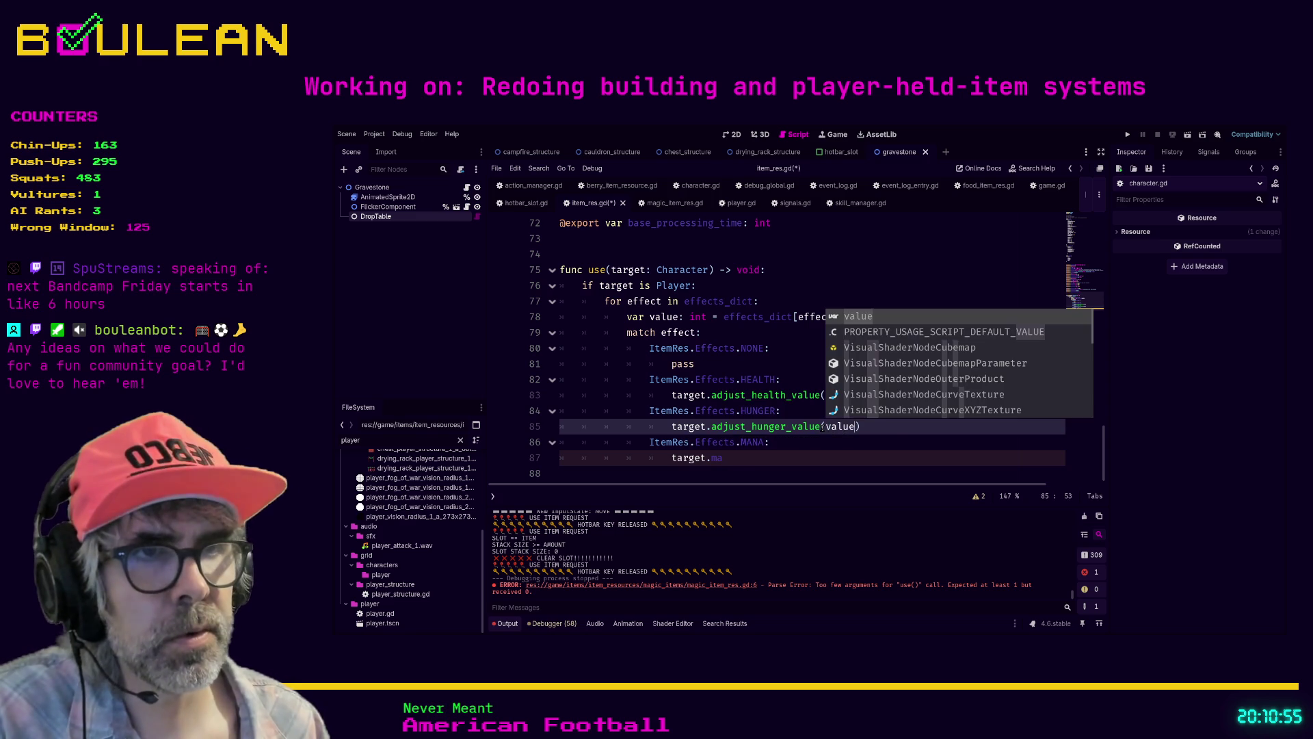
Step: Complete the MANA branch as target.adjust_mana_value(value), then save and run with F5
{"action": "left_click", "coordinate": [717, 460]}
{"action": "key", "text": "BackSpace"}
{"action": "key", "text": "BackSpace"}
{"action": "type", "text": "adjust"}
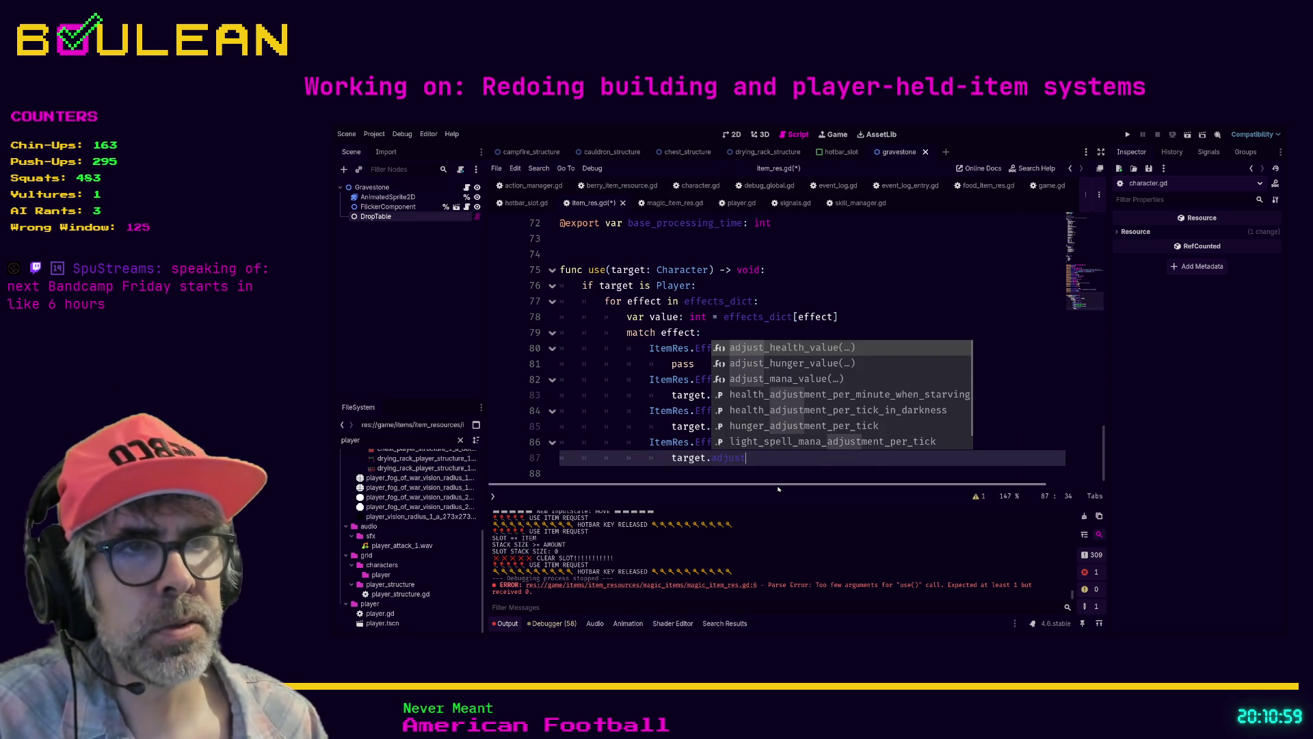
{"action": "key", "text": "Down"}
{"action": "key", "text": "Return"}
{"action": "type", "text": "value(value"}
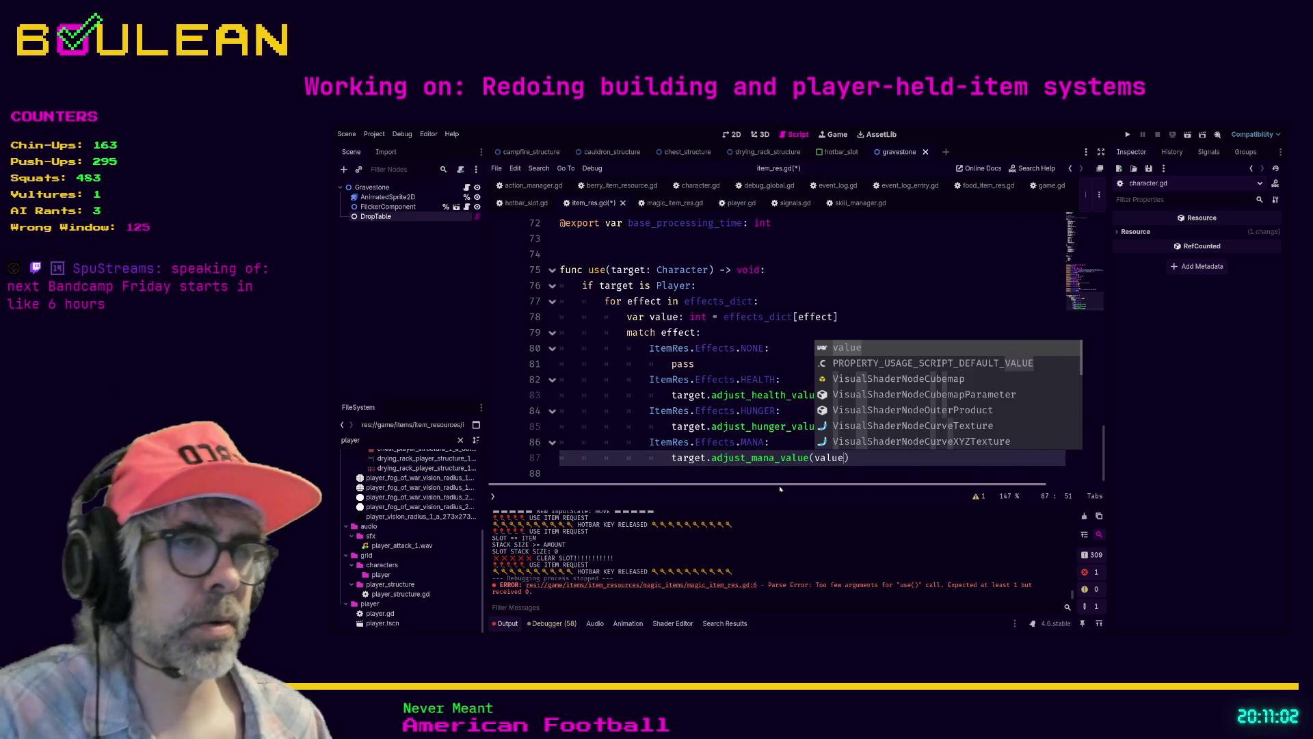
{"action": "left_click", "coordinate": [873, 474]}
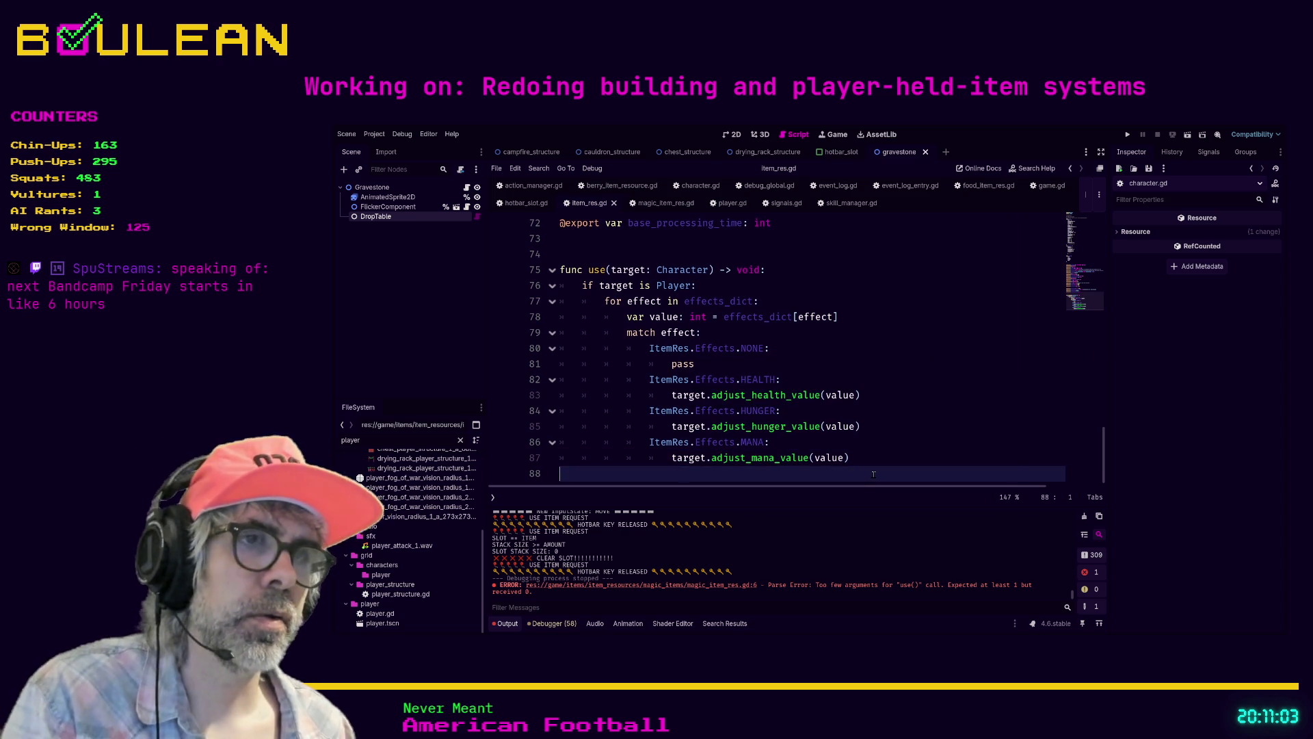
{"action": "key", "text": "F5"}
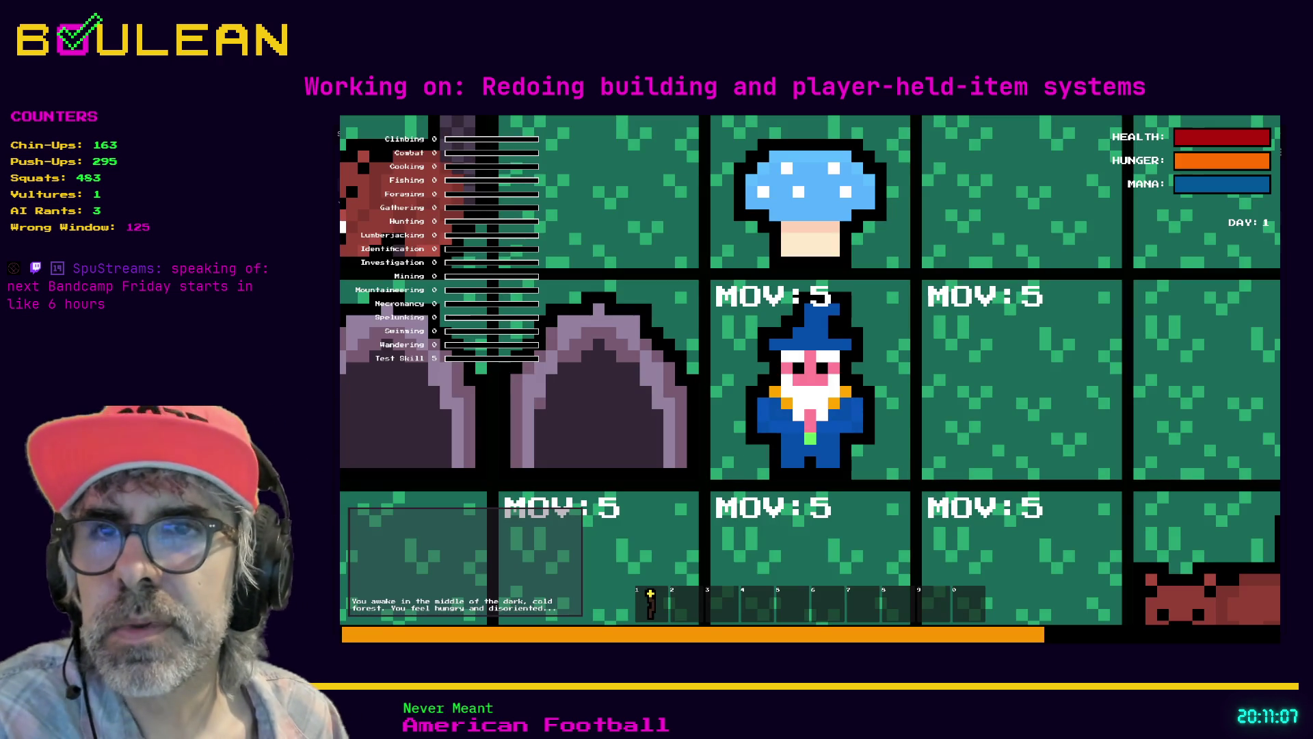
Step: Zoom out in the running game and pick up the Blue Mushroom beside the wizard
{"action": "scroll", "coordinate": [810, 384], "scroll_direction": "down", "scroll_amount": 5}
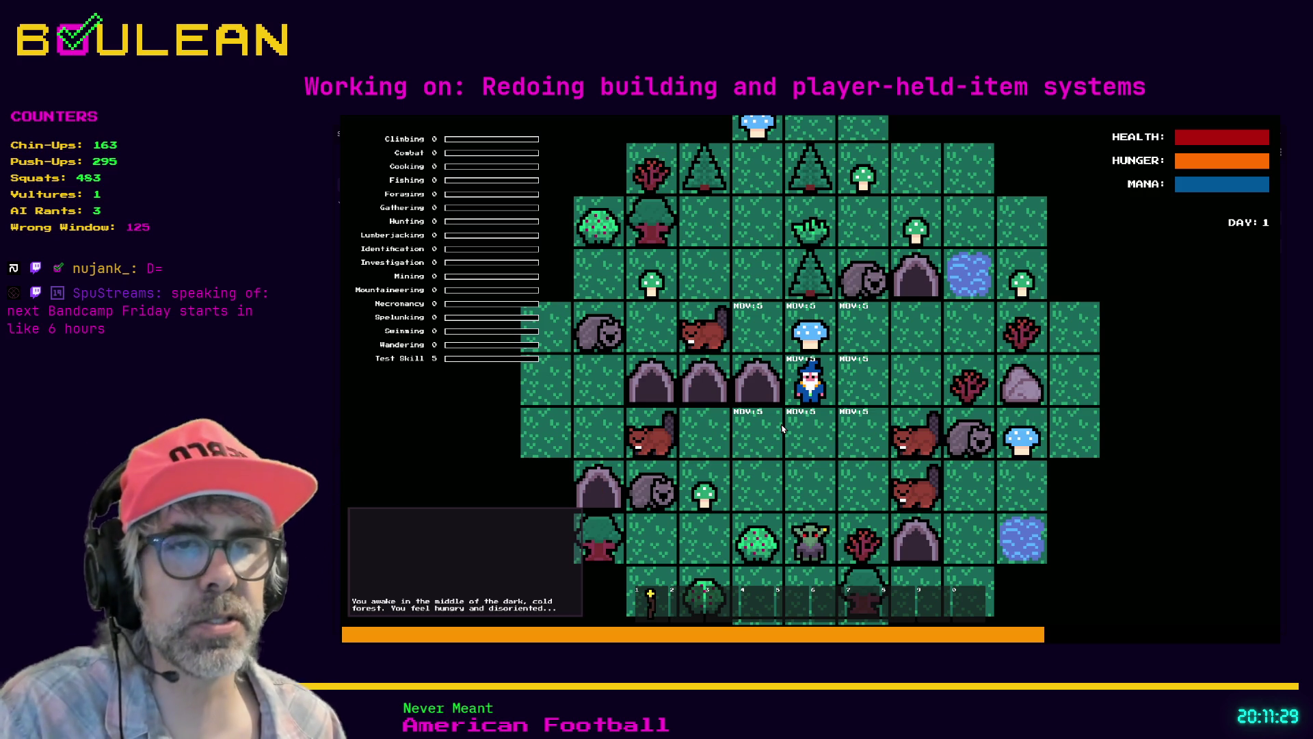
{"action": "key", "text": "Up"}
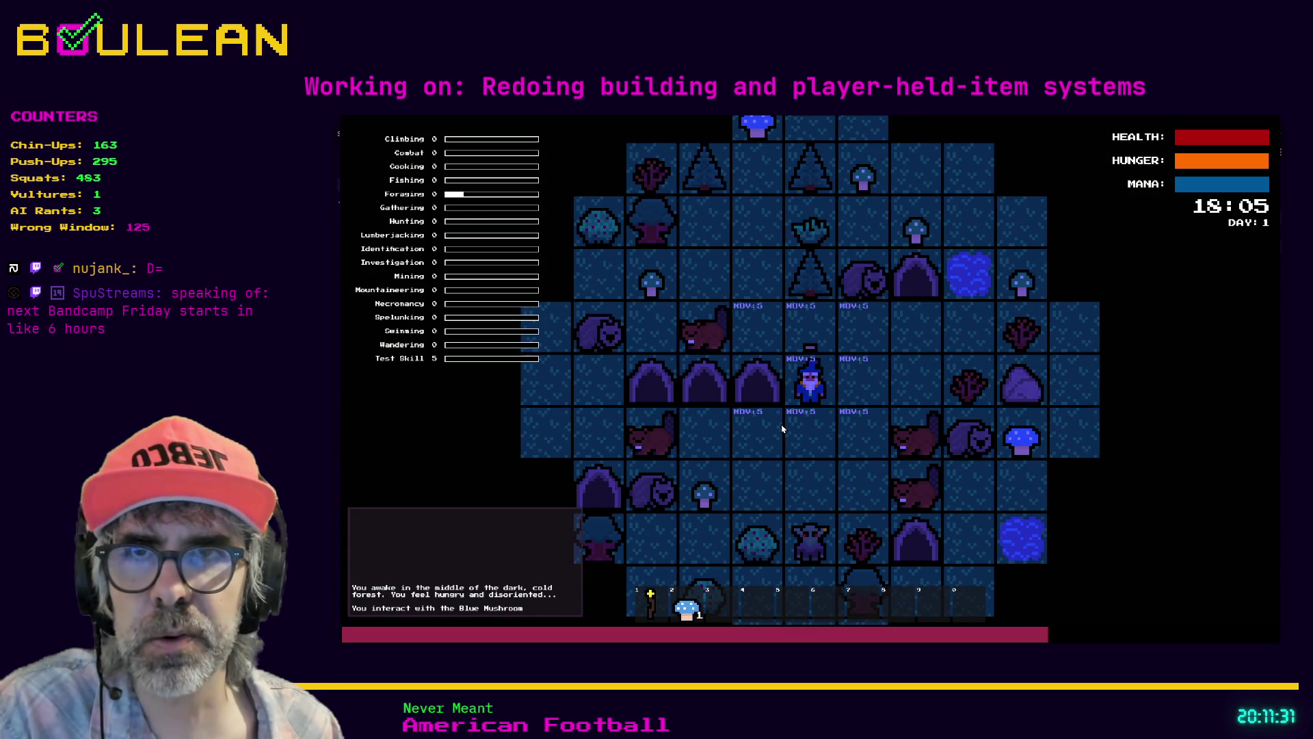
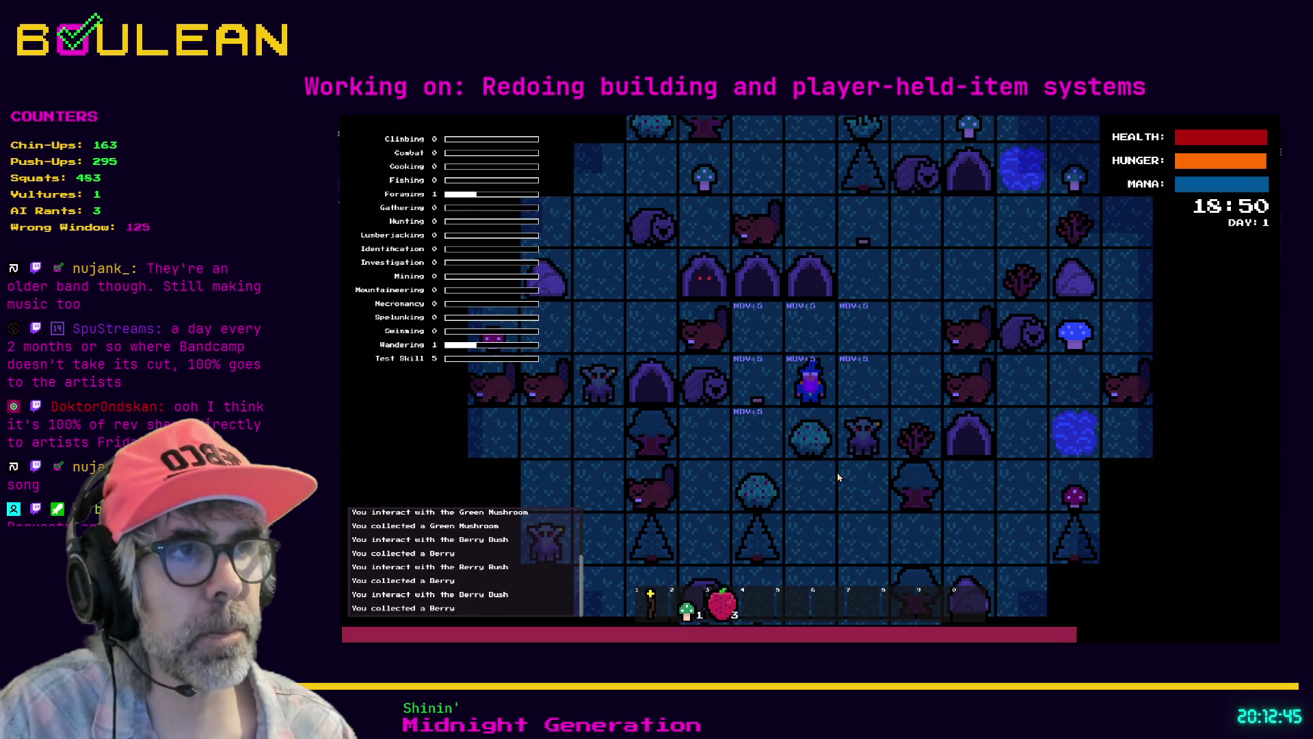
Step: Walk right, attack the Beavers, and pick up the Blue Mushroom
{"action": "key", "text": "Right"}
{"action": "key", "text": "Right"}
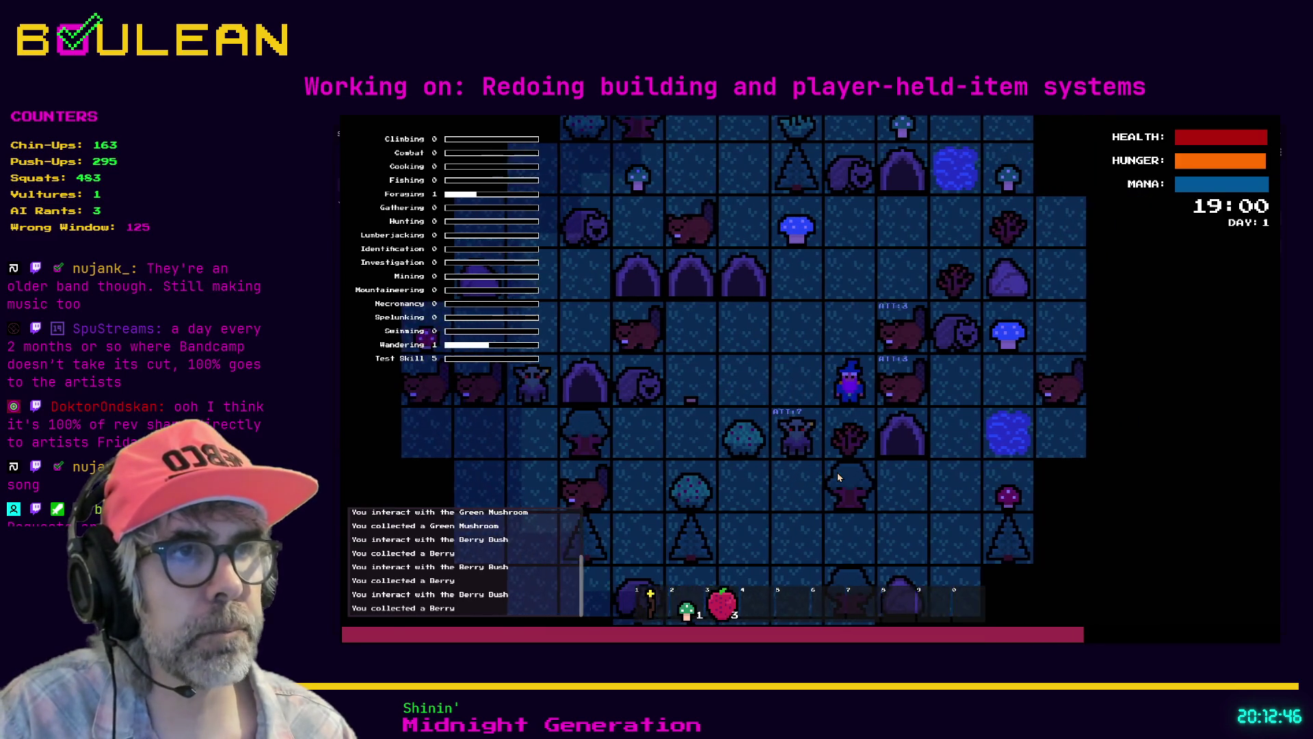
{"action": "key", "text": "Right"}
{"action": "key", "text": "Right"}
{"action": "key", "text": "Right"}
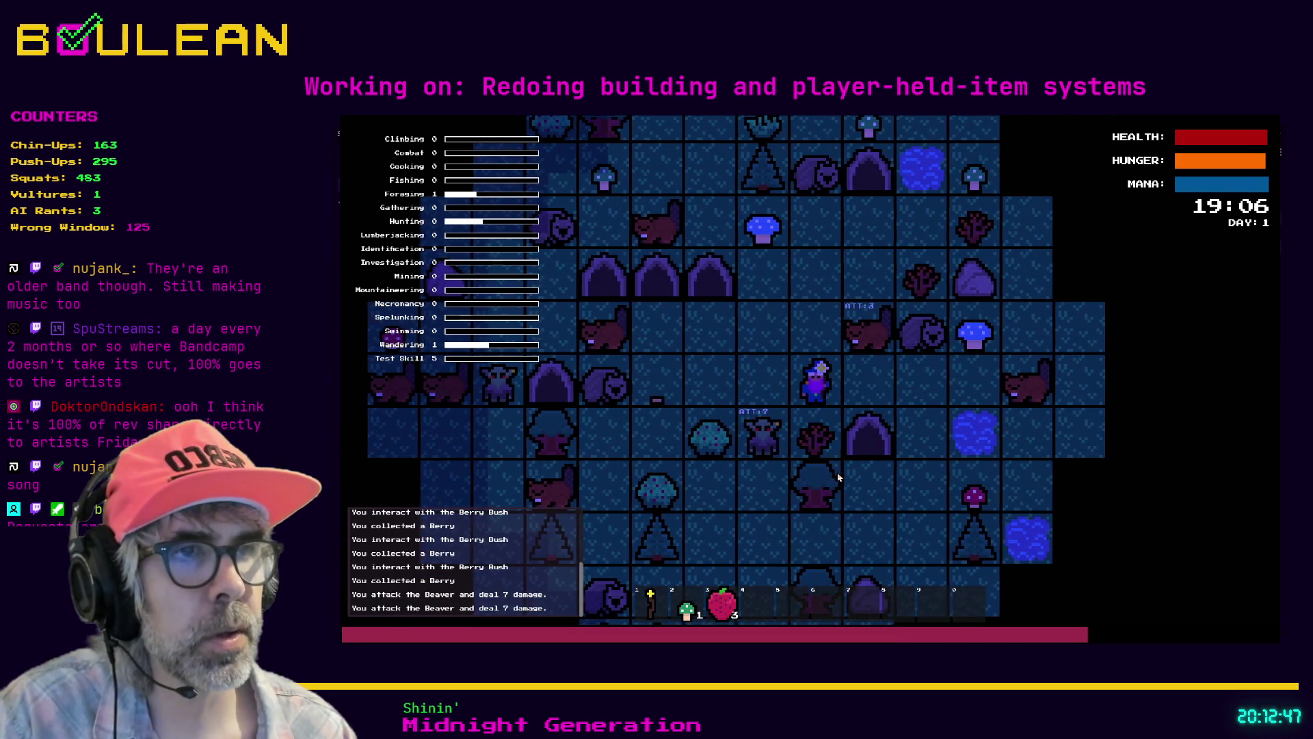
{"action": "key", "text": "Right"}
{"action": "key", "text": "Right"}
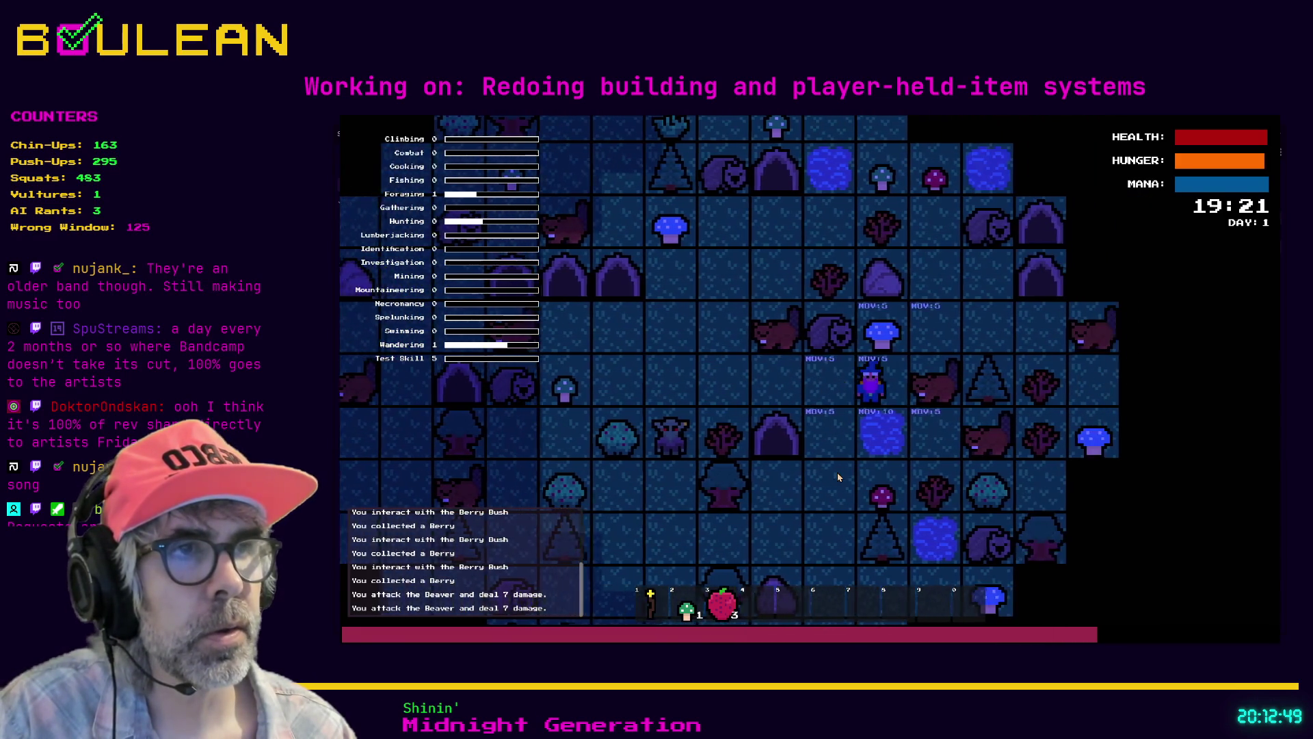
{"action": "key", "text": "Up"}
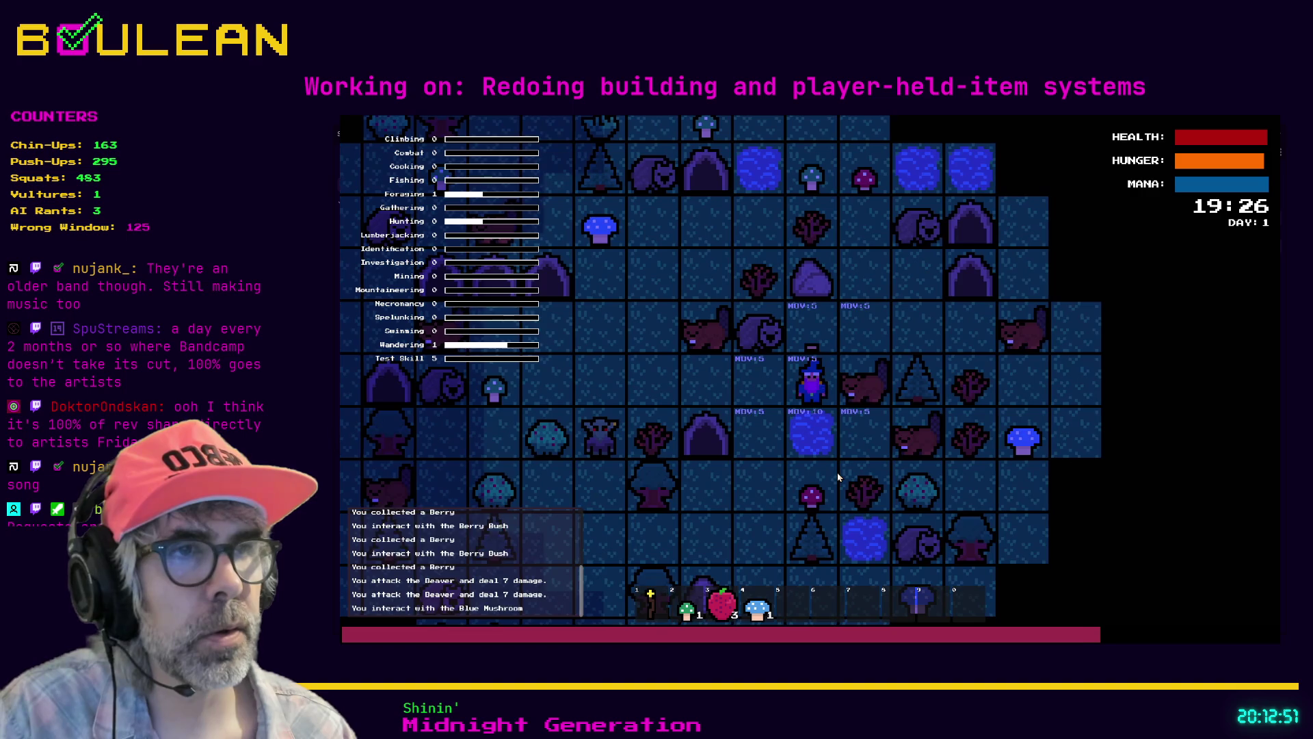
{"action": "key", "text": "Up"}
{"action": "key", "text": "Right"}
{"action": "key", "text": "Down"}
{"action": "key", "text": "Down"}
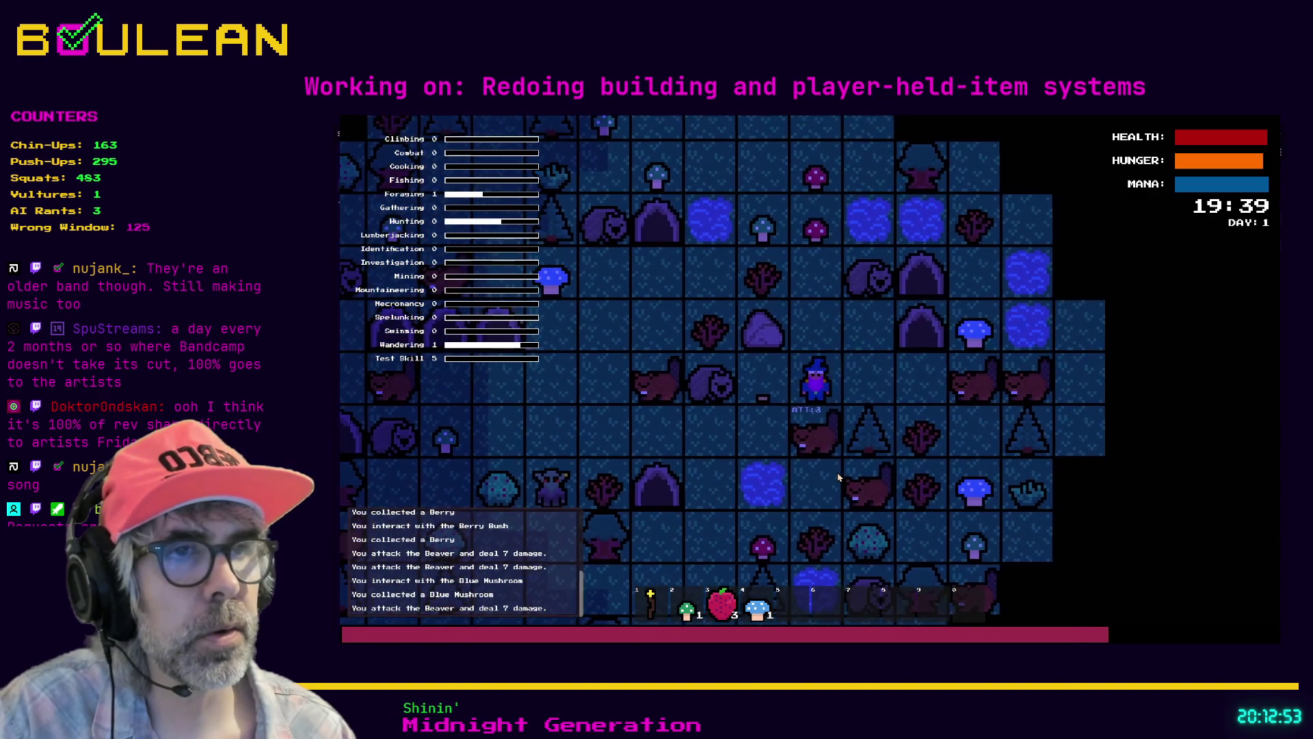
Step: Gather a Stick from the Sapling and head toward the next Blue Mushroom
{"action": "key", "text": "Right"}
{"action": "key", "text": "Right"}
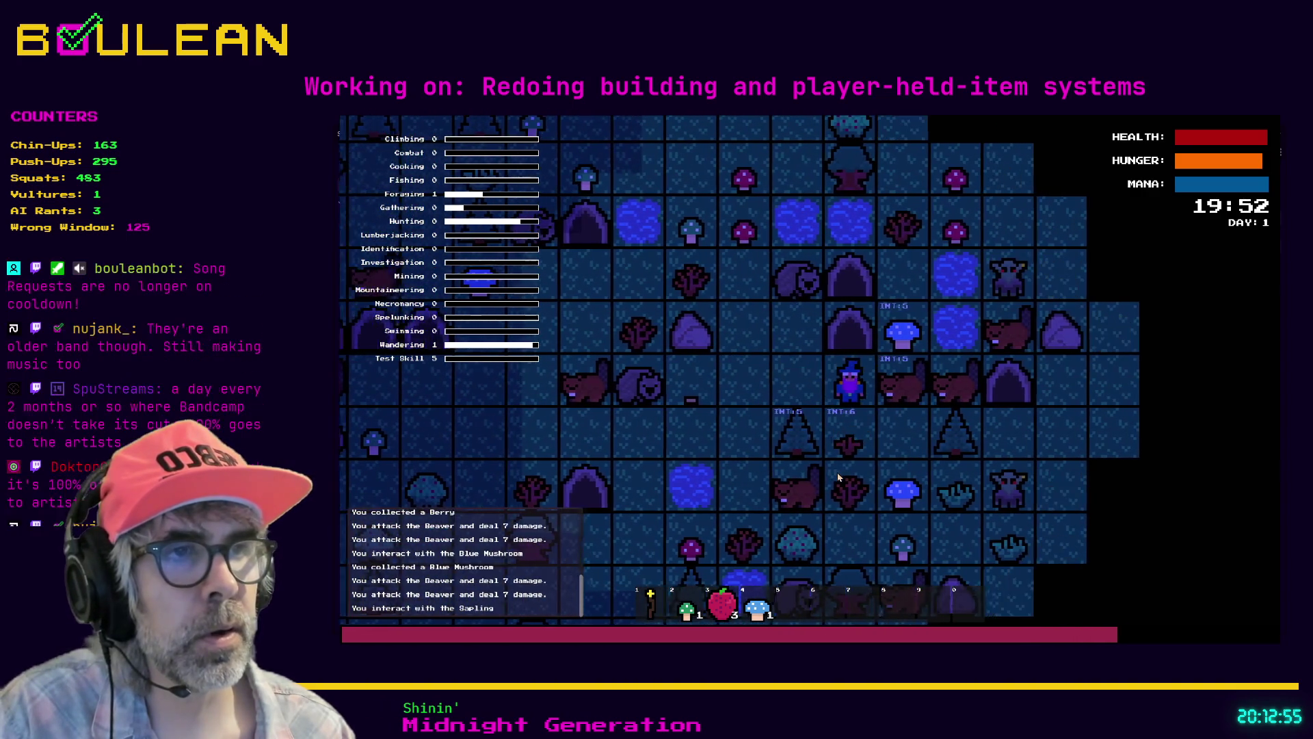
{"action": "key", "text": "Down"}
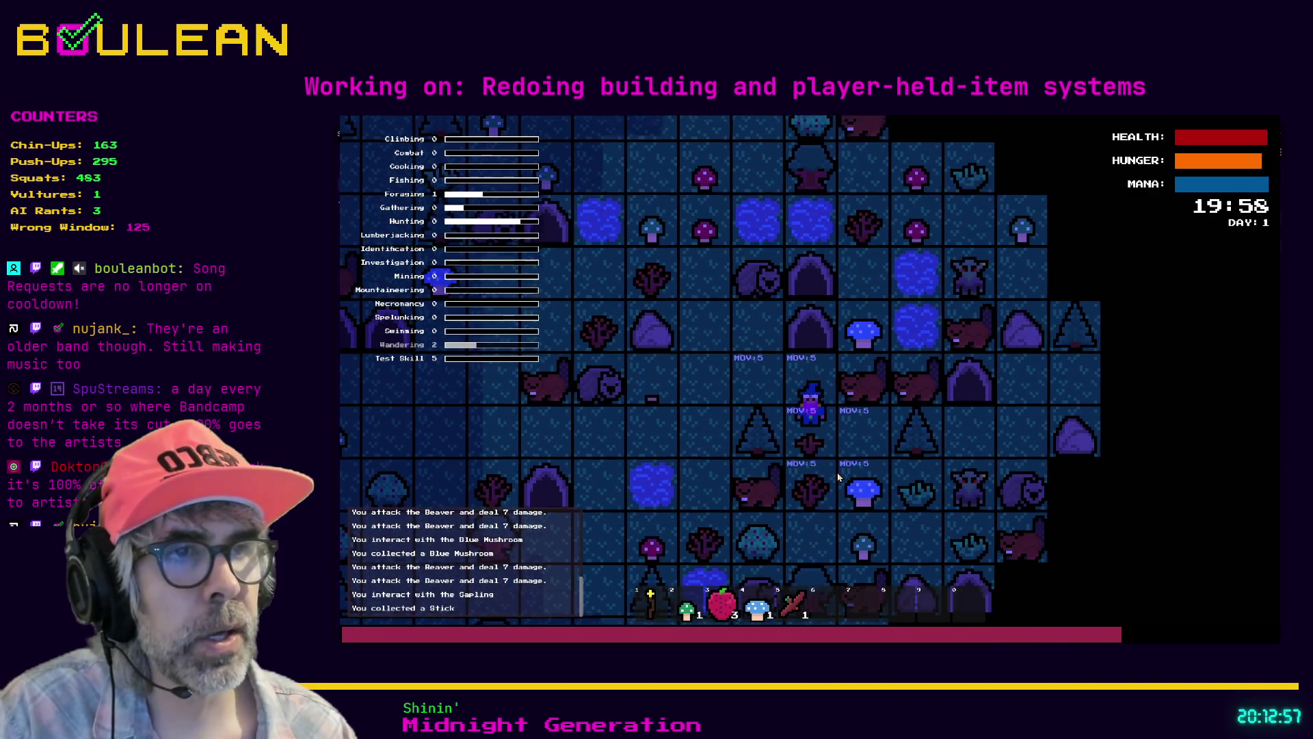
{"action": "key", "text": "Right"}
{"action": "key", "text": "Down"}
{"action": "key", "text": "Down"}
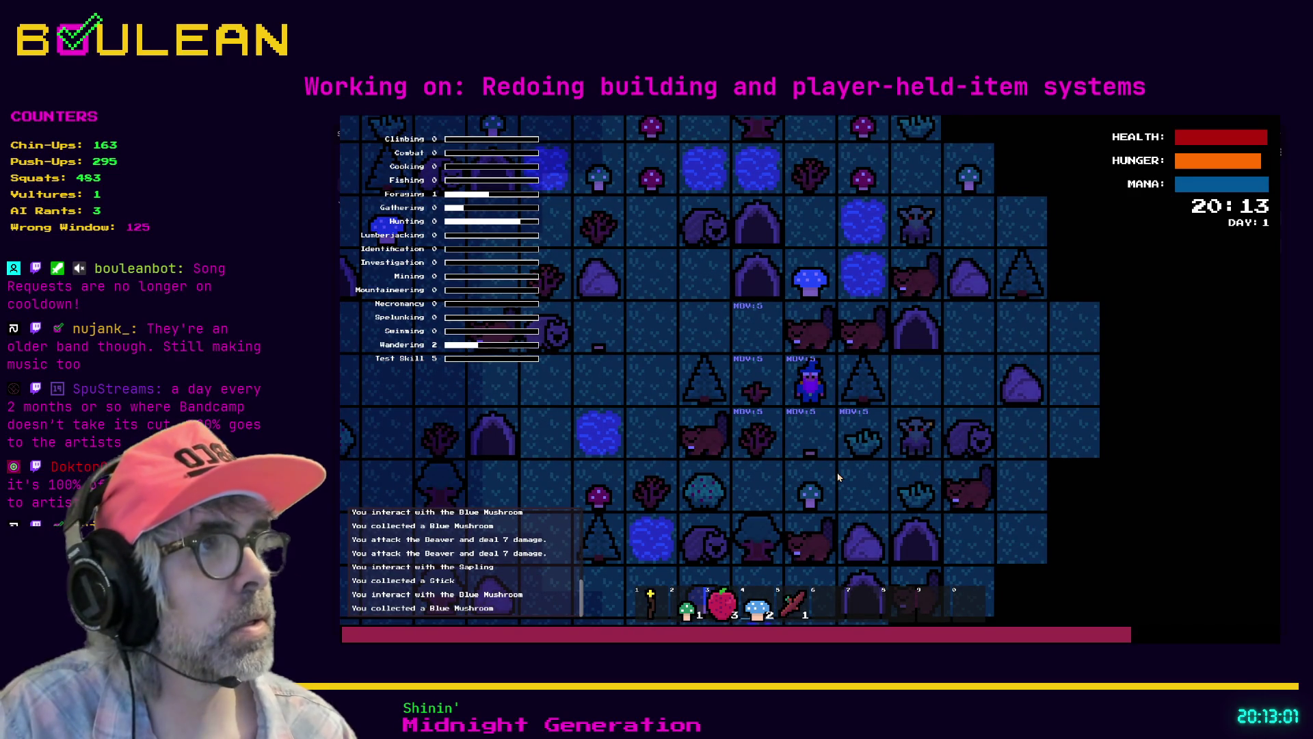
Step: Eat a Blue Mushroom, a Berry and the Green Mushroom from the hotbar, logging stat changes
{"action": "key", "text": "e"}
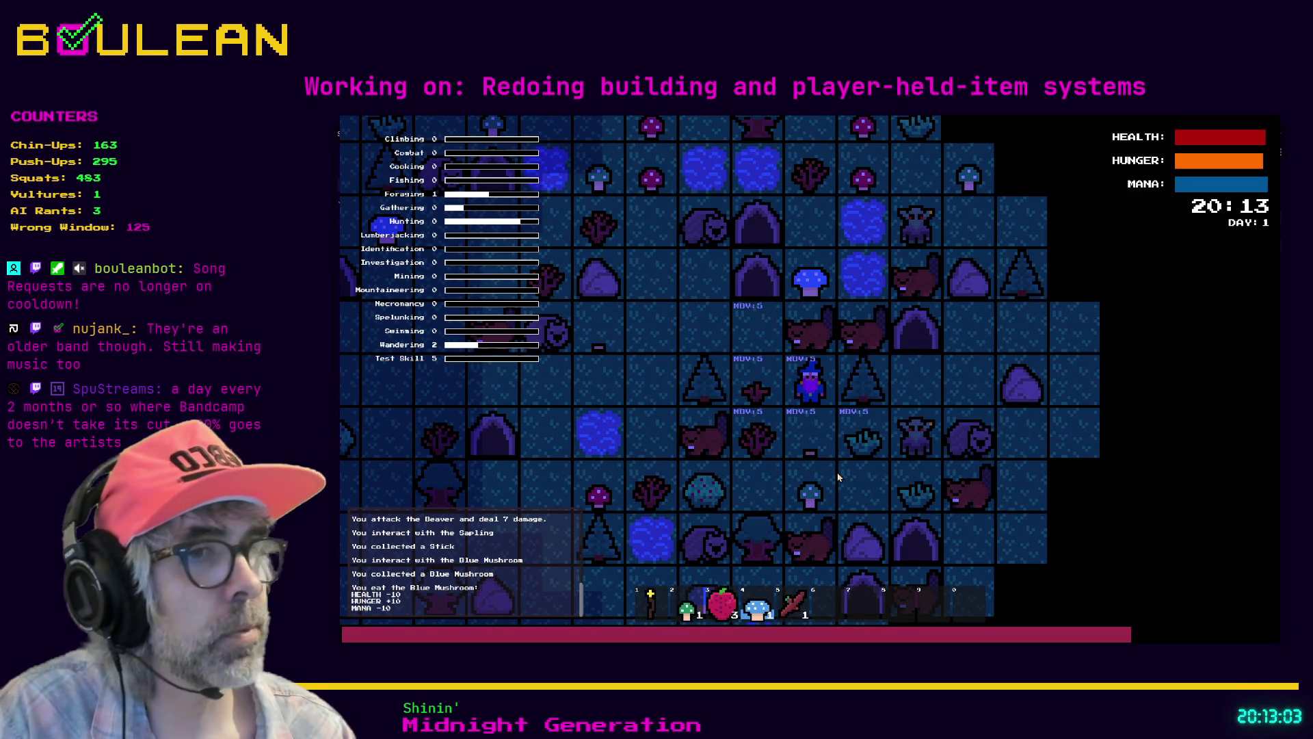
{"action": "key", "text": "e"}
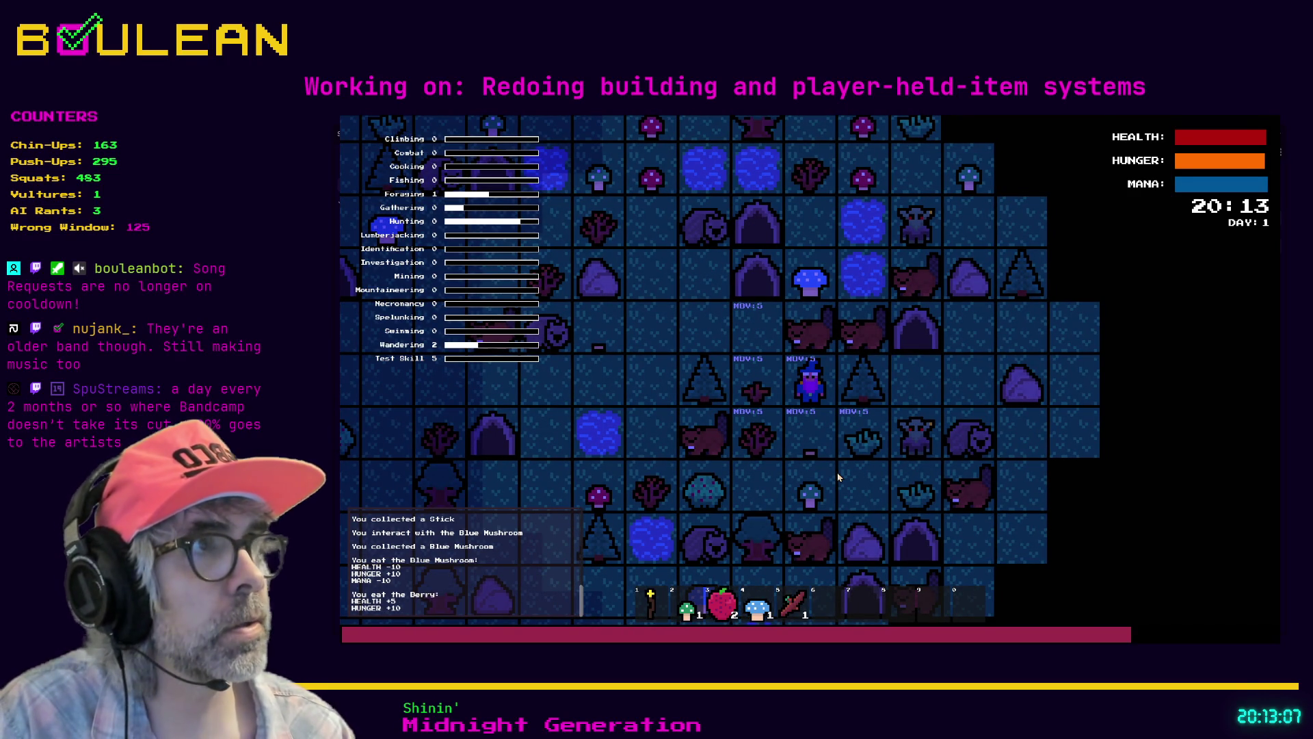
{"action": "key", "text": "2"}
{"action": "key", "text": "e"}
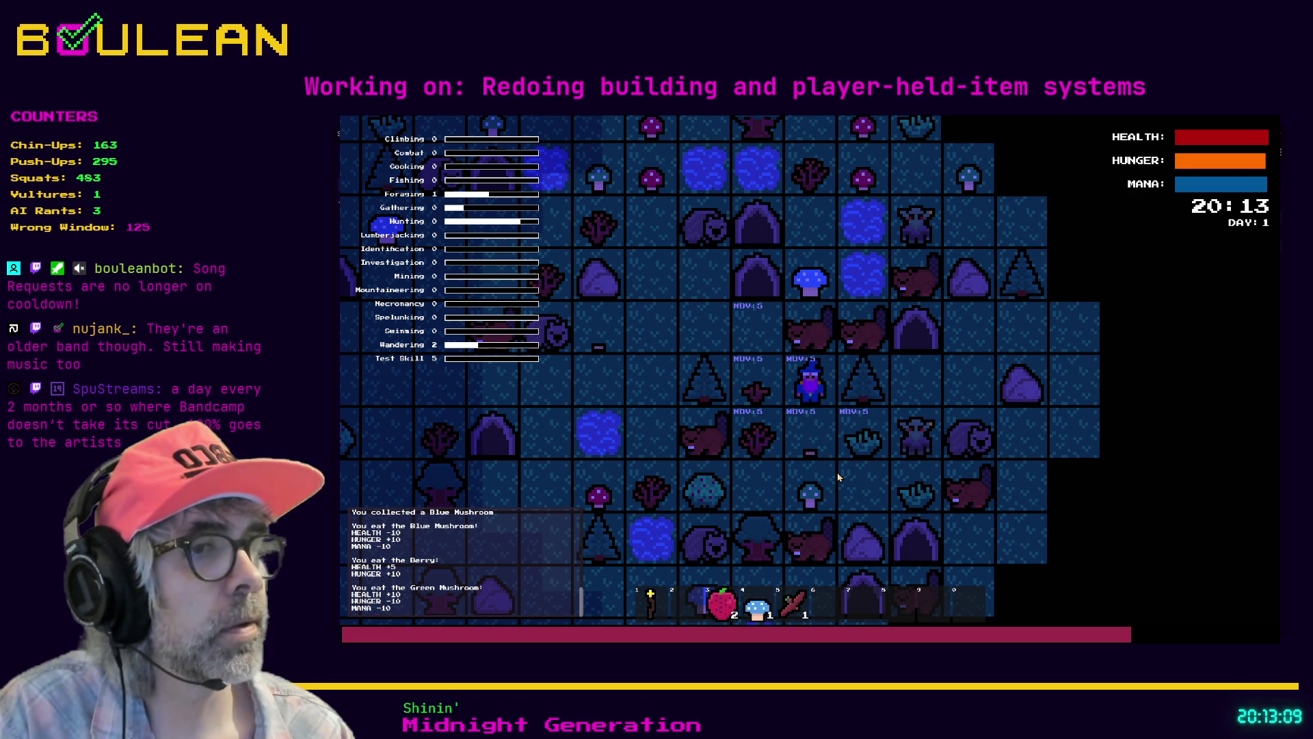
Step: Gather a Green Mushroom below the player and eat it
{"action": "key", "text": "Down"}
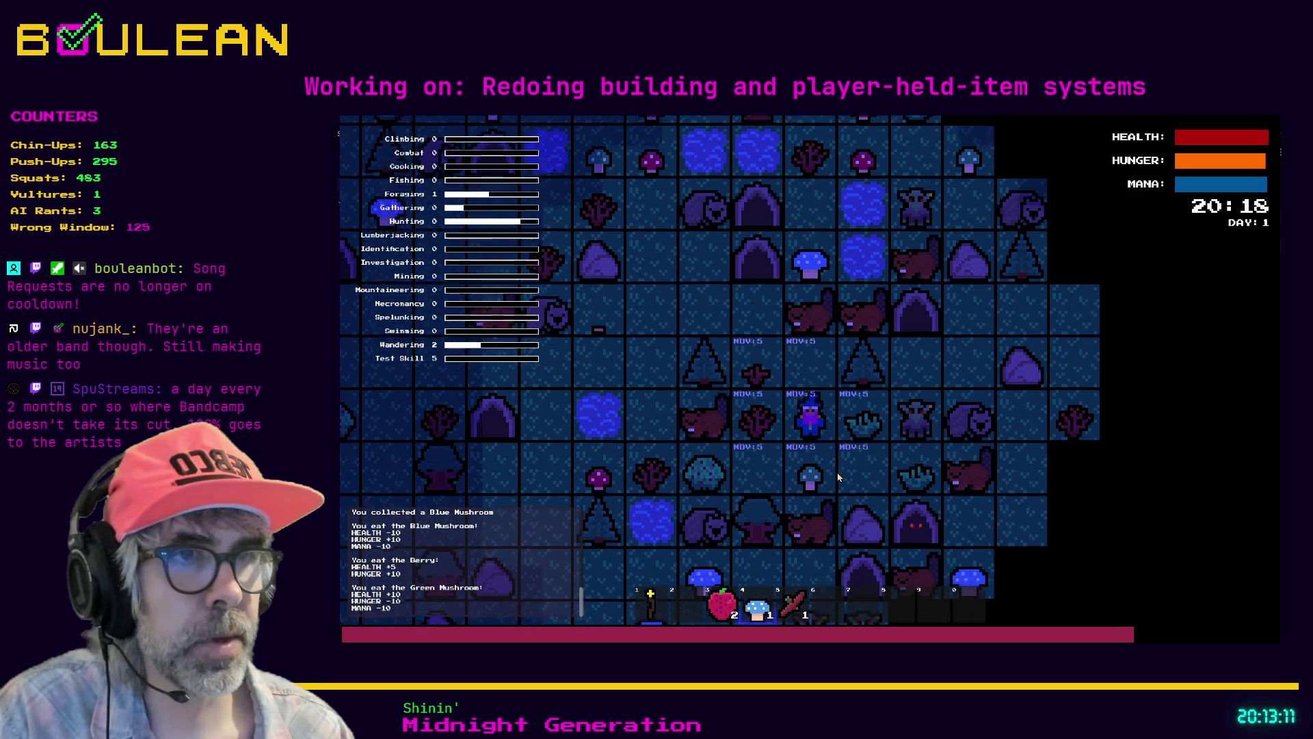
{"action": "key", "text": "e"}
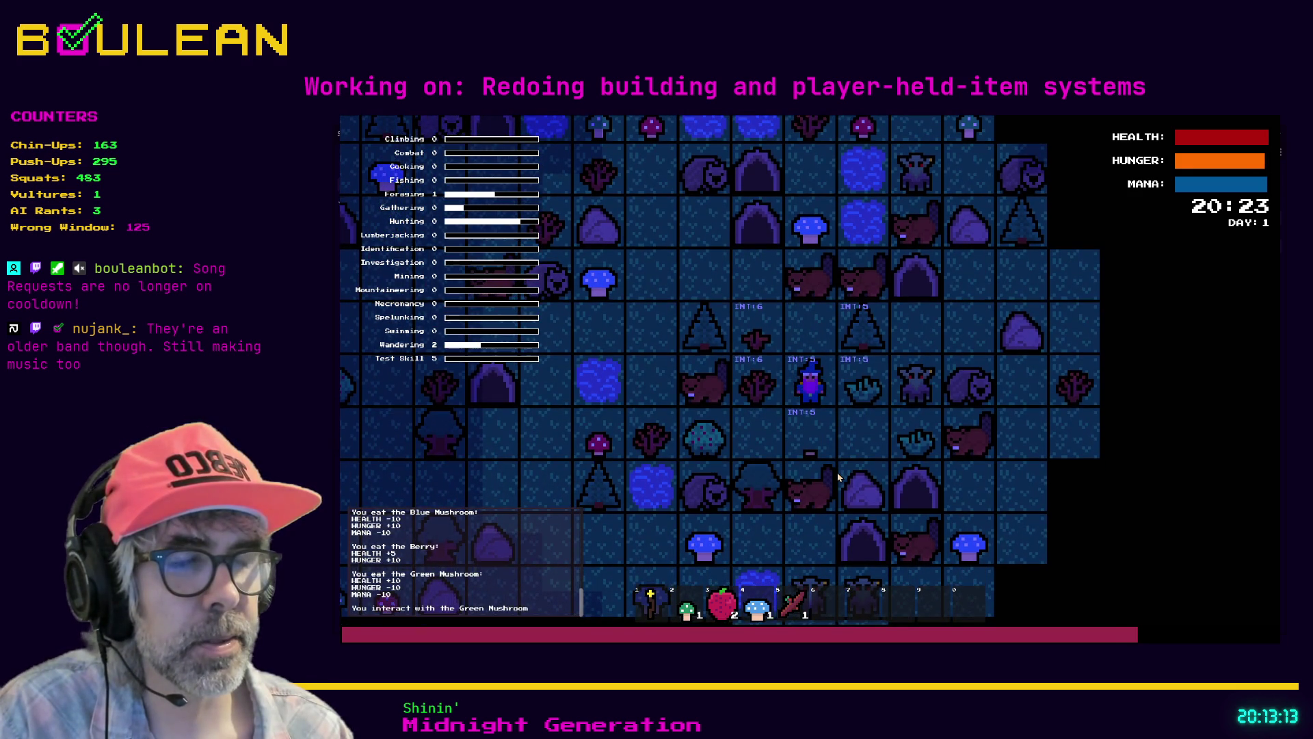
{"action": "key", "text": "2"}
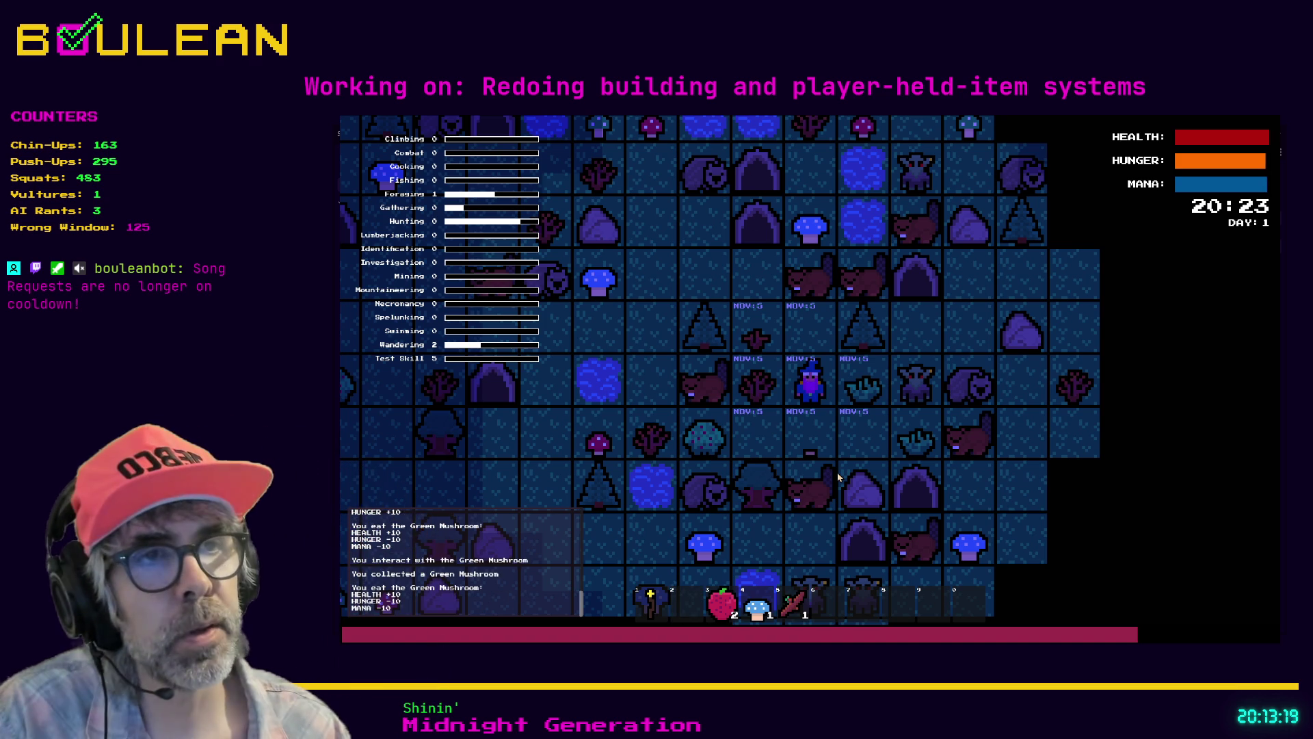
Step: Walk up and left to pick up a Blue Mushroom
{"action": "key", "text": "Up"}
{"action": "key", "text": "Left"}
{"action": "key", "text": "Up"}
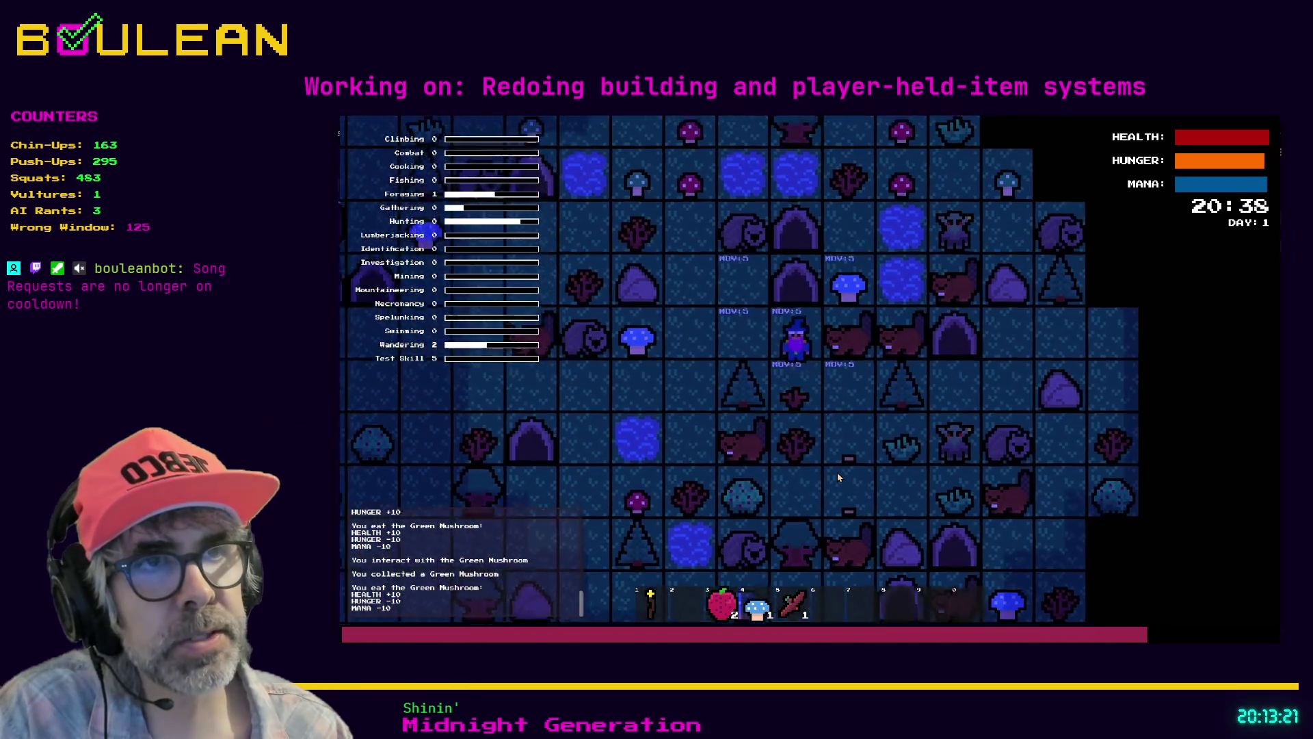
{"action": "key", "text": "Left"}
{"action": "key", "text": "Left"}
{"action": "key", "text": "Left"}
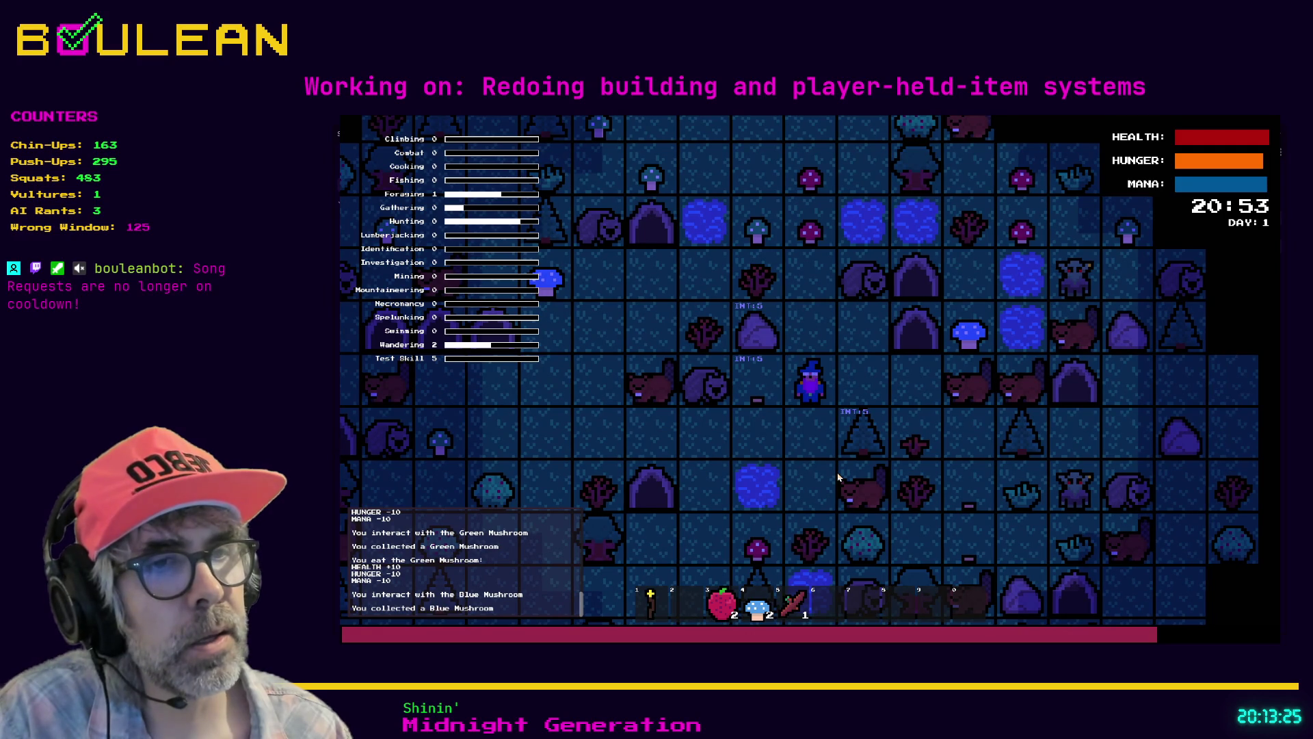
Step: Toggle between move and interact modes, then eat a Berry and a Blue Mushroom
{"action": "key", "text": "m"}
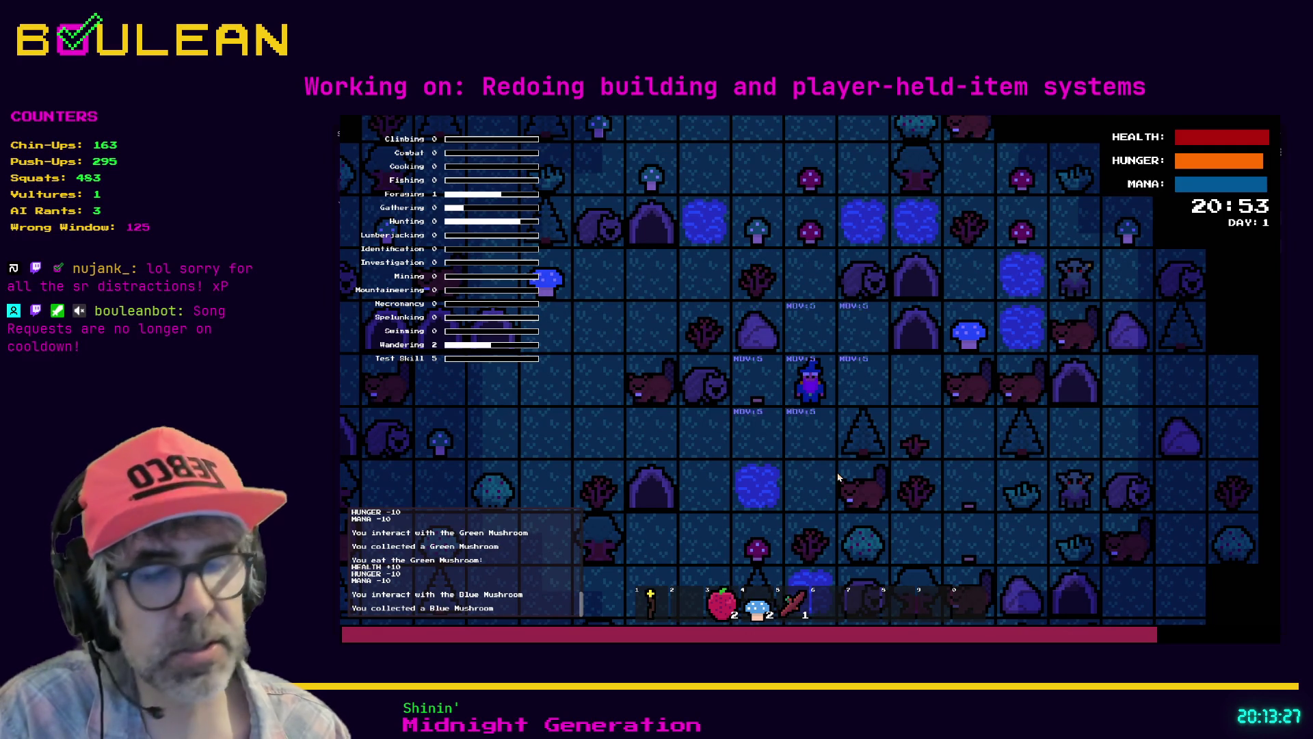
{"action": "key", "text": "i"}
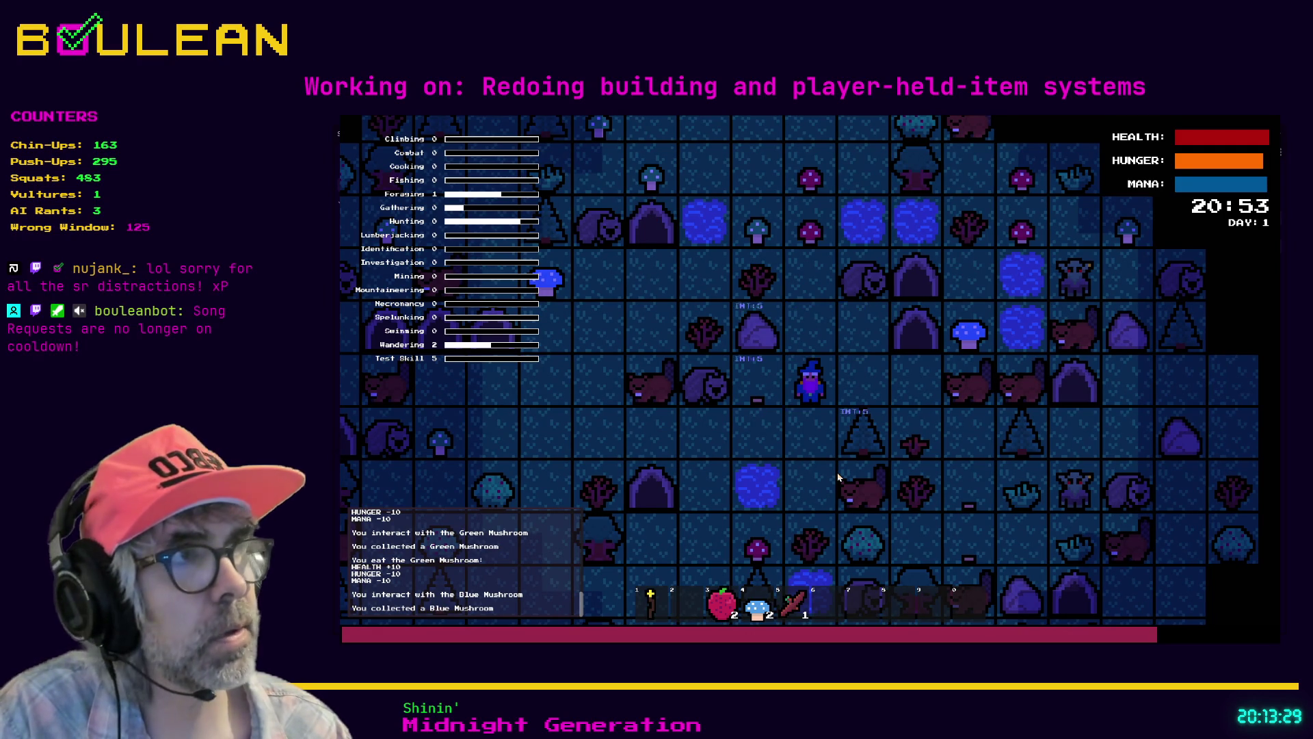
{"action": "key", "text": "m"}
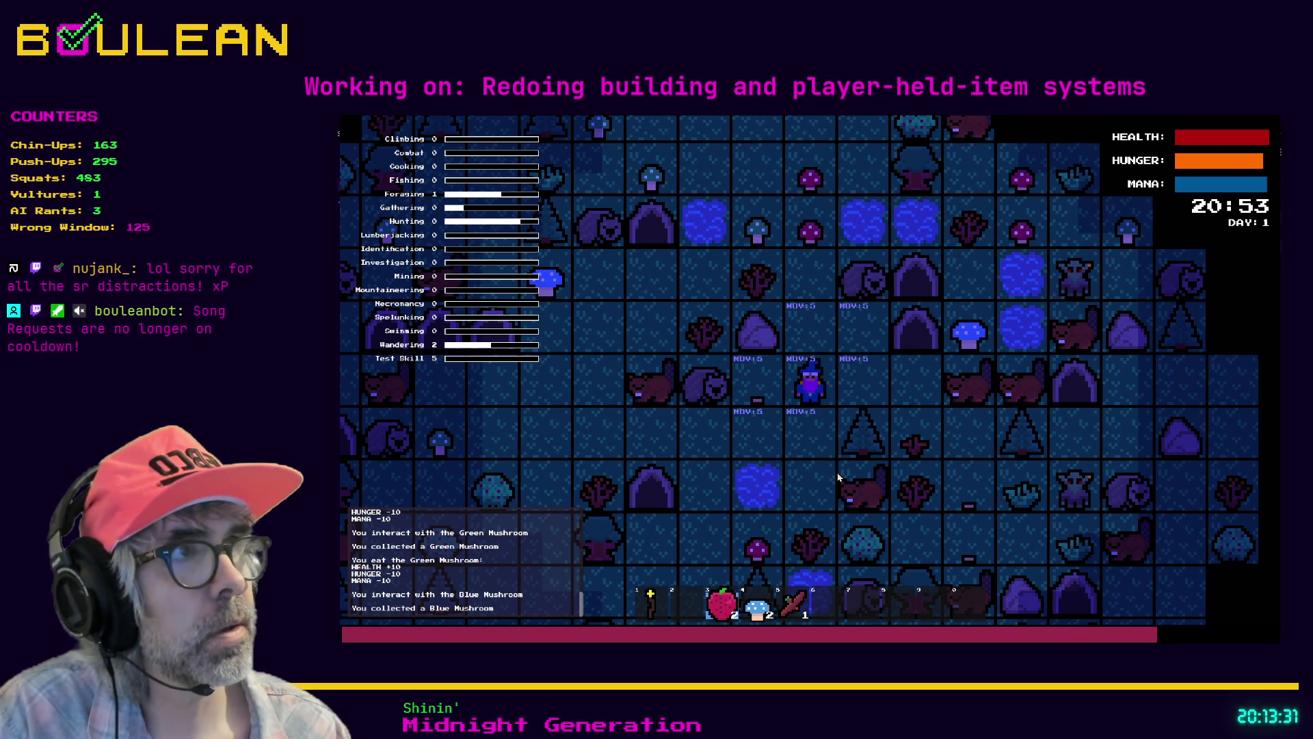
{"action": "key", "text": "3"}
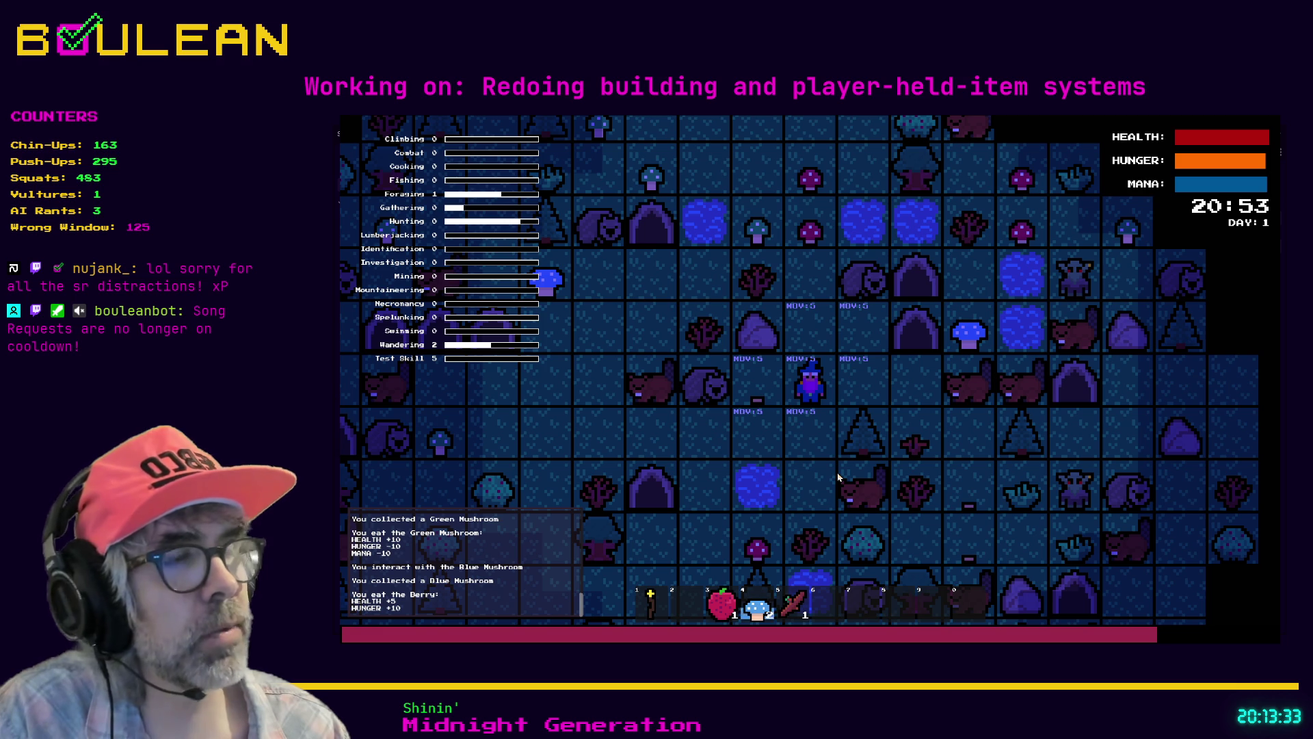
{"action": "key", "text": "4"}
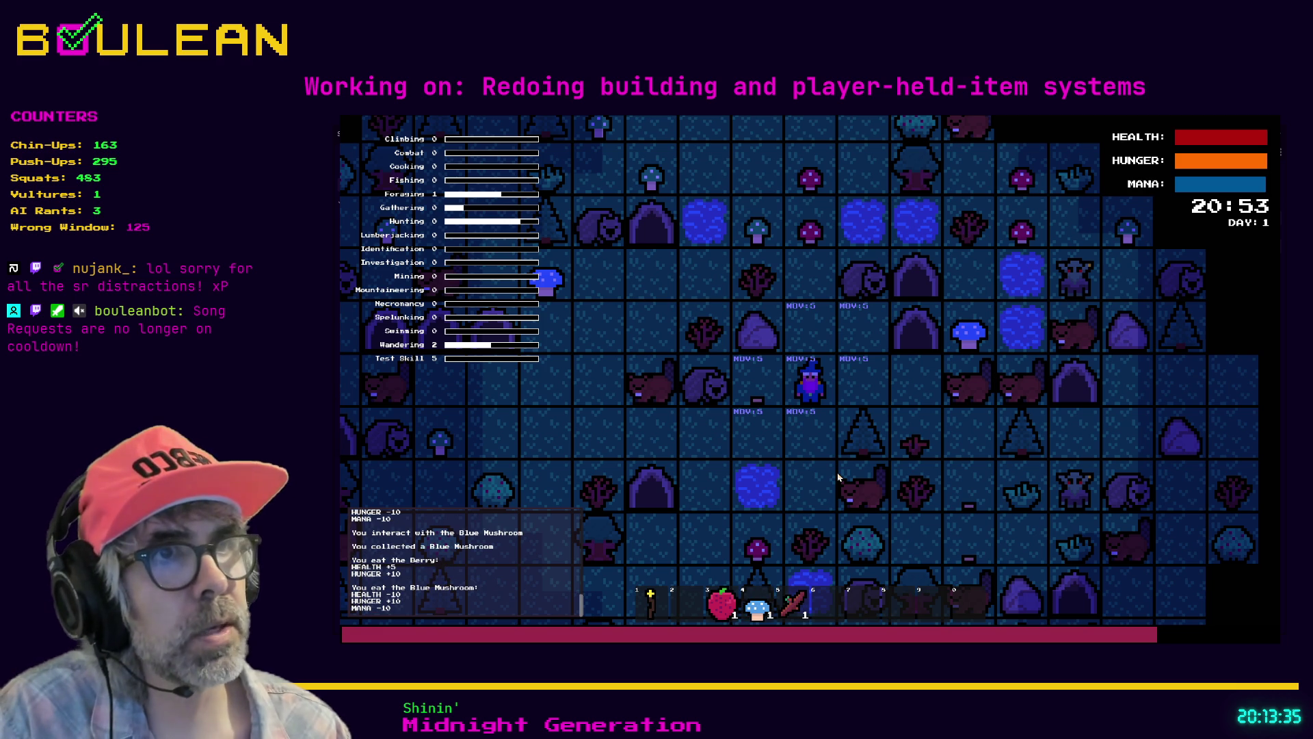
Step: Walk north and collect the nearby Red Mushrooms
{"action": "key", "text": "w"}
{"action": "key", "text": "w"}
{"action": "key", "text": "i"}
{"action": "key", "text": "w"}
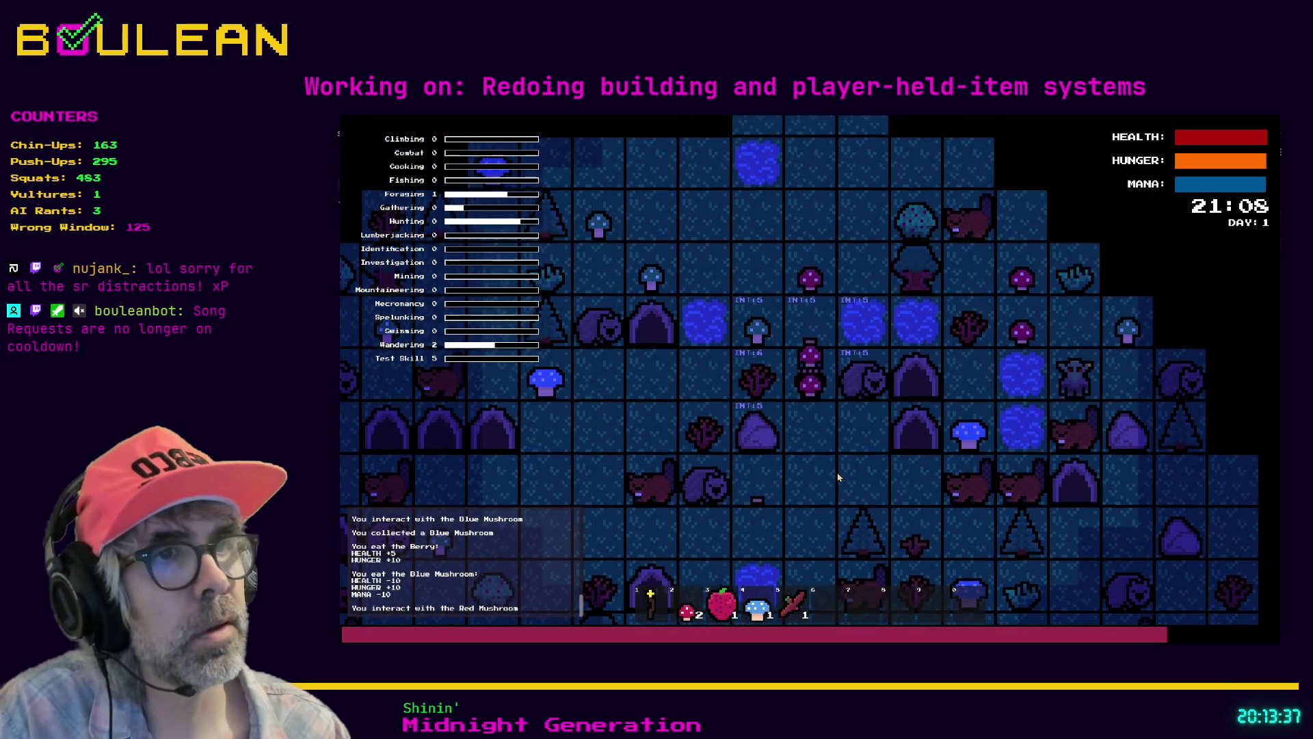
{"action": "key", "text": "i"}
{"action": "key", "text": "i"}
{"action": "key", "text": "w"}
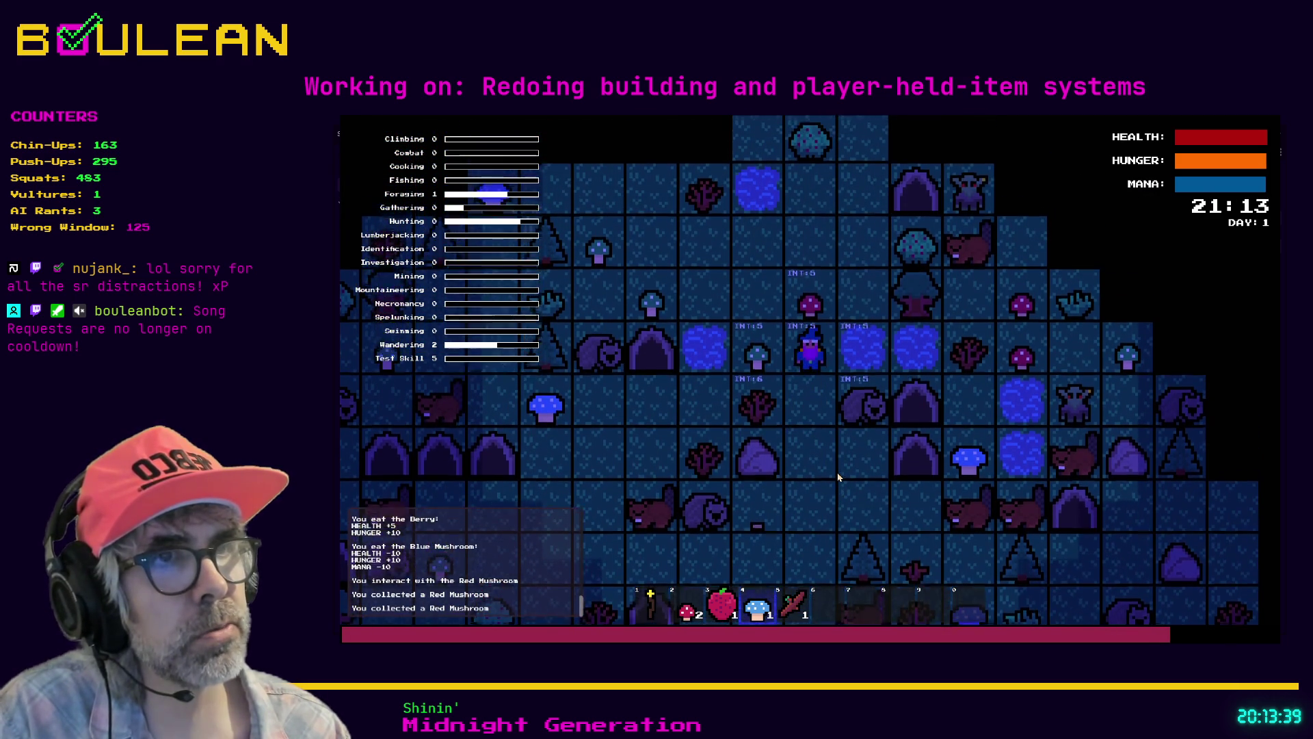
{"action": "key", "text": "i"}
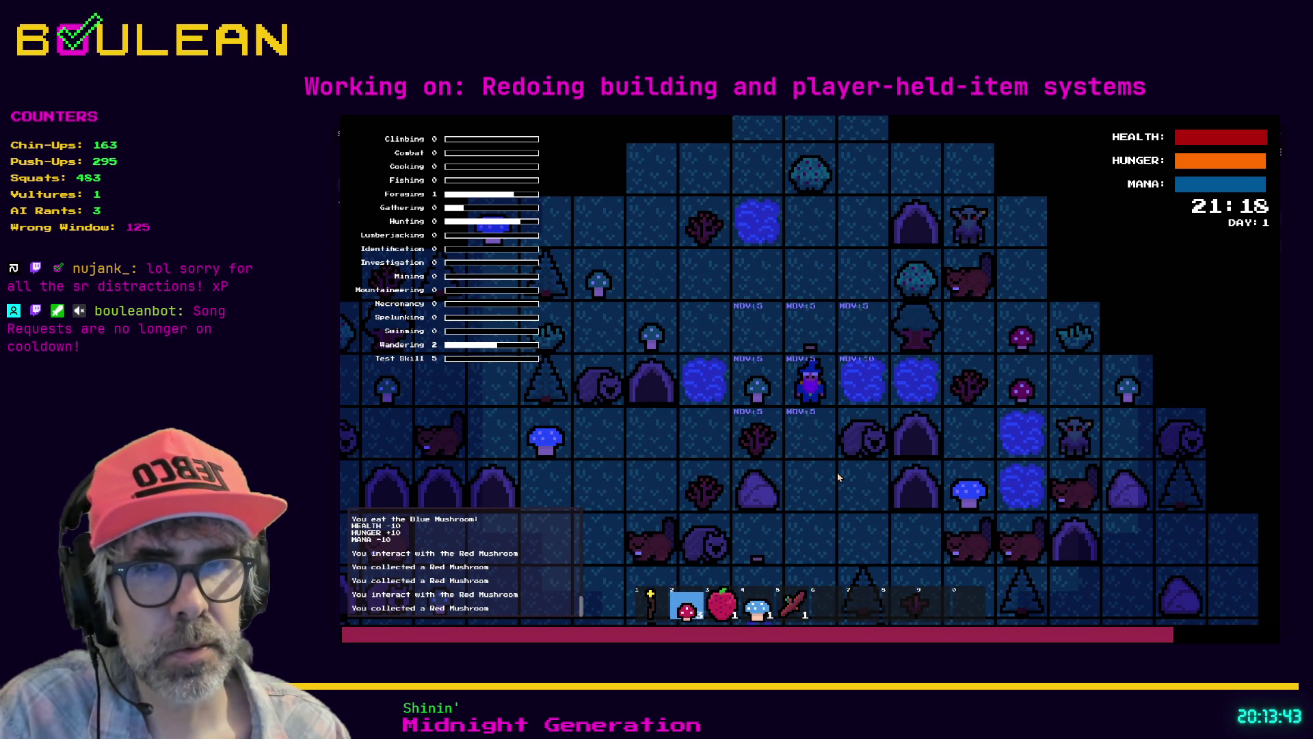
Step: Eat two Red Mushrooms (Health -10, Hunger -10, Mana +10), then walk right onto another
{"action": "key", "text": "e"}
{"action": "key", "text": "e"}
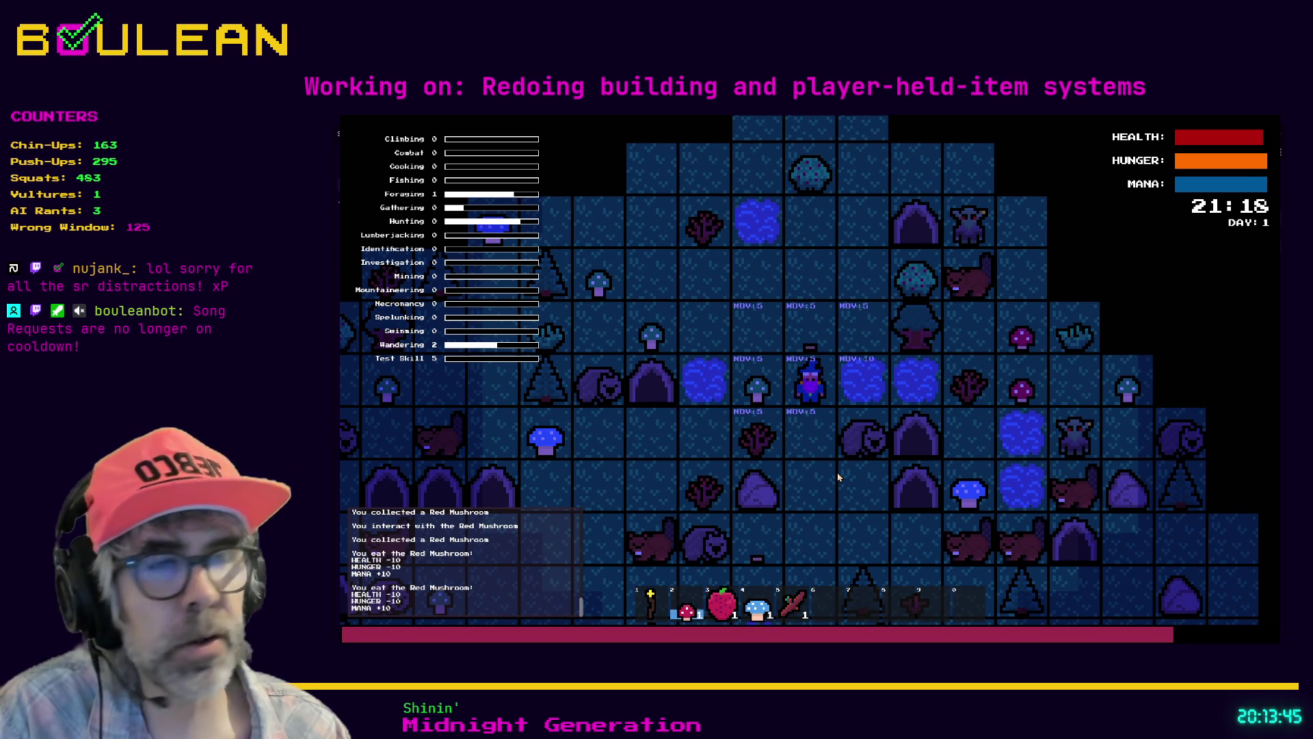
{"action": "key", "text": "e"}
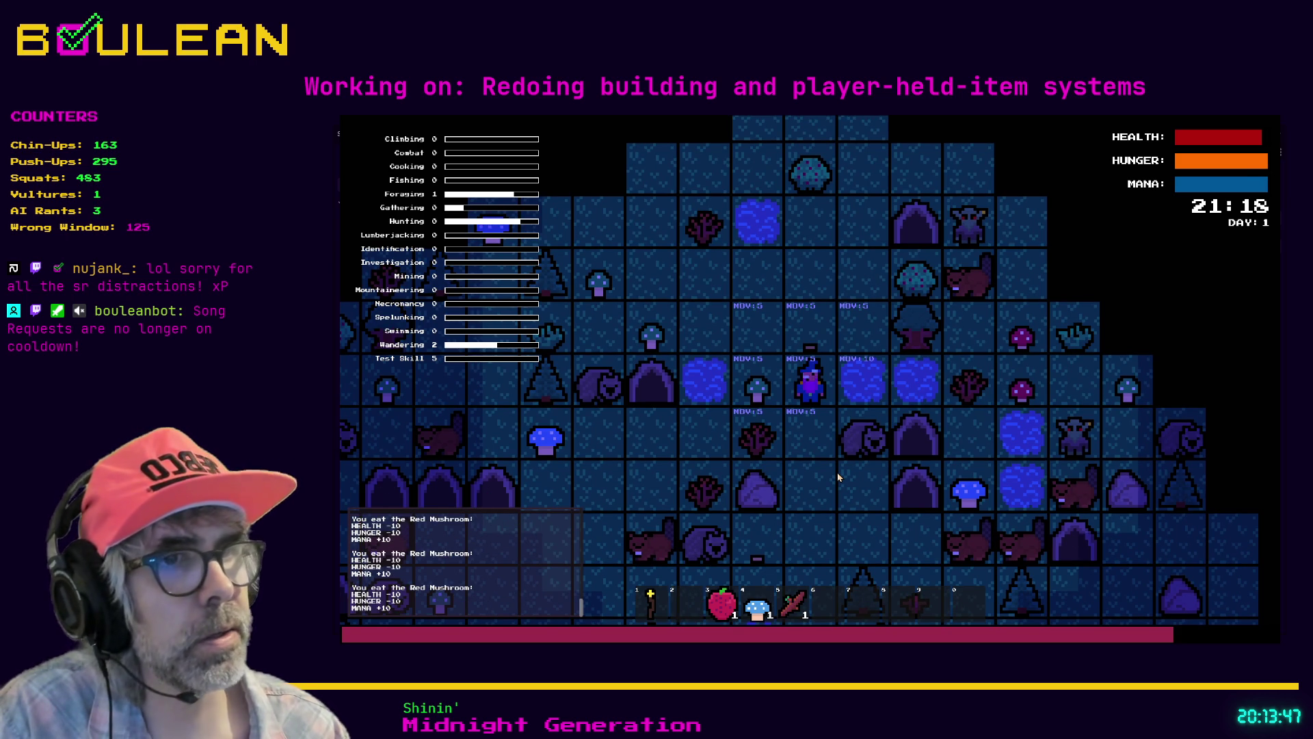
{"action": "key", "text": "d"}
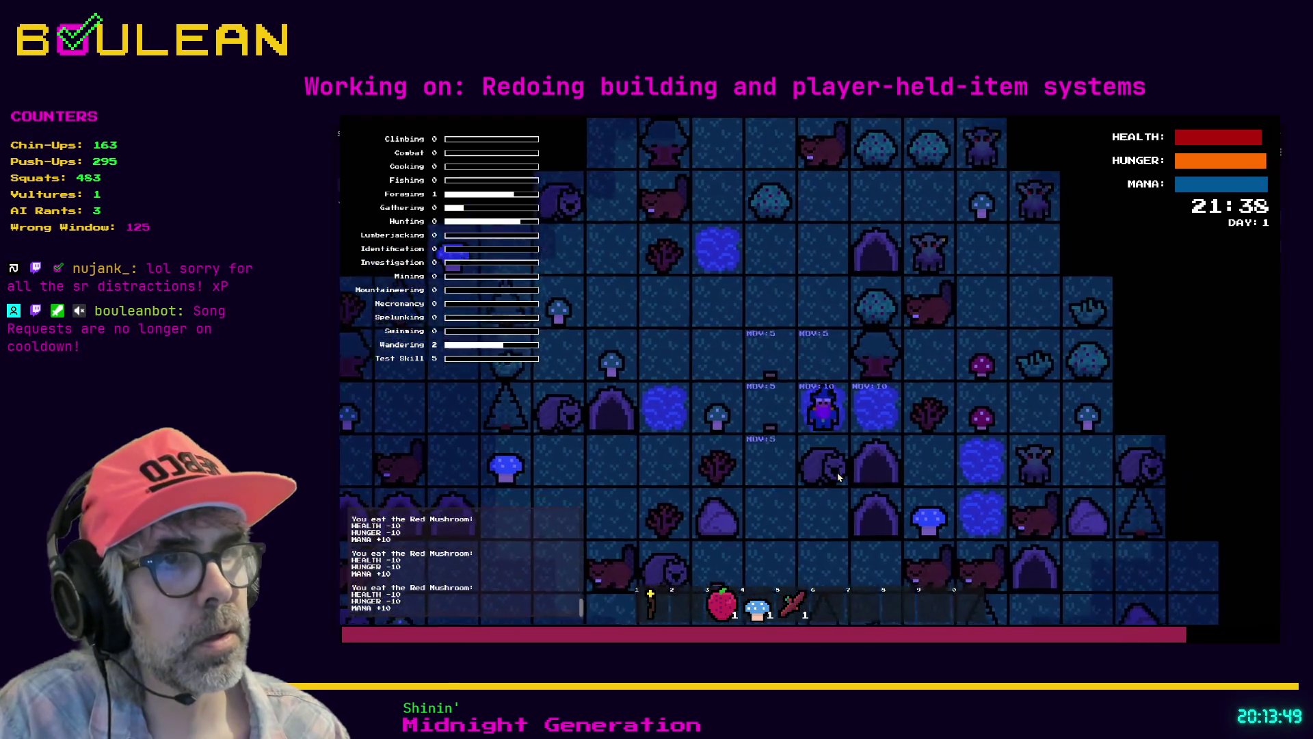
{"action": "key", "text": "d"}
{"action": "key", "text": "d"}
{"action": "key", "text": "d"}
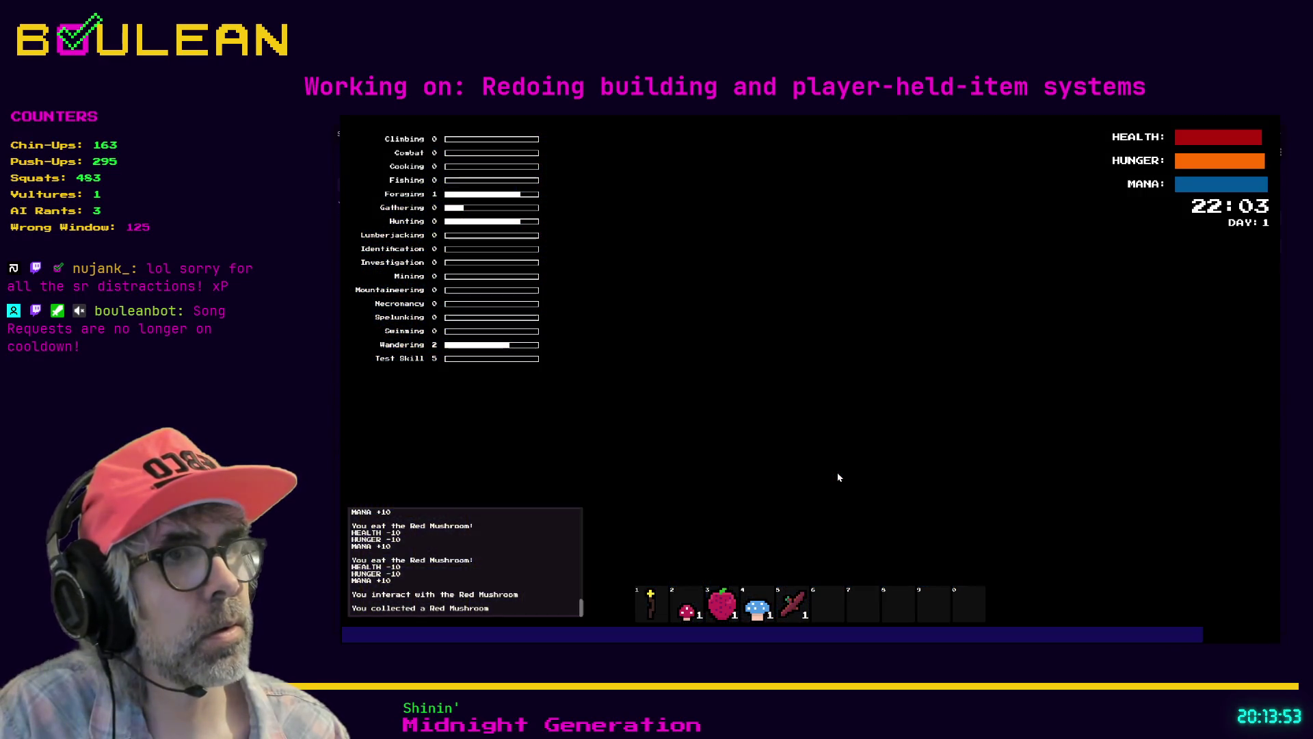
Step: Gather another red mushroom, eat the red mushrooms from hotbar slot 2, then stop the game
{"action": "key", "text": "d"}
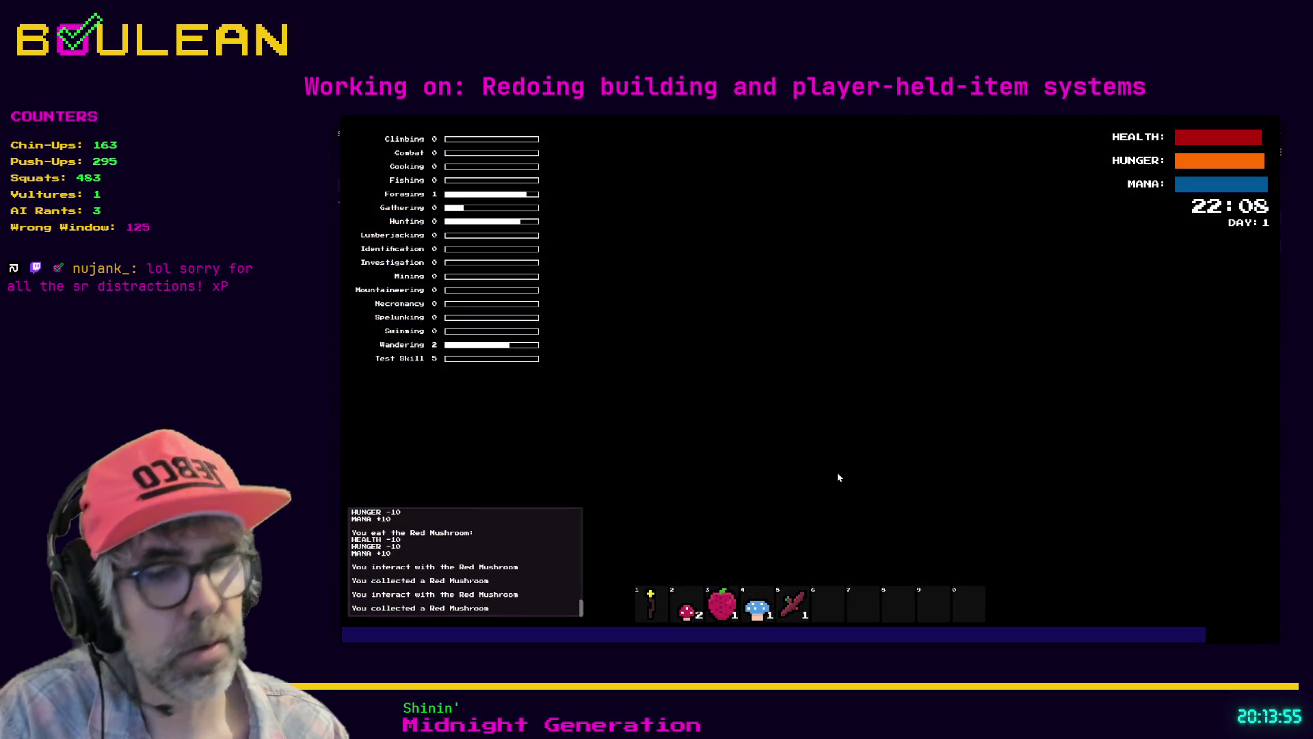
{"action": "key", "text": "1"}
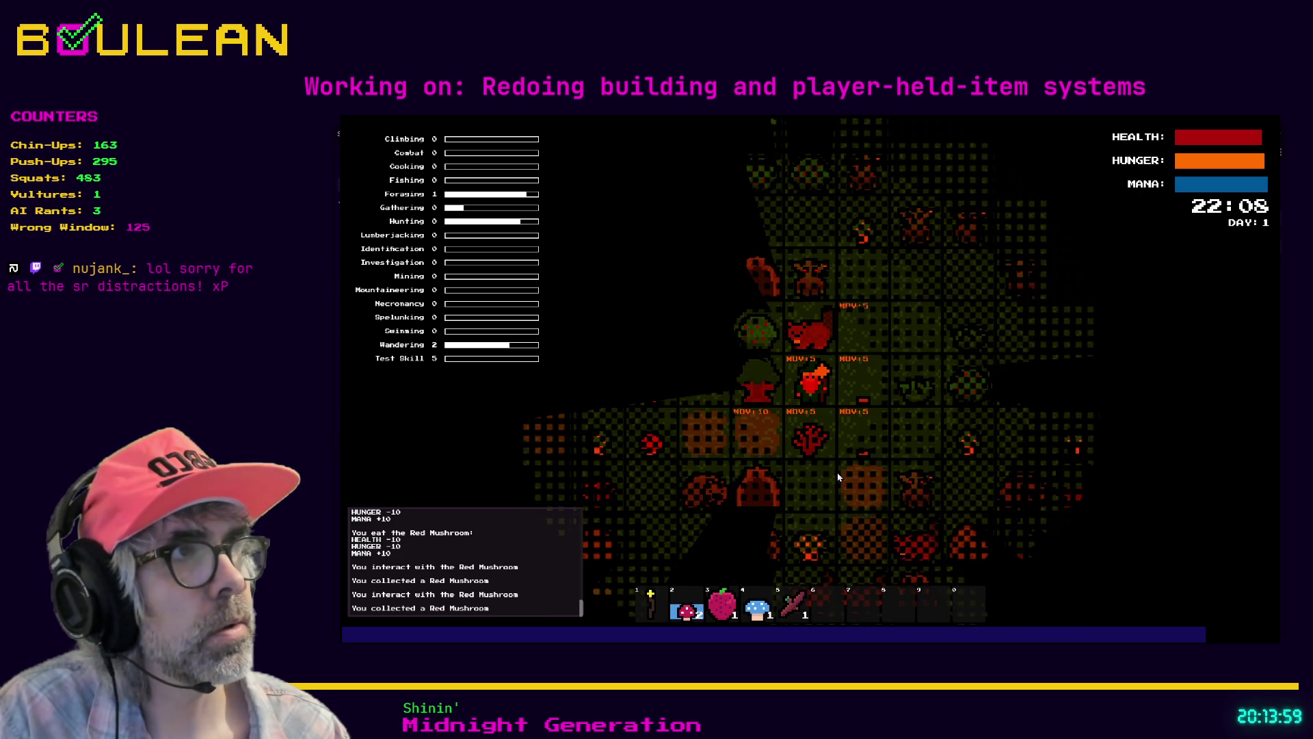
{"action": "key", "text": "2"}
{"action": "left_click", "coordinate": [838, 477]}
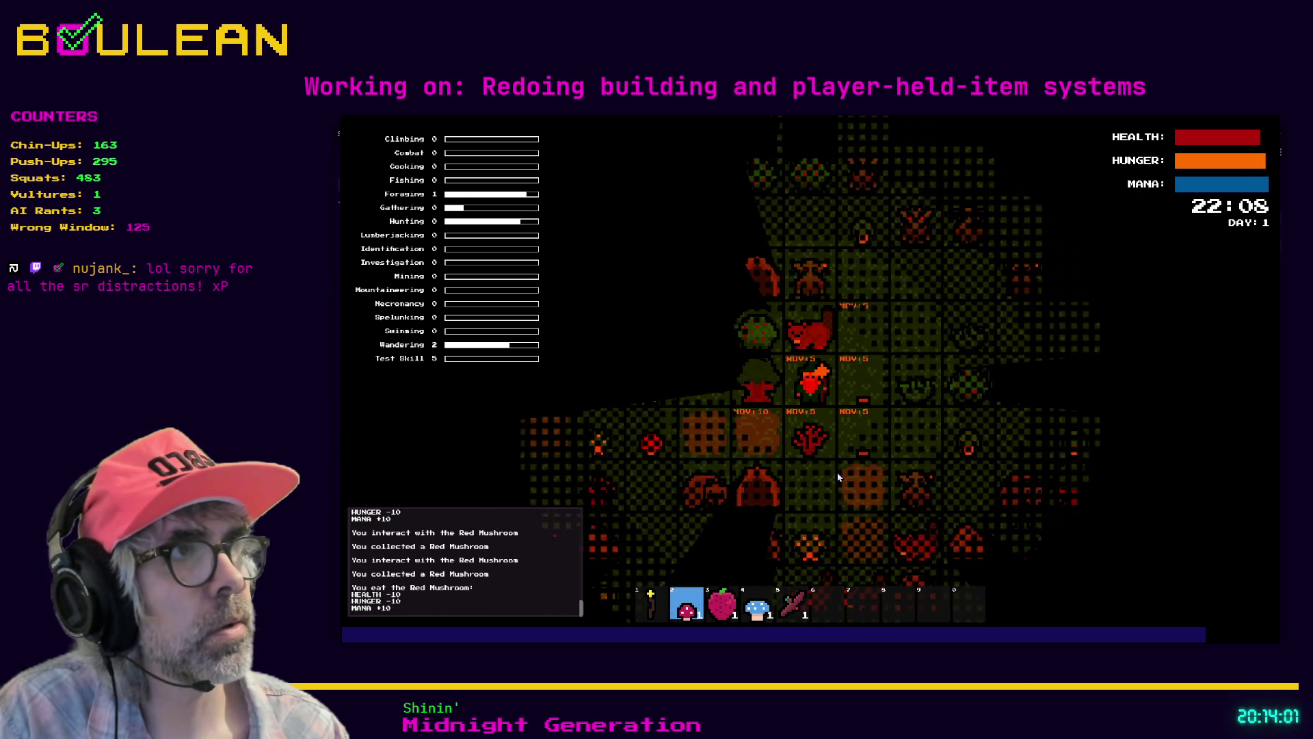
{"action": "left_click", "coordinate": [838, 476]}
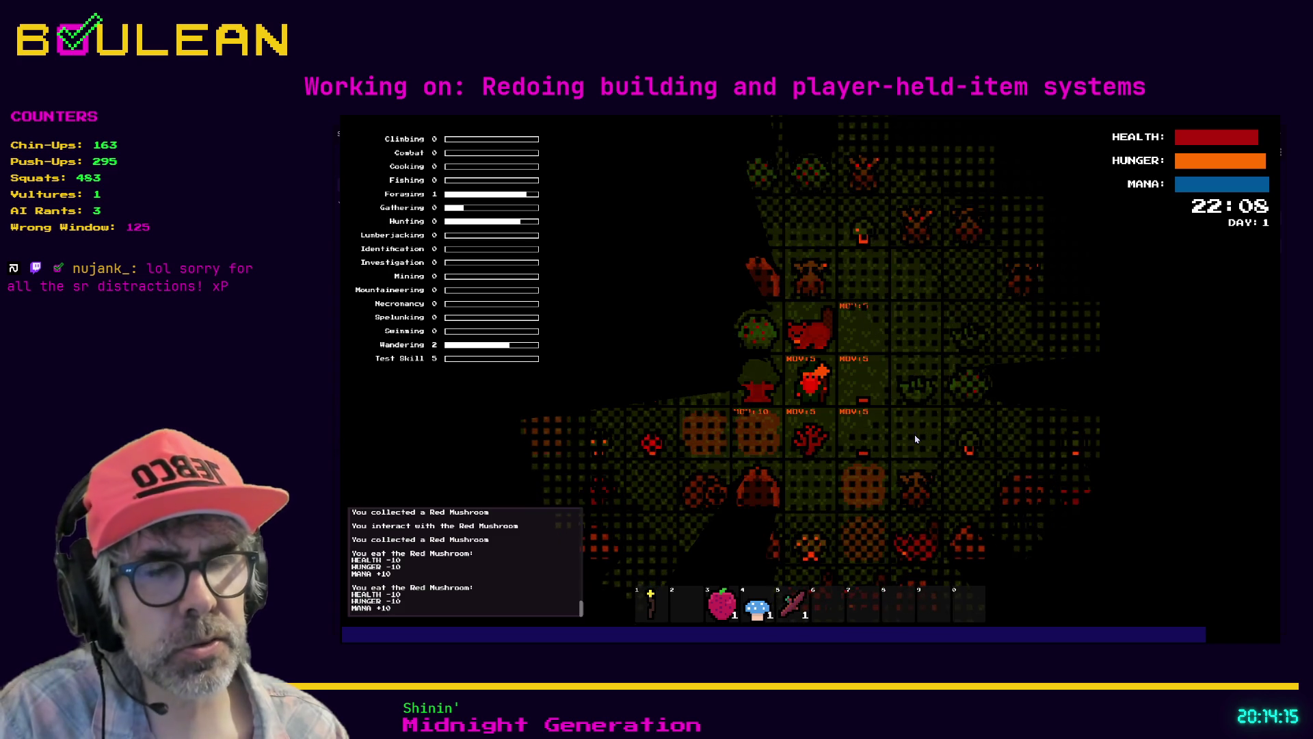
{"action": "key", "text": "Escape"}
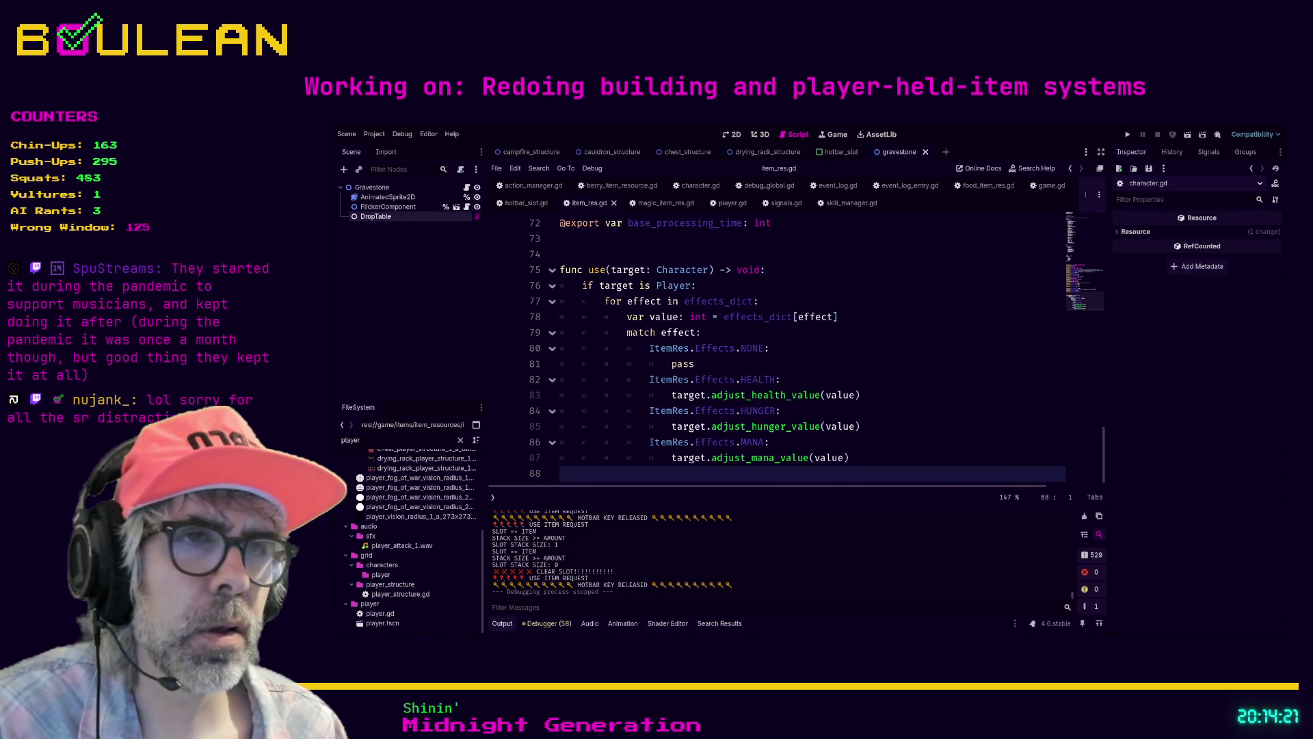
Step: Jump from the HUNGER effect line in items_res.gd to player.gd's adjust_health_value and its health <= 0 check
{"action": "left_click", "coordinate": [780, 411]}
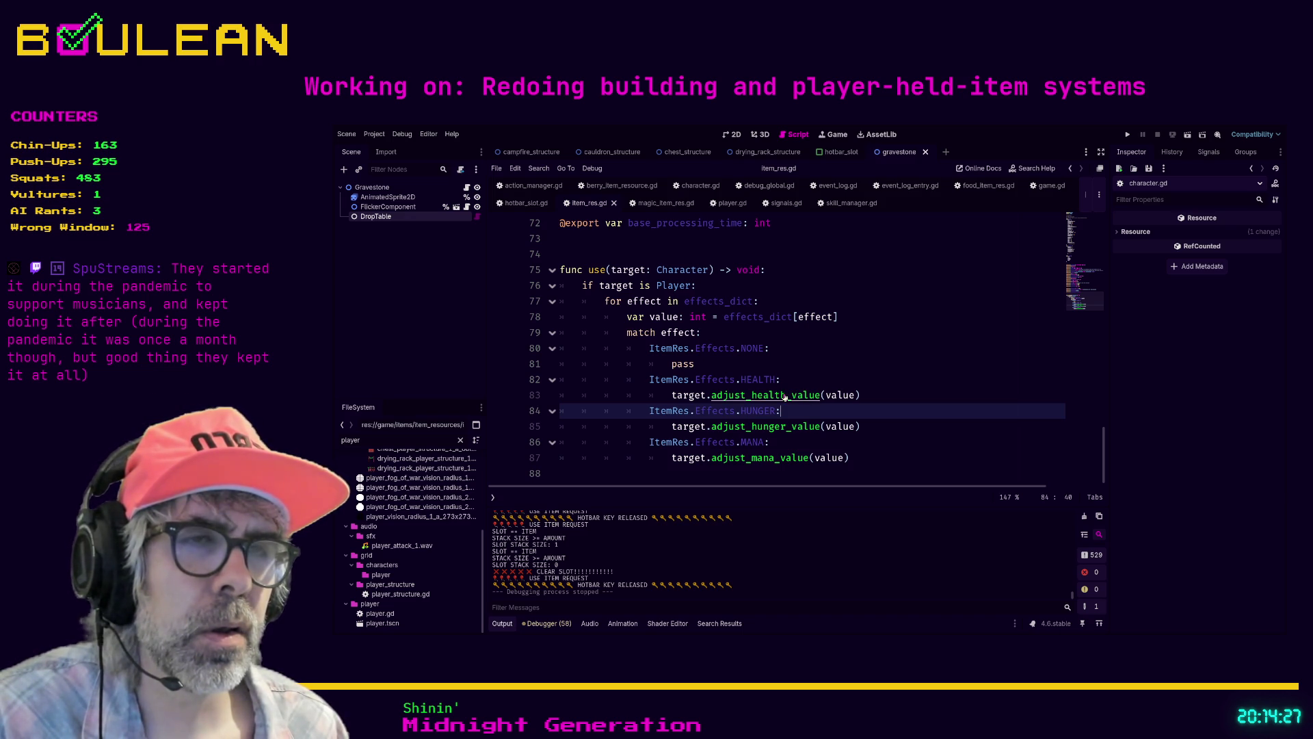
{"action": "left_click", "coordinate": [786, 396], "text": "ctrl"}
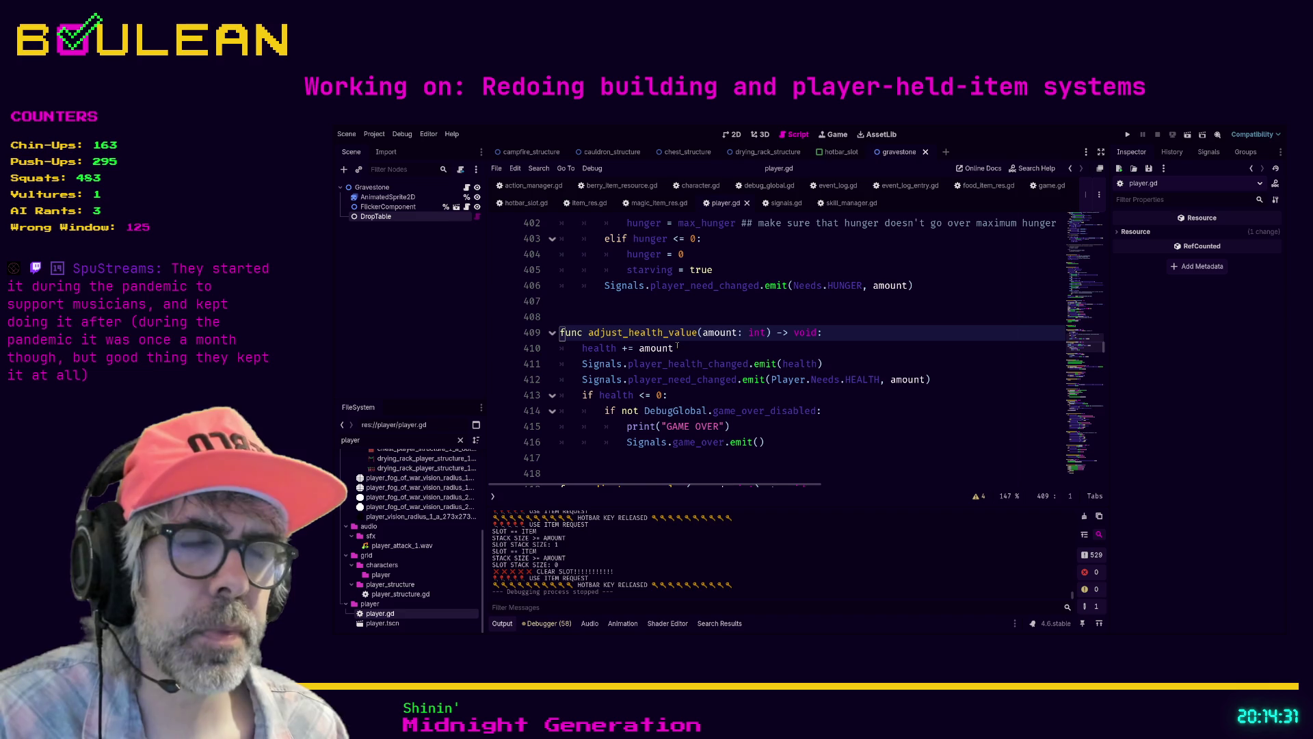
{"action": "left_click", "coordinate": [709, 394]}
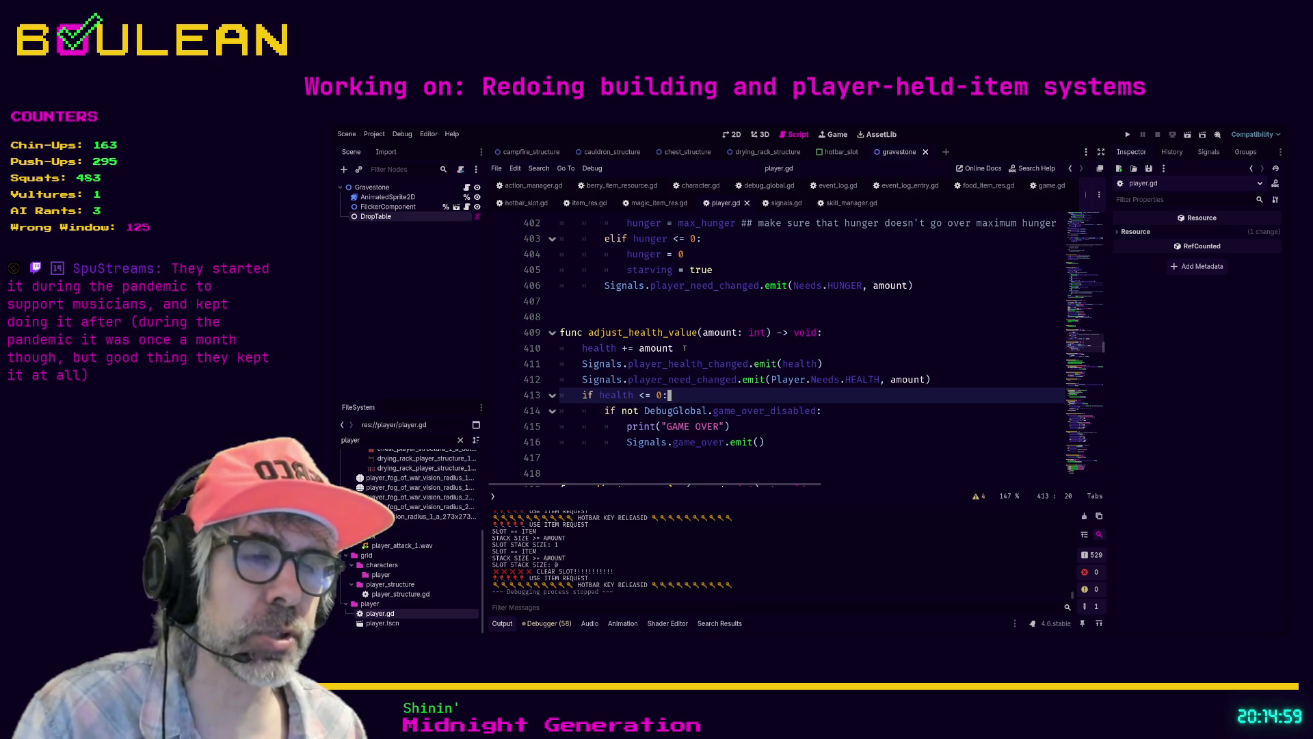
Step: Filter FileSystem for 'mushroom', inspect the blue and red mushroom effect values, then run with F5
{"action": "double_click", "coordinate": [423, 438]}
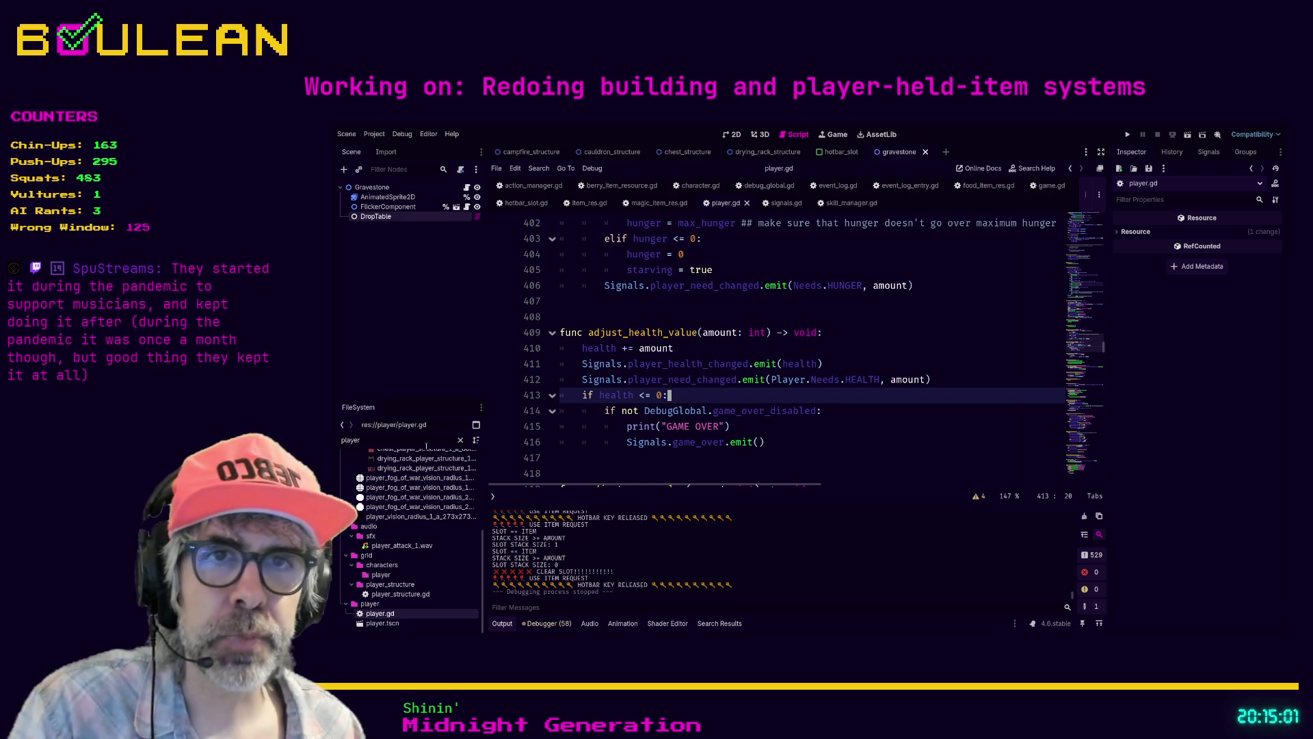
{"action": "type", "text": "f"}
{"action": "type", "text": "es"}
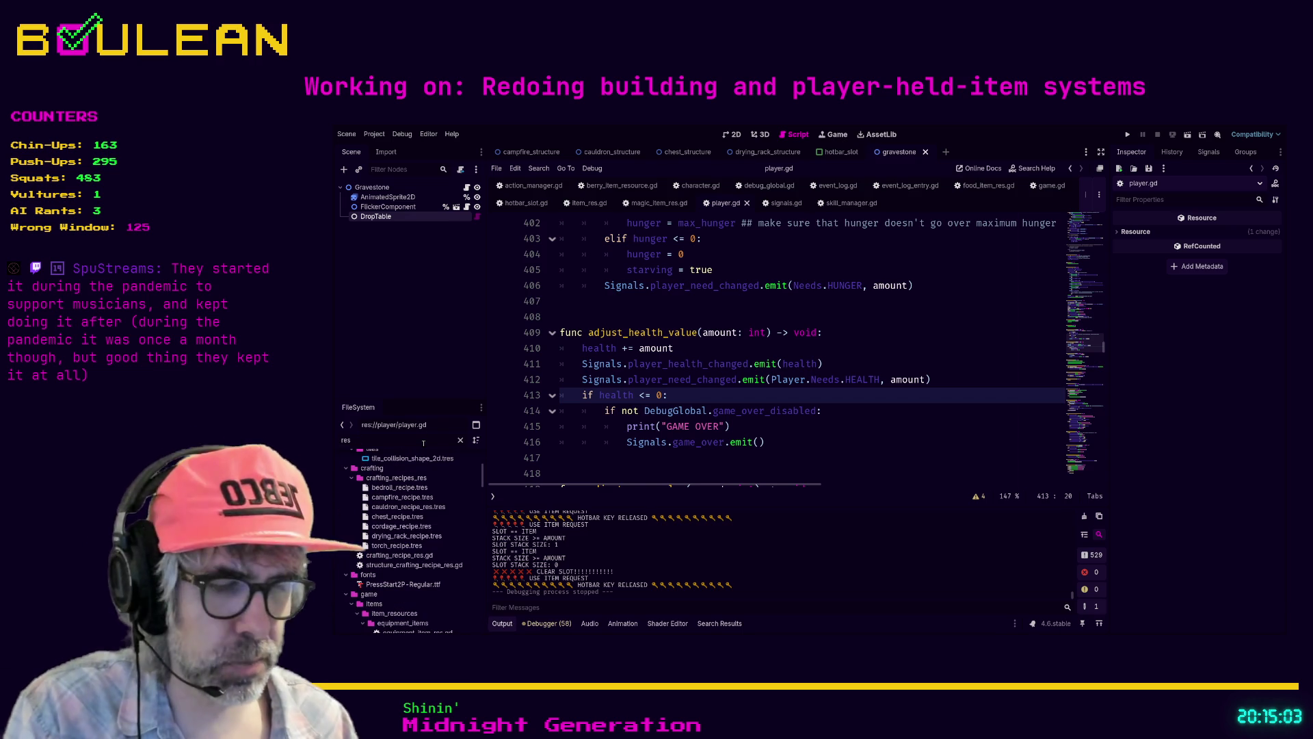
{"action": "type", "text": "mushroom"}
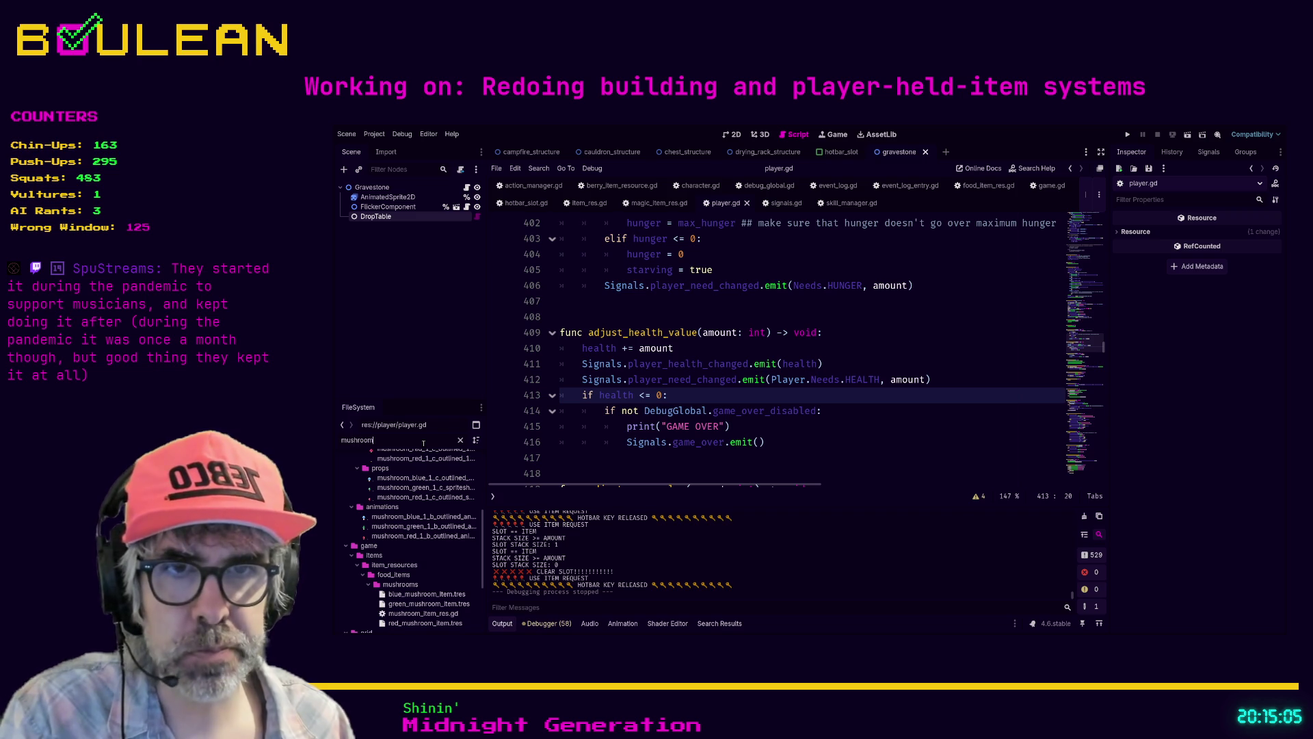
{"action": "left_click", "coordinate": [423, 594]}
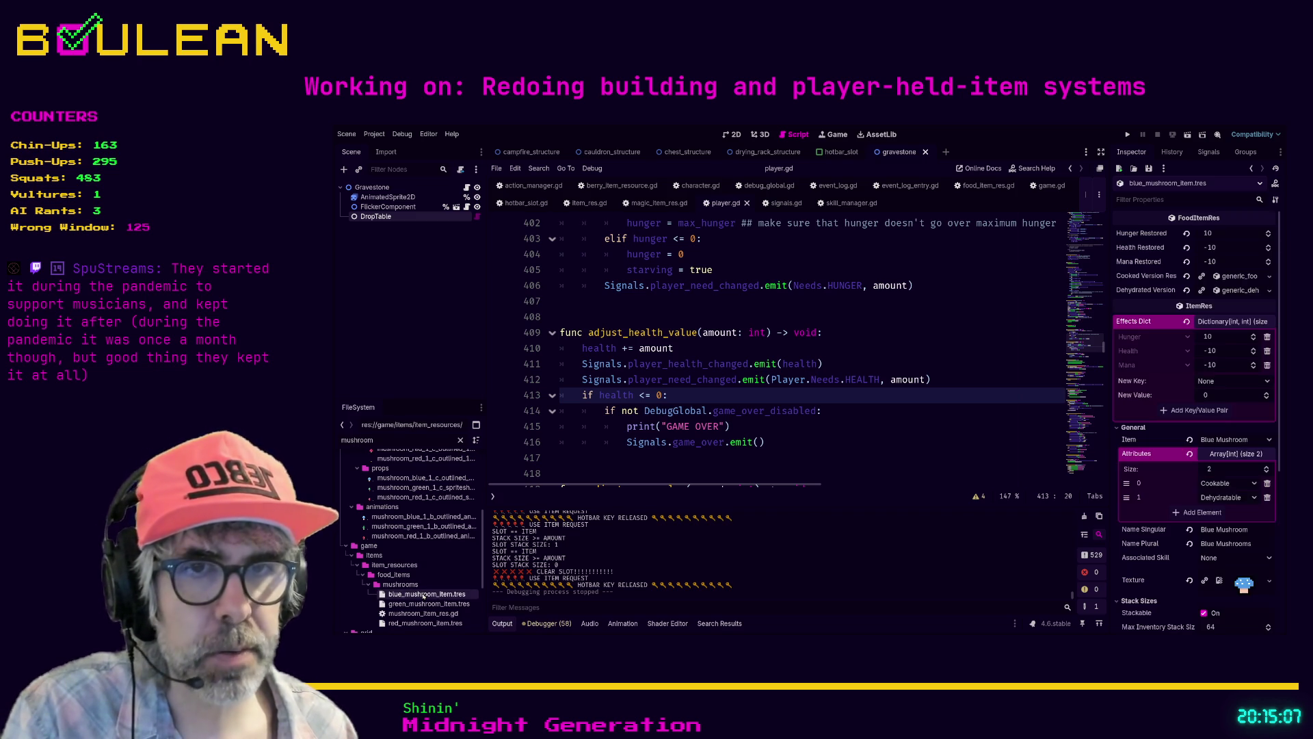
{"action": "left_click", "coordinate": [1209, 366]}
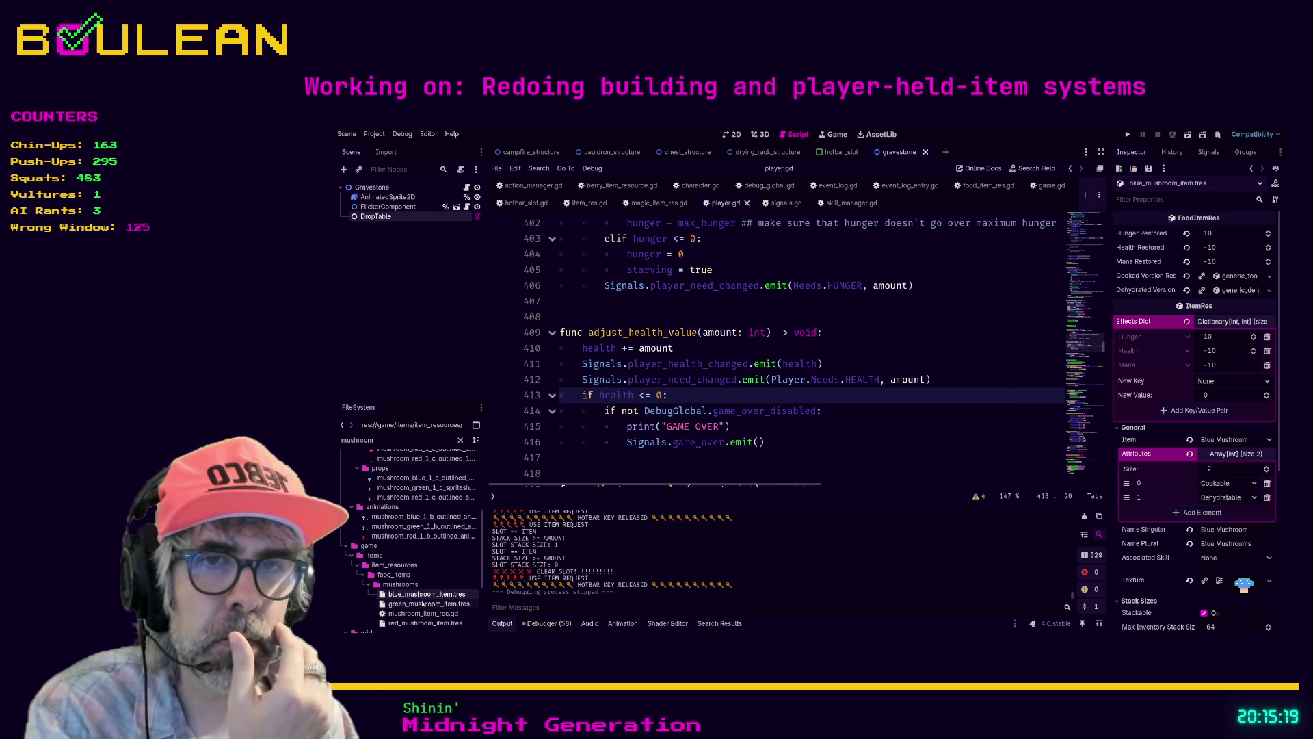
{"action": "left_click", "coordinate": [418, 624]}
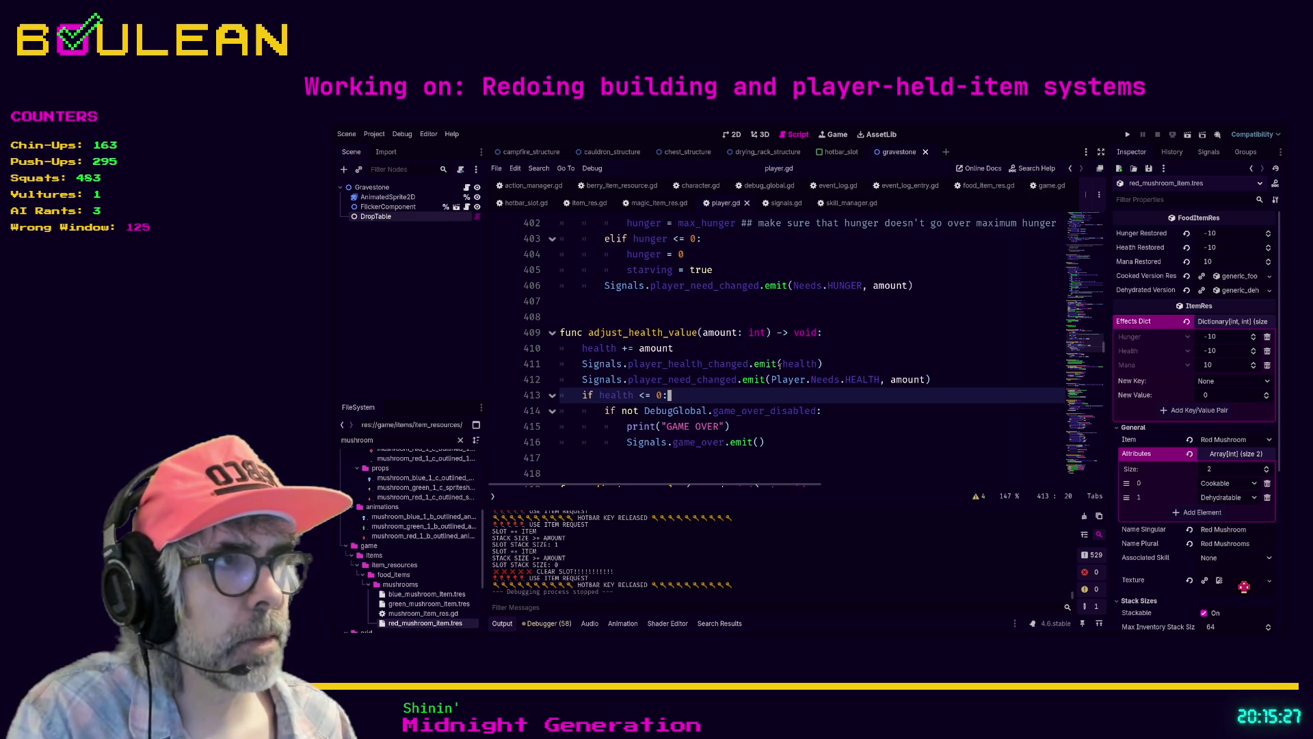
{"action": "key", "text": "F5"}
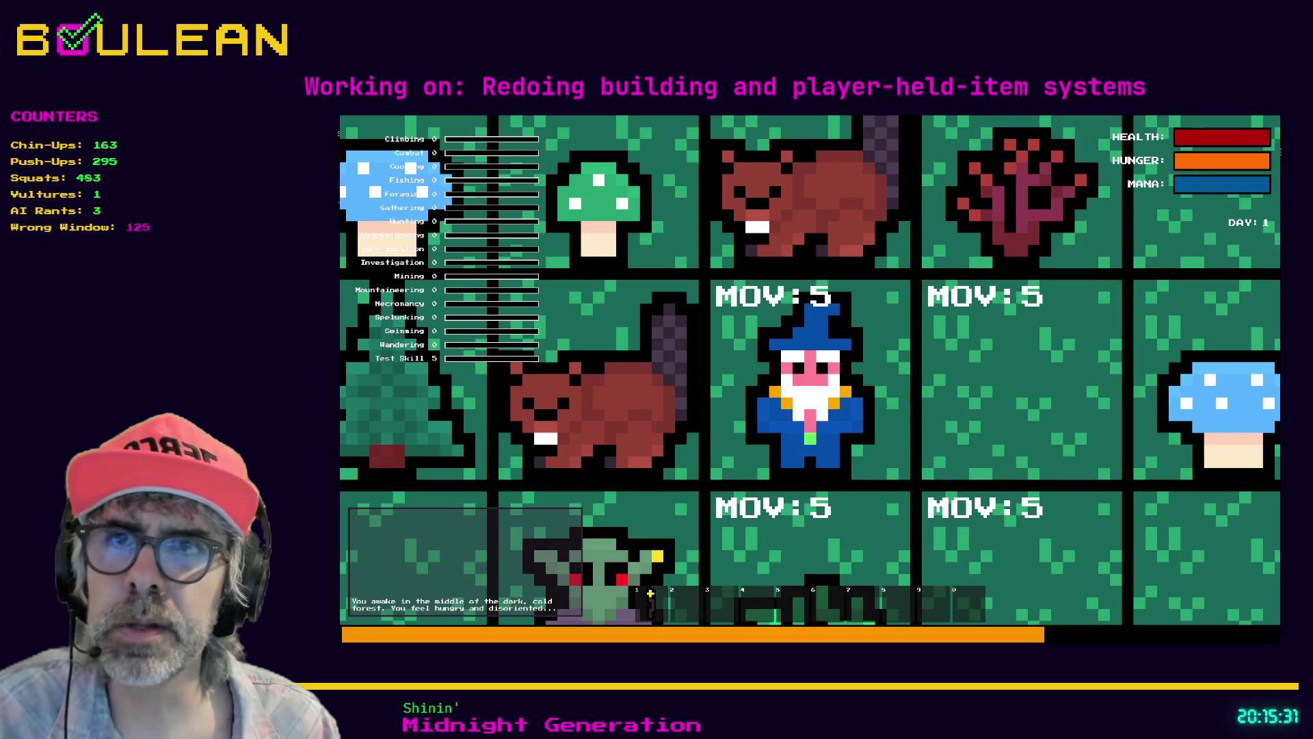
Step: Walk the wizard down and right and pick up the nearby red mushrooms
{"action": "scroll", "coordinate": [811, 369], "scroll_direction": "down", "scroll_amount": 3}
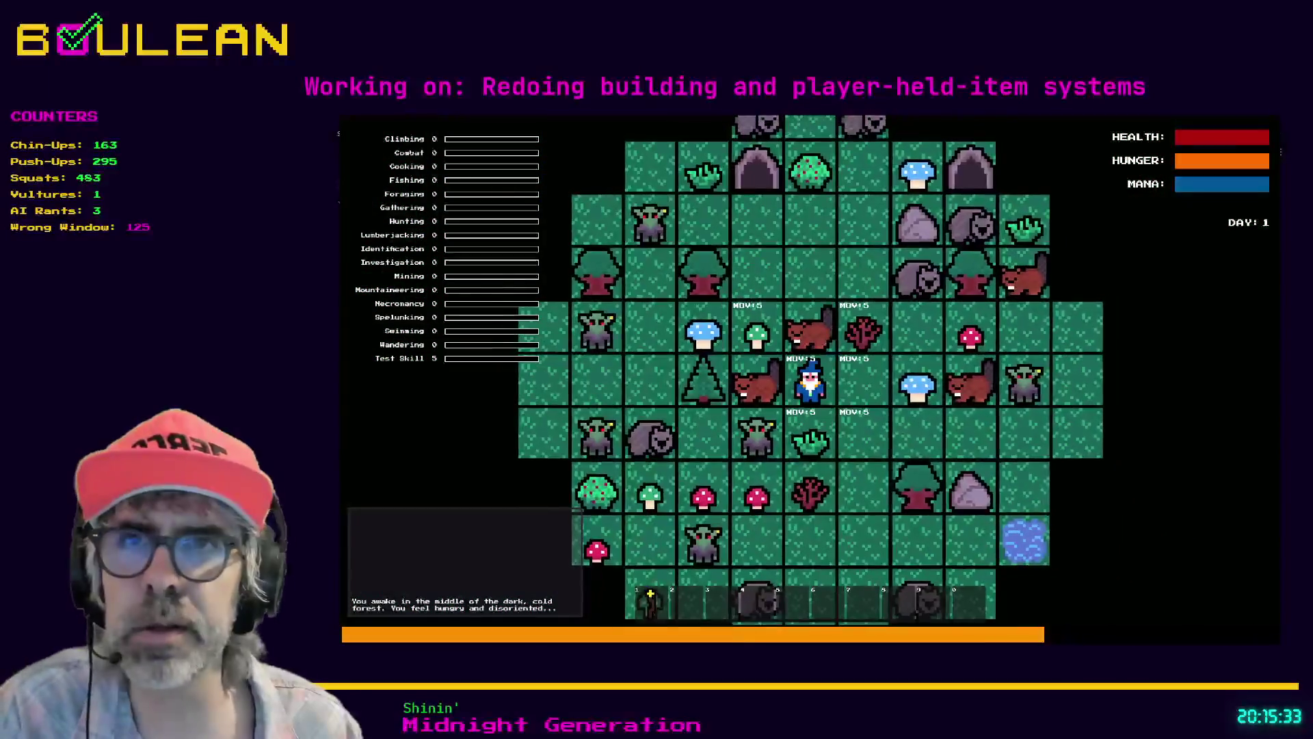
{"action": "key", "text": "Down"}
{"action": "key", "text": "Down"}
{"action": "key", "text": "Right"}
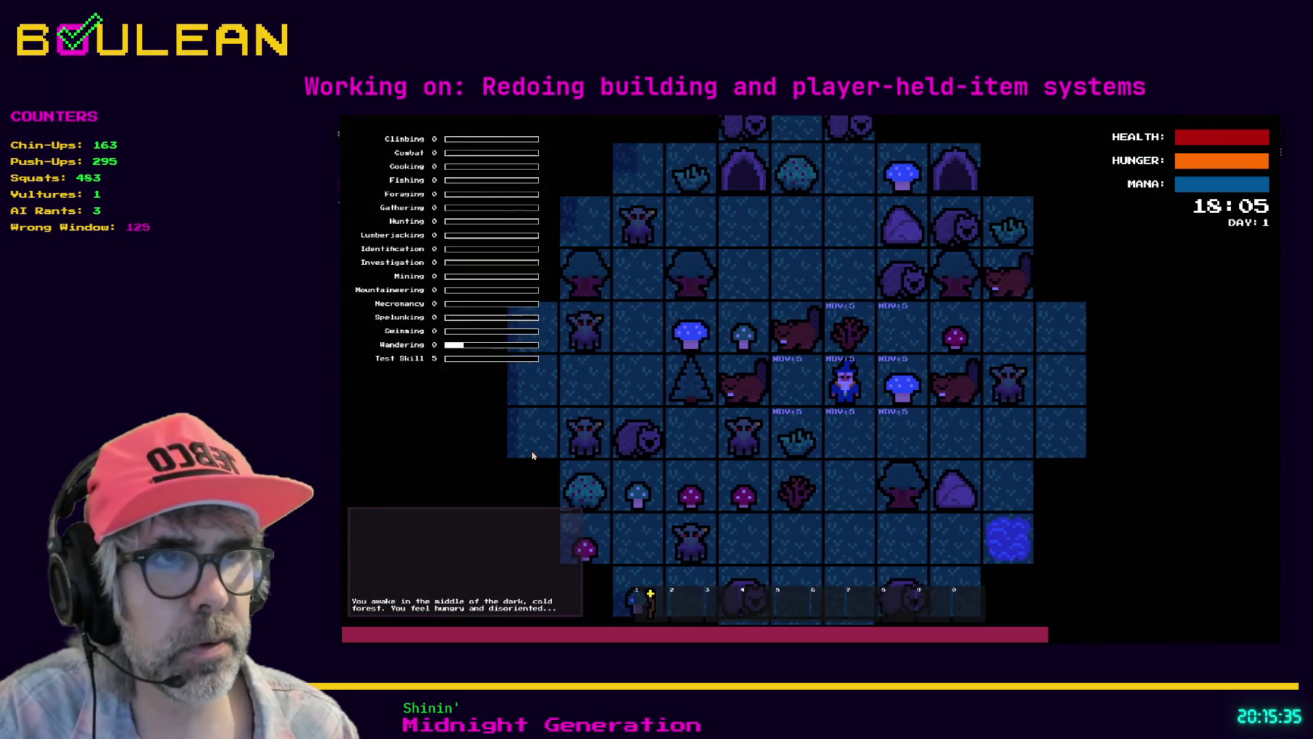
{"action": "key", "text": "e"}
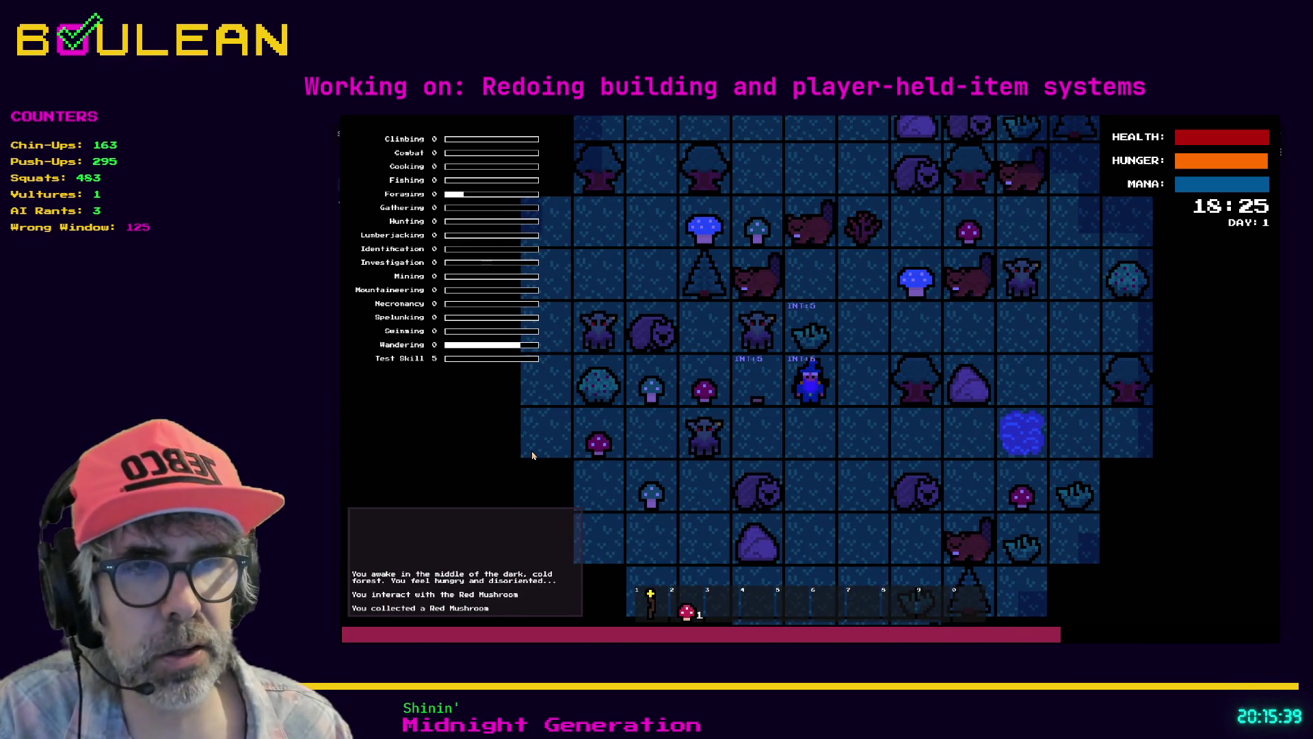
{"action": "key", "text": "Left"}
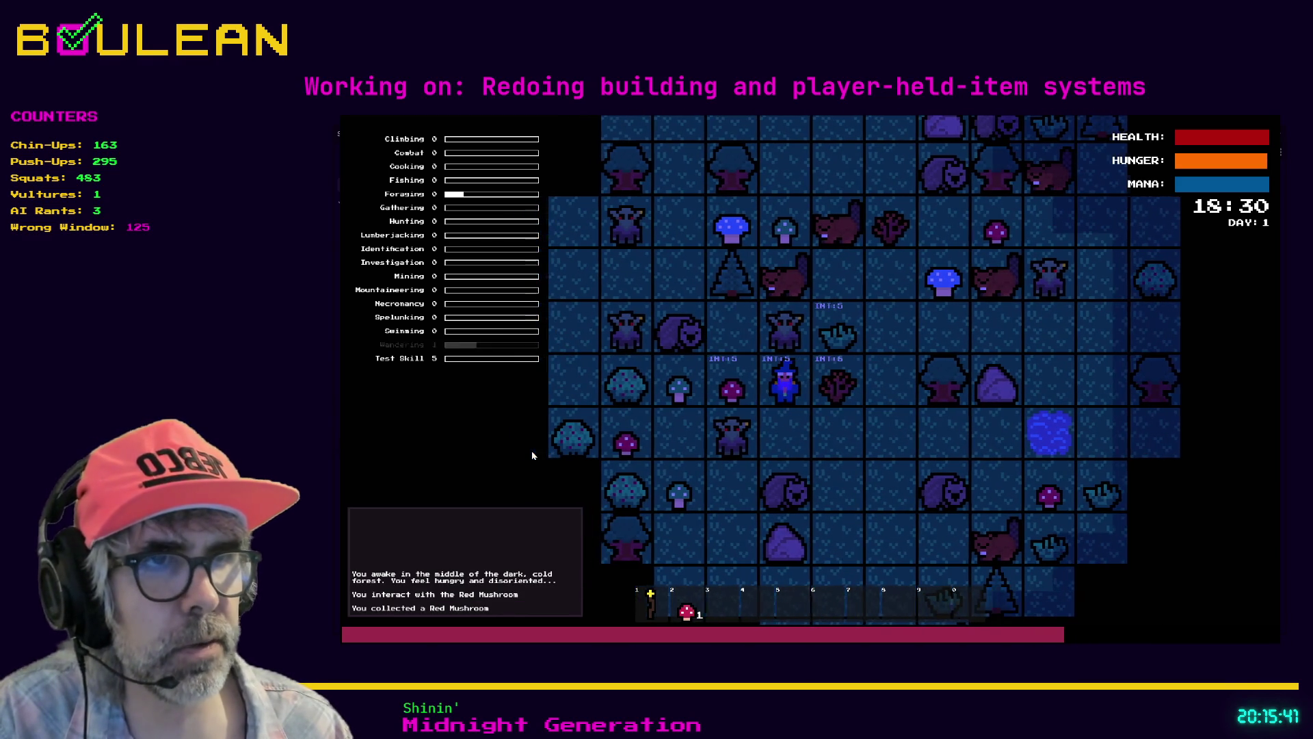
{"action": "key", "text": "e"}
{"action": "key", "text": "e"}
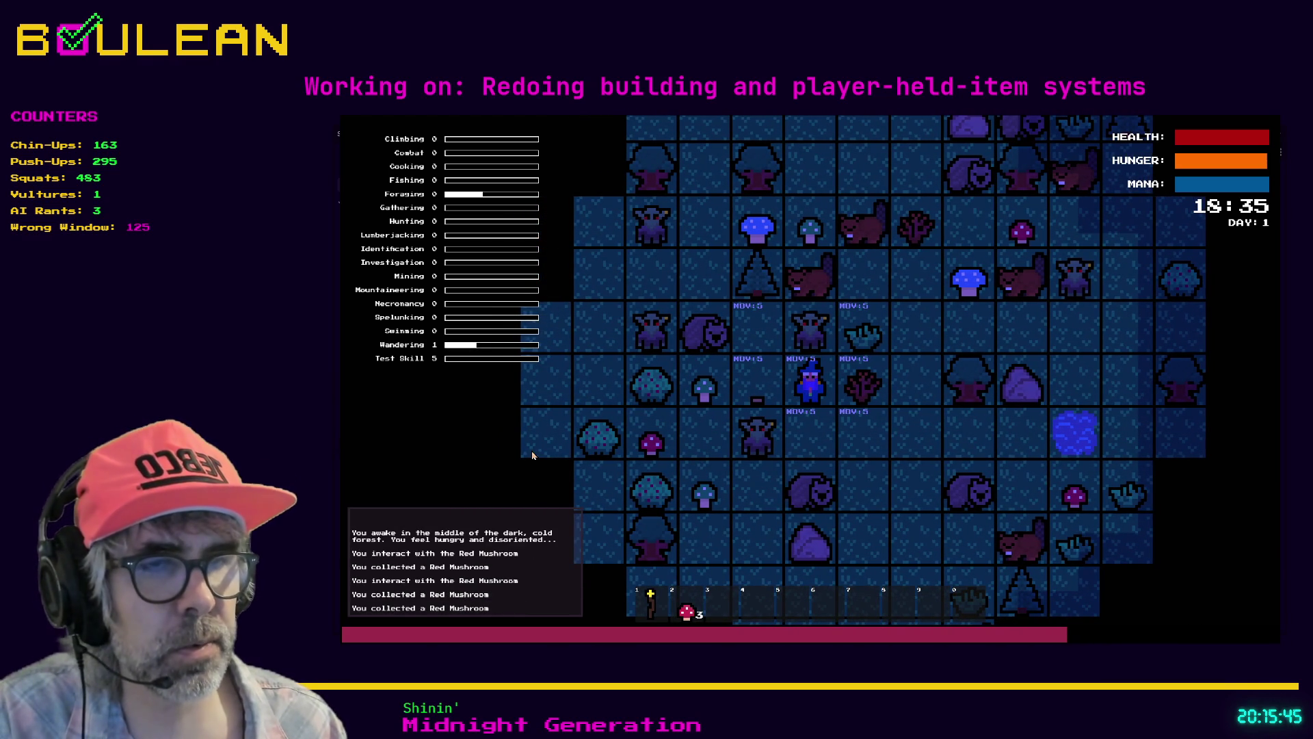
Step: Eat three red mushrooms from slot 2, then close the game with Alt+F4
{"action": "key", "text": "2"}
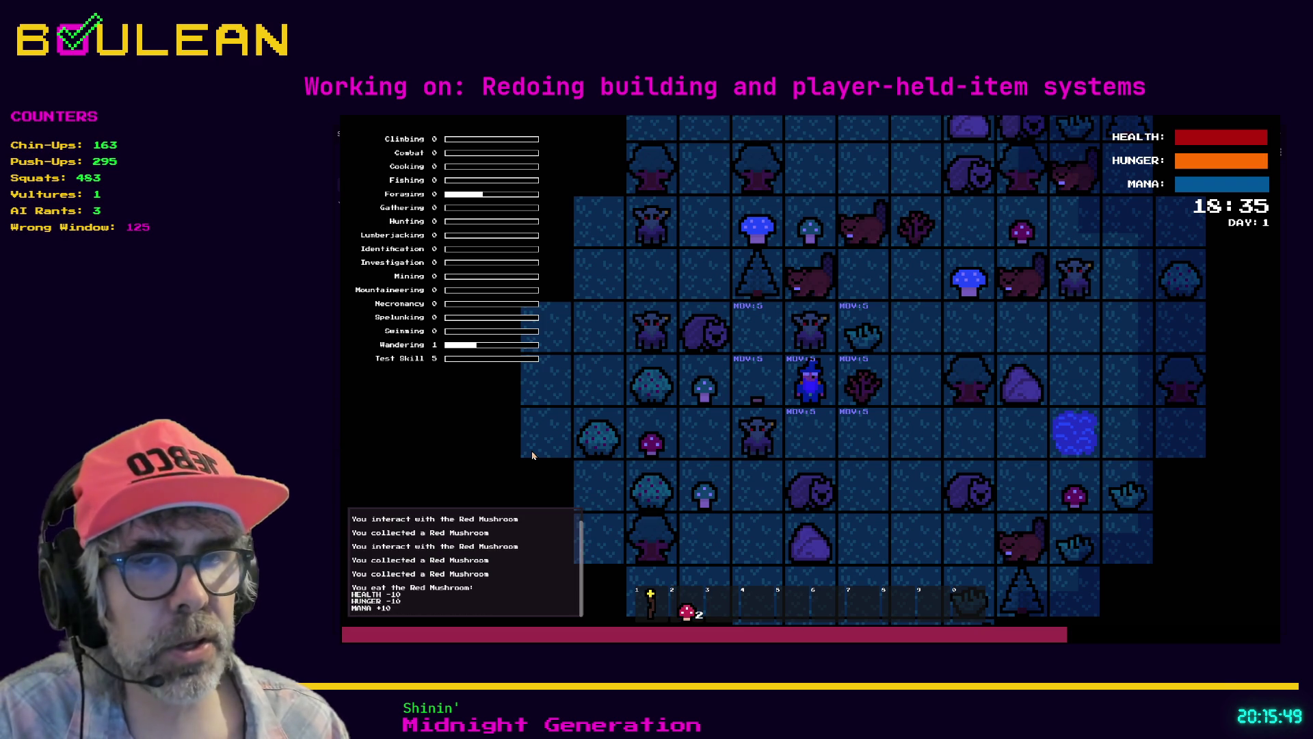
{"action": "key", "text": "2"}
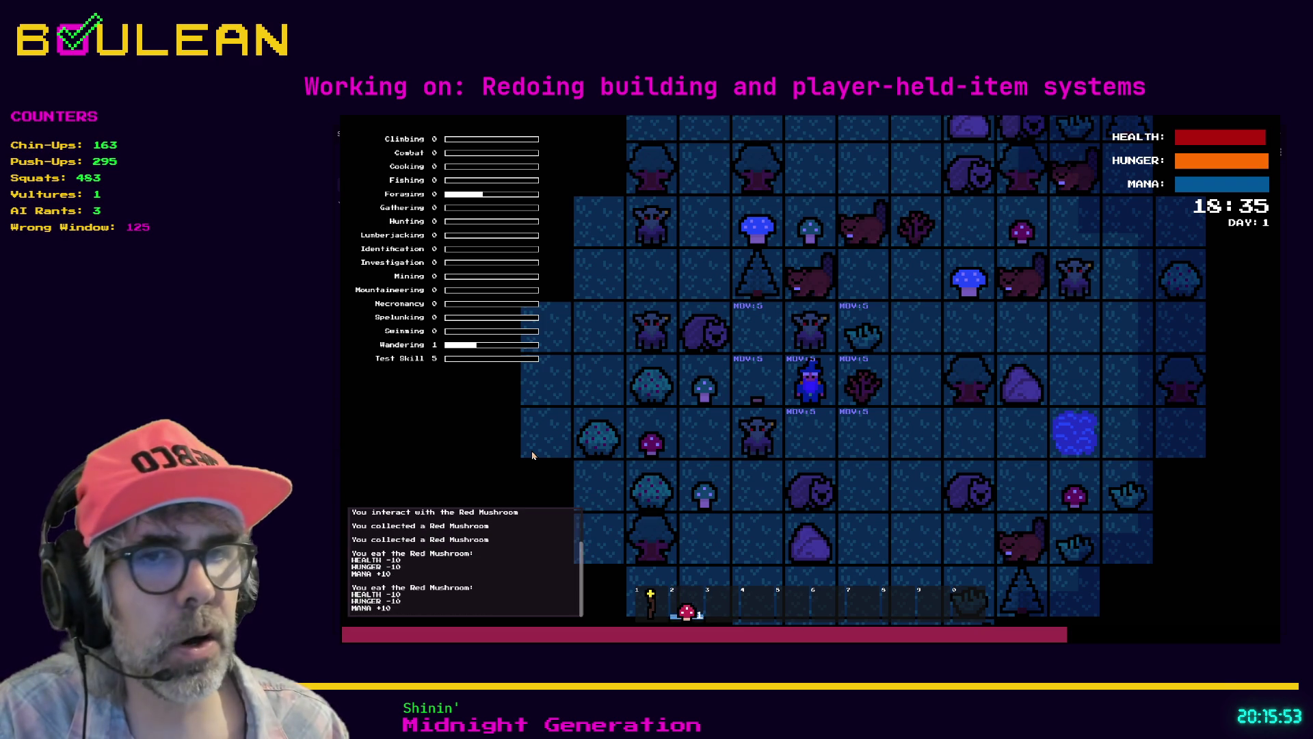
{"action": "key", "text": "2"}
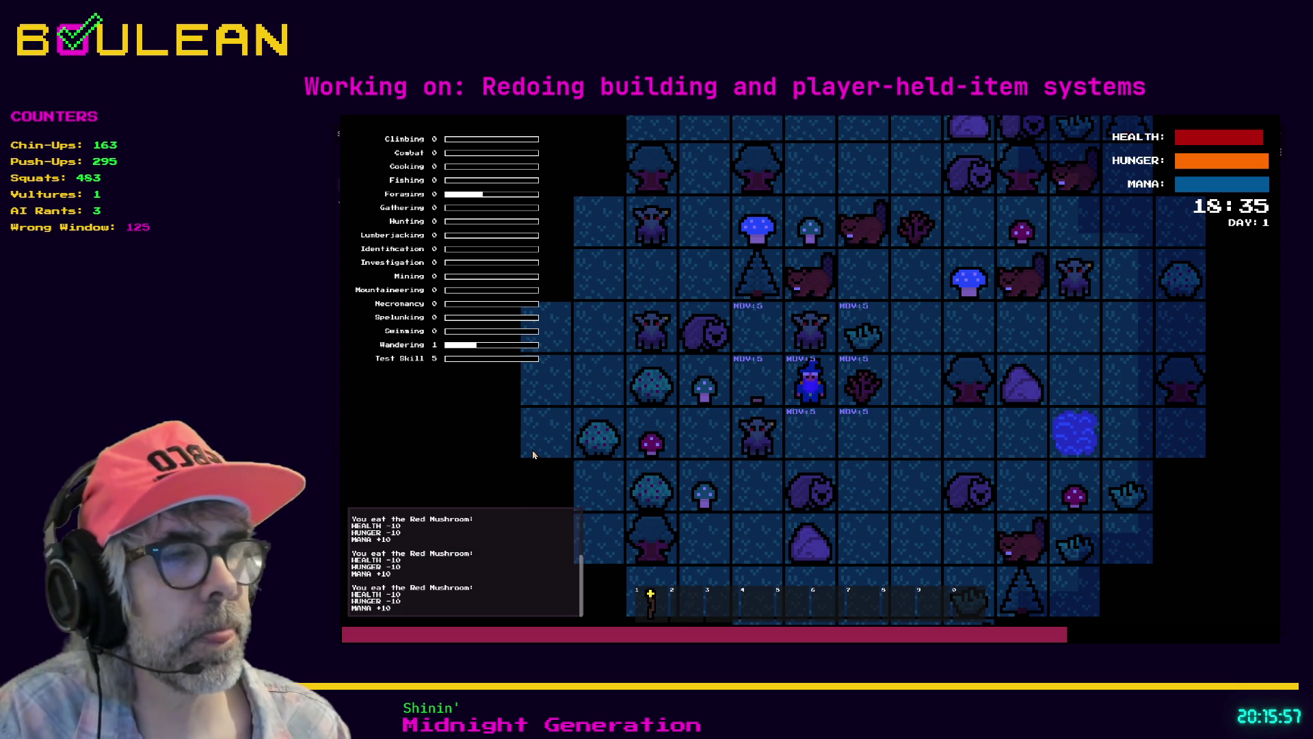
{"action": "key", "text": "alt+F4"}
{"action": "left_click", "coordinate": [842, 416]}
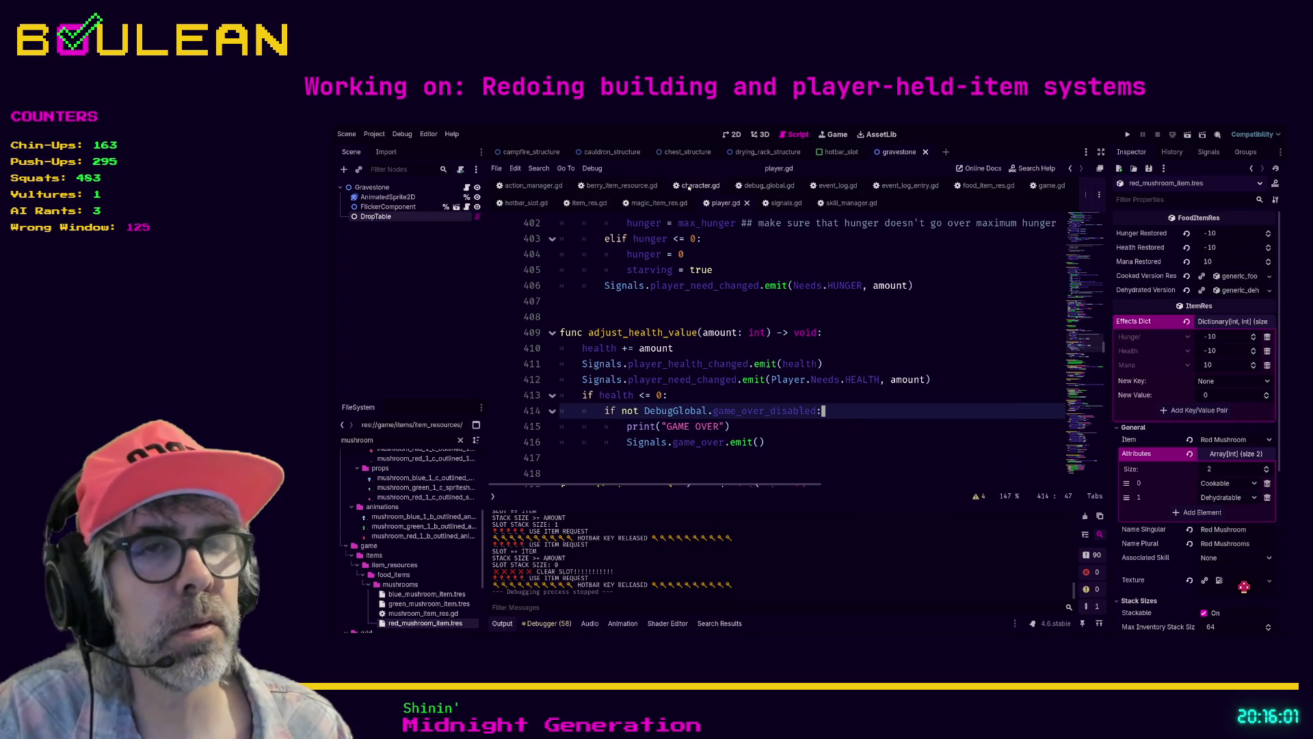
Step: Search character.gd for 'adjust' and 'health' to locate the adjust functions
{"action": "left_click", "coordinate": [688, 186]}
{"action": "triple_click", "coordinate": [799, 372]}
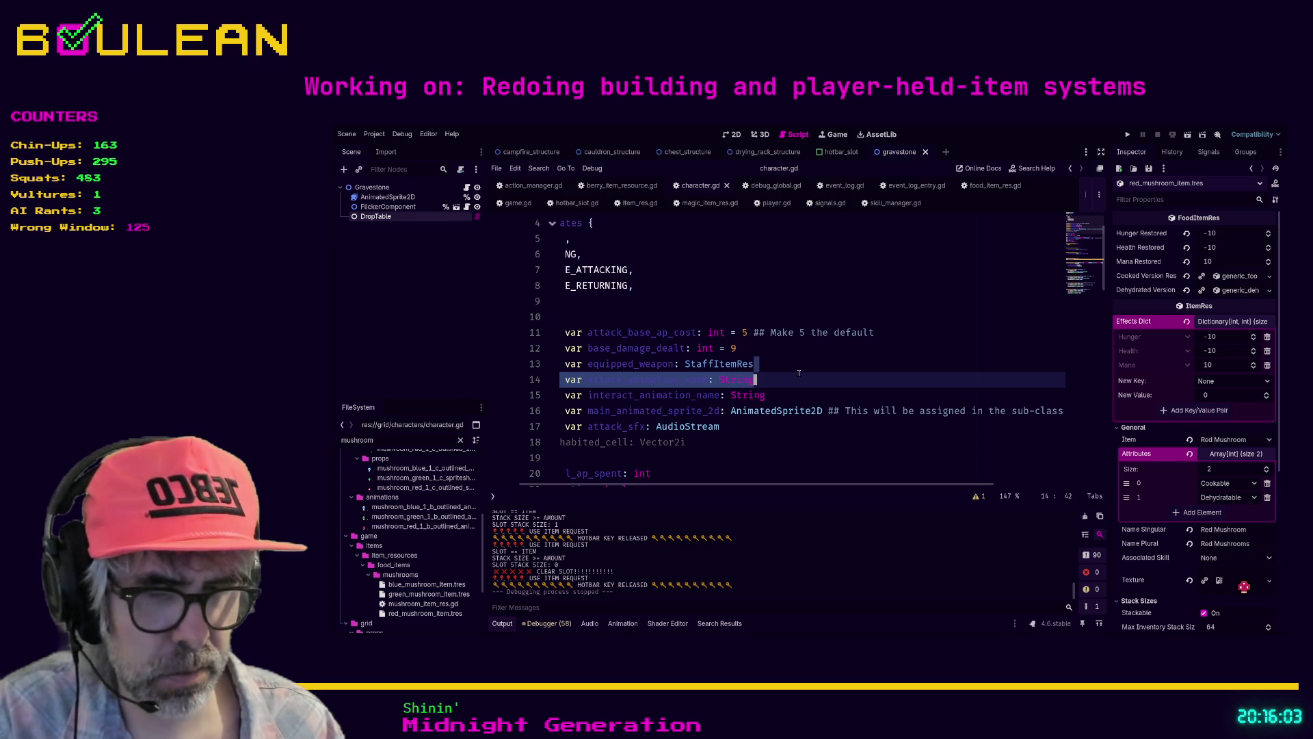
{"action": "key", "text": "ctrl+f"}
{"action": "type", "text": "adjust_hunger"}
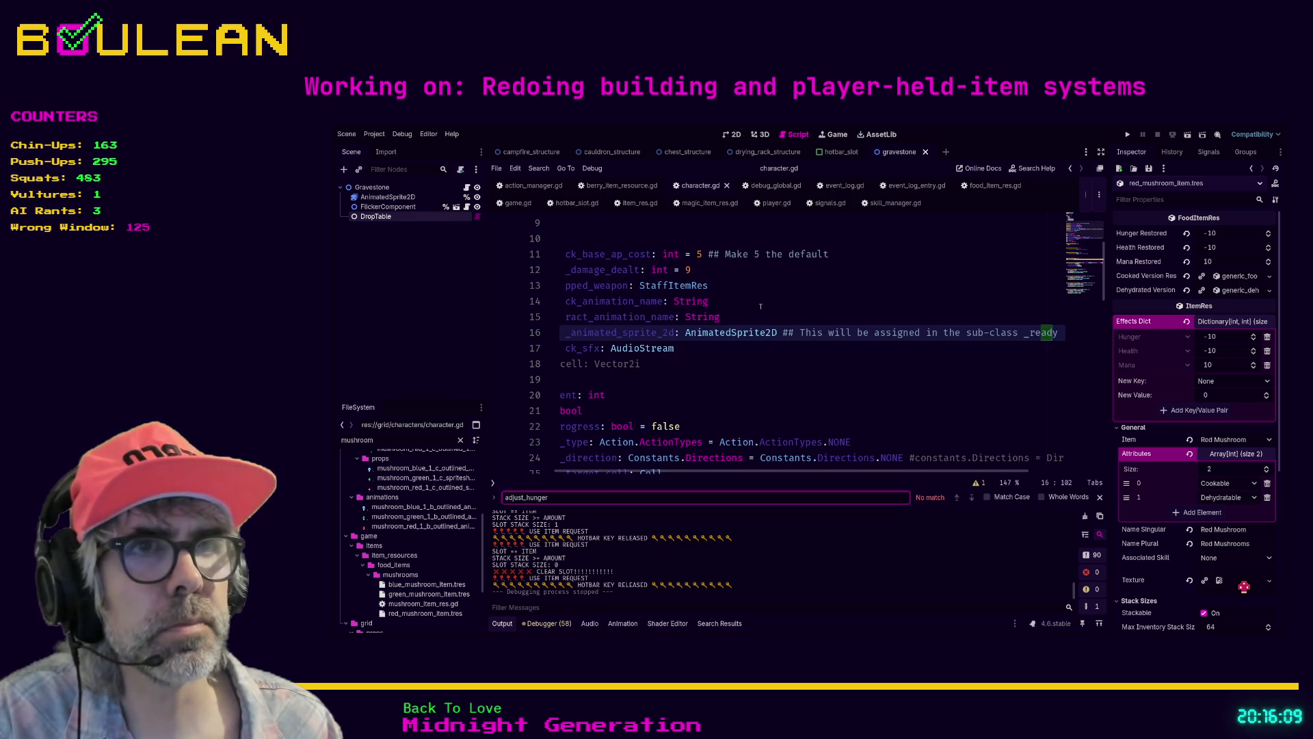
{"action": "left_click", "coordinate": [598, 495]}
{"action": "key", "text": "BackSpace"}
{"action": "key", "text": "BackSpace"}
{"action": "key", "text": "BackSpace"}
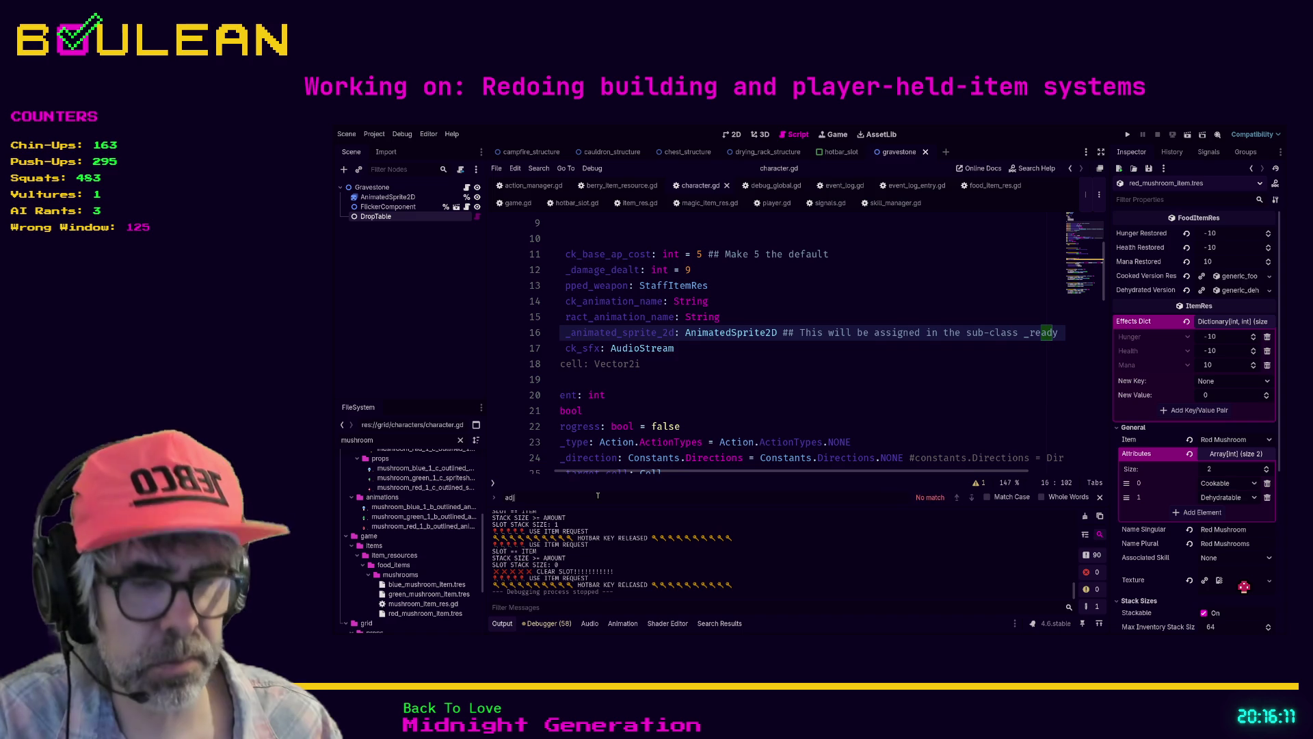
{"action": "type", "text": "ust_health"}
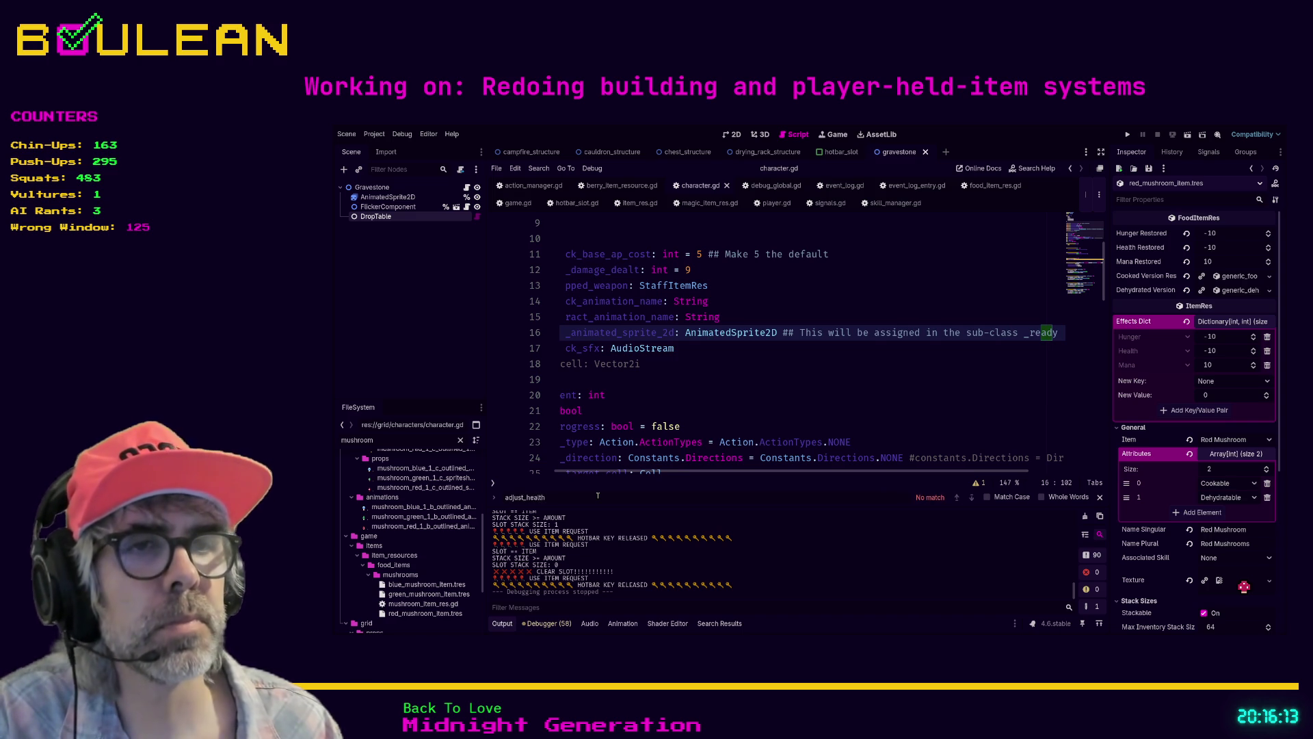
{"action": "left_click", "coordinate": [733, 426]}
{"action": "key", "text": "ctrl+f"}
{"action": "type", "text": "h"}
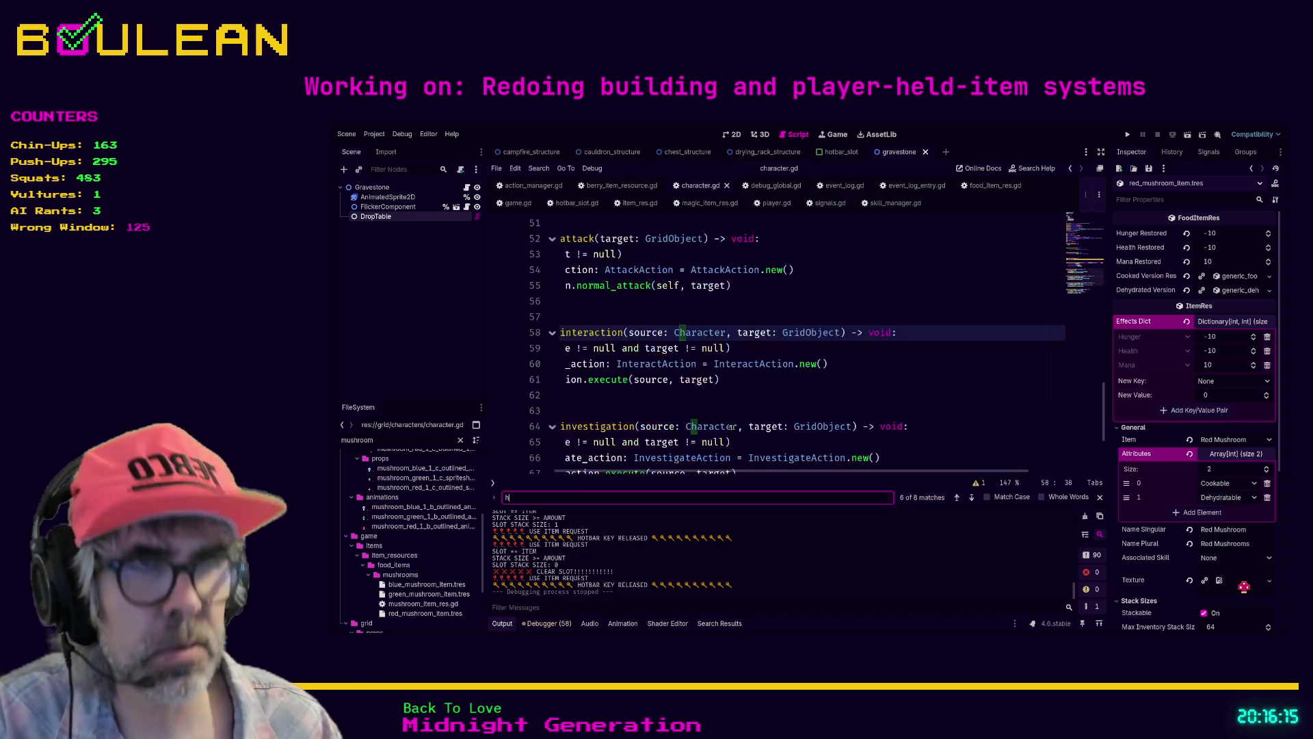
{"action": "type", "text": "ealth"}
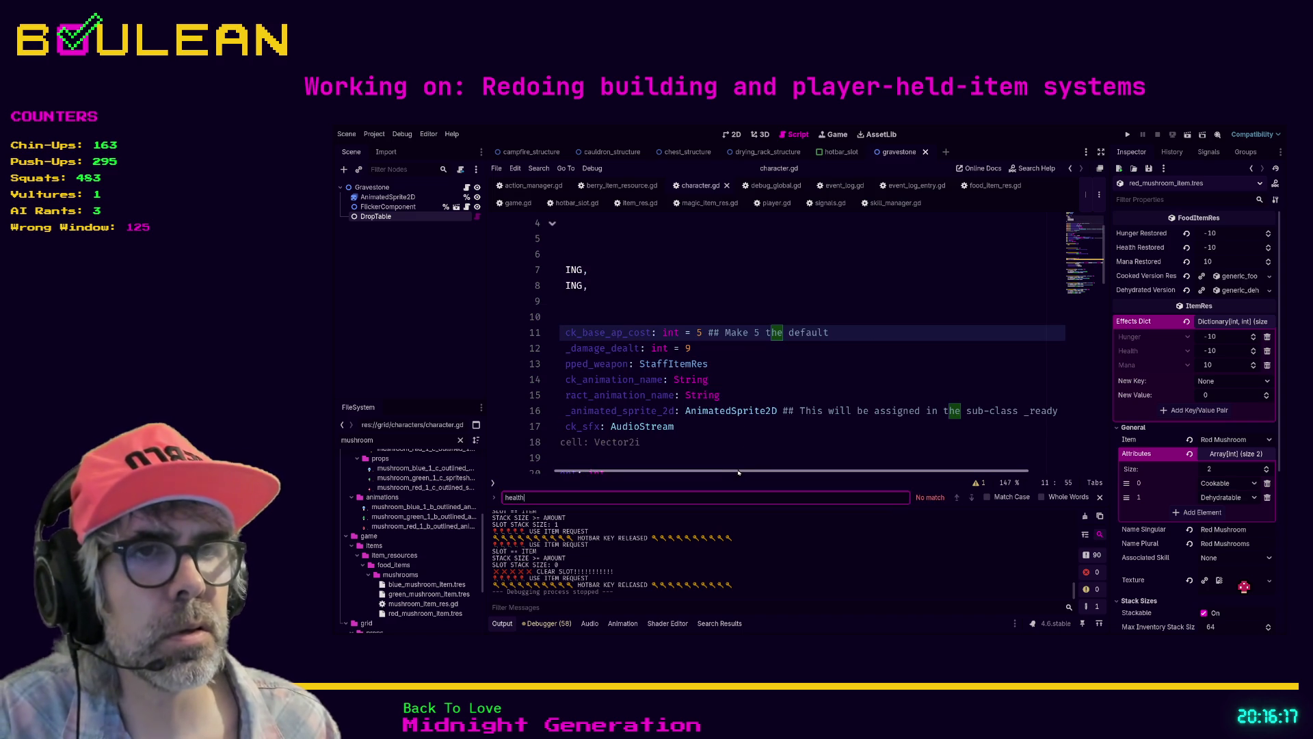
{"action": "left_click_drag", "start_coordinate": [736, 472], "coordinate": [592, 485]}
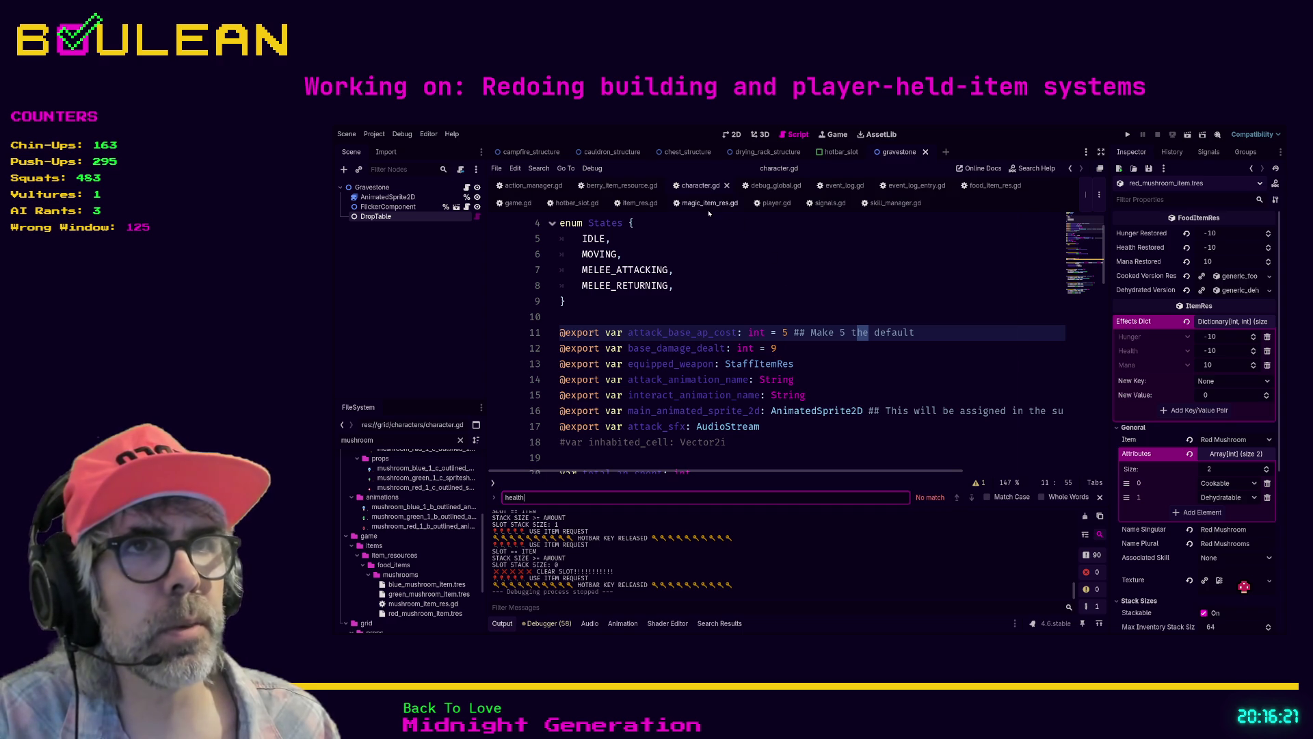
Step: Search player.gd for 'adjust_hunger' and jump to the adjust_hunger_value definition
{"action": "left_click", "coordinate": [776, 203]}
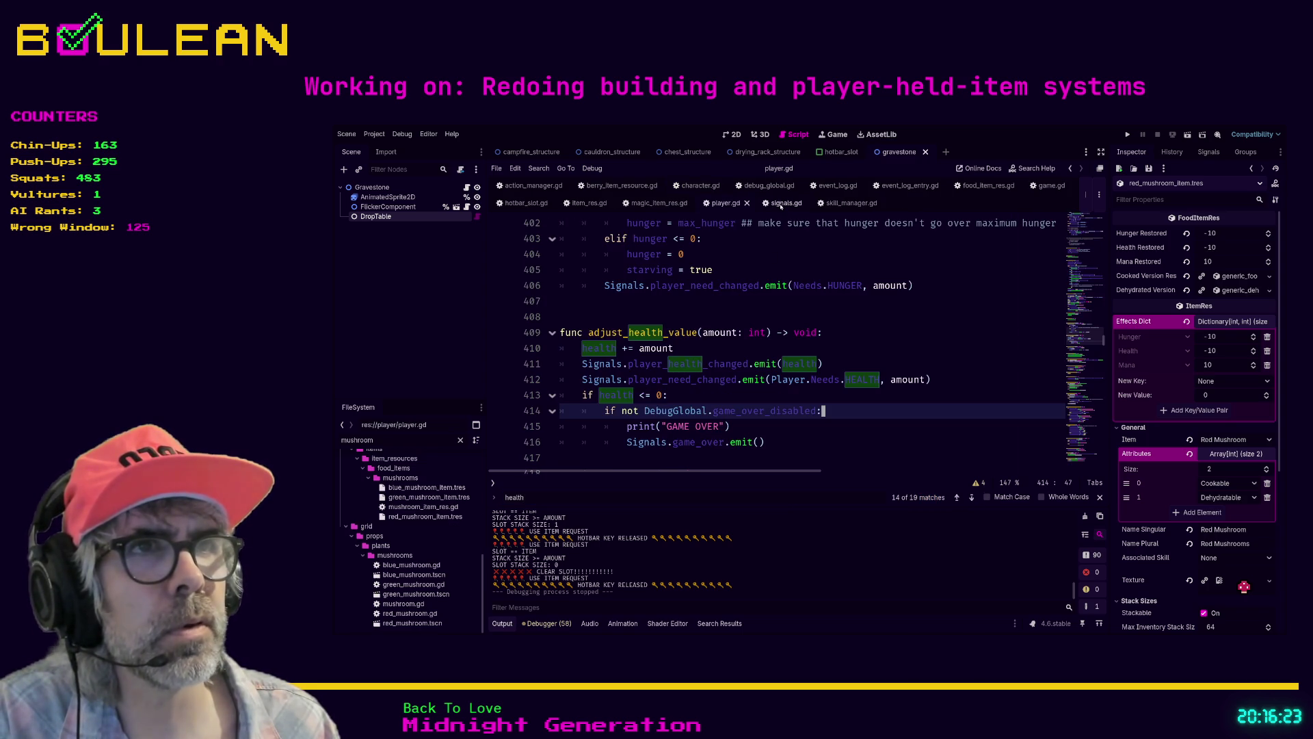
{"action": "left_click", "coordinate": [722, 363]}
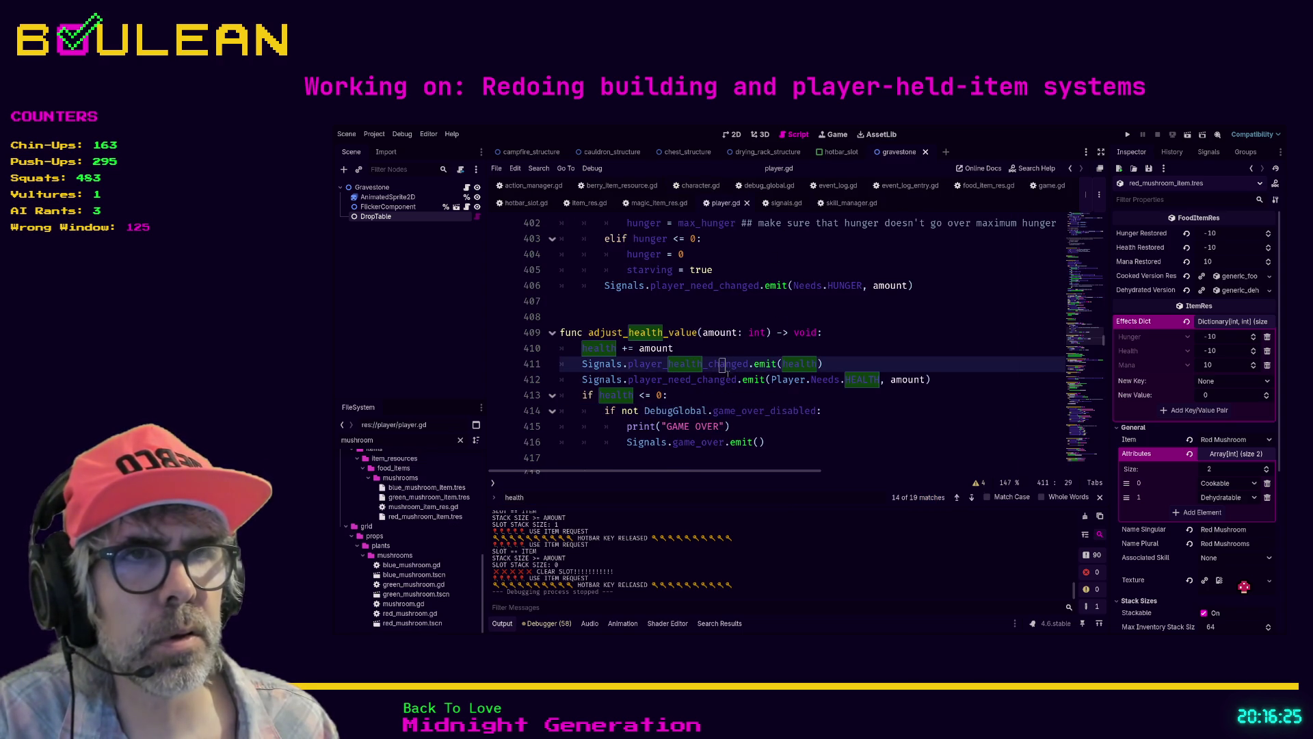
{"action": "left_click", "coordinate": [793, 454]}
{"action": "key", "text": "ctrl+f"}
{"action": "type", "text": "ad"}
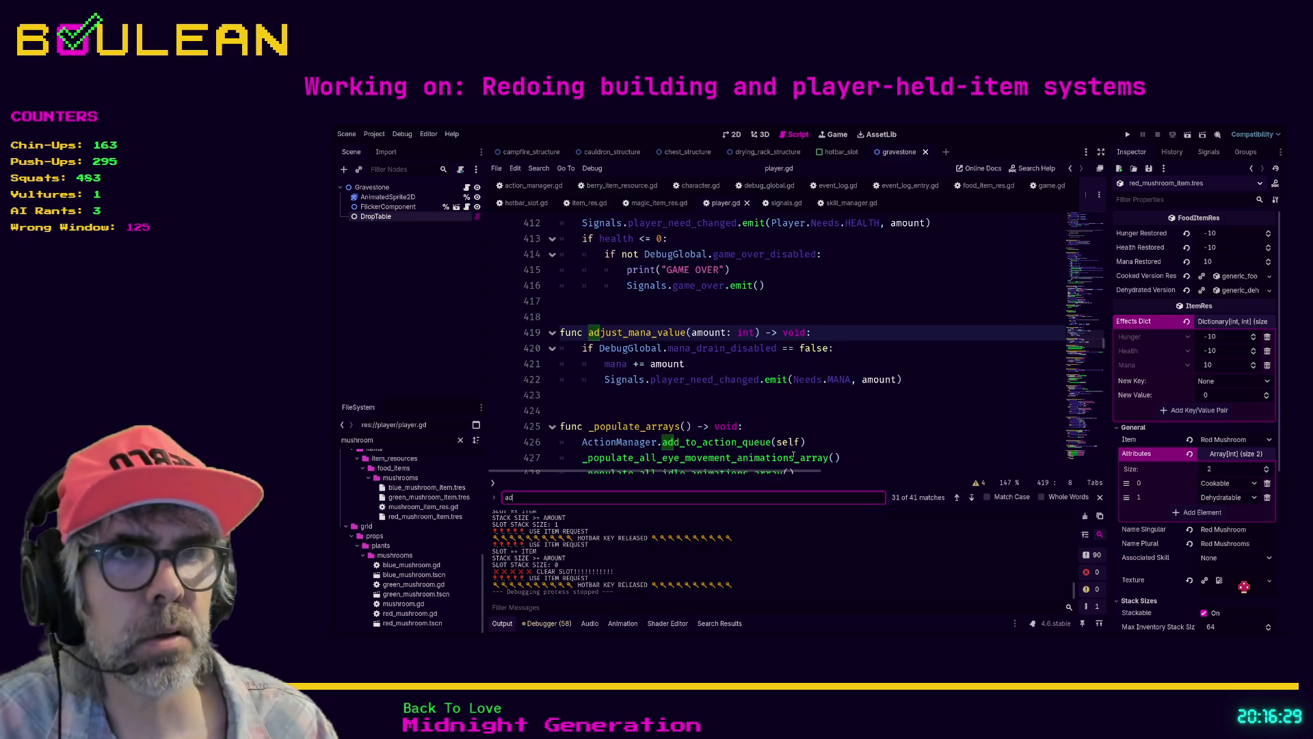
{"action": "type", "text": "just_hunger"}
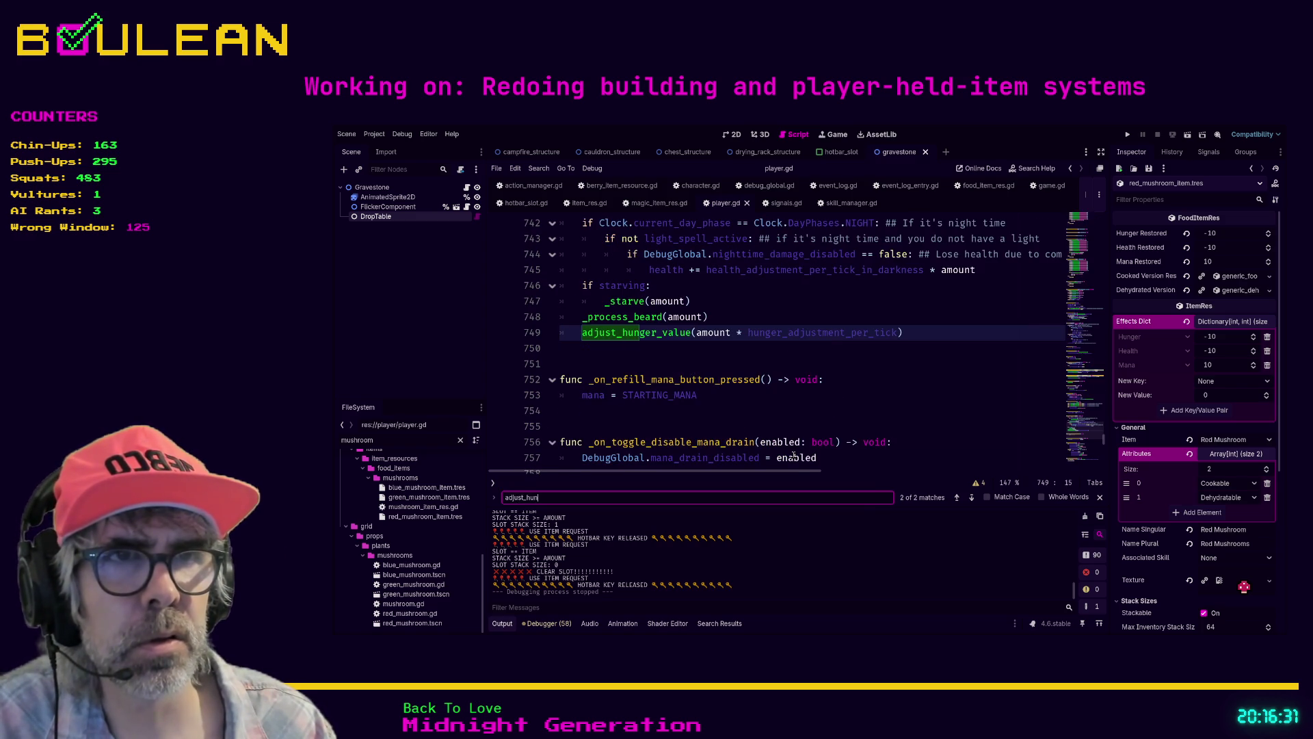
{"action": "left_click", "coordinate": [658, 334], "text": "ctrl"}
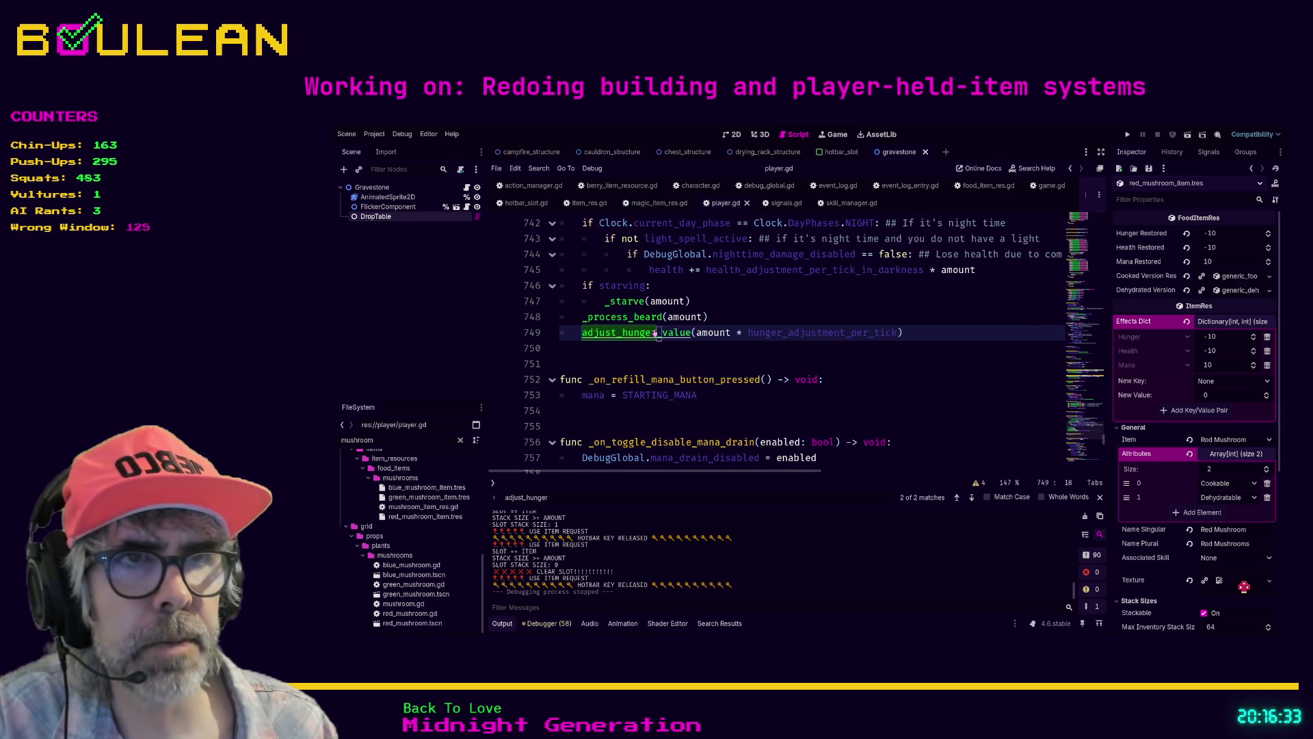
{"action": "scroll", "coordinate": [791, 373], "scroll_direction": "down", "scroll_amount": 1}
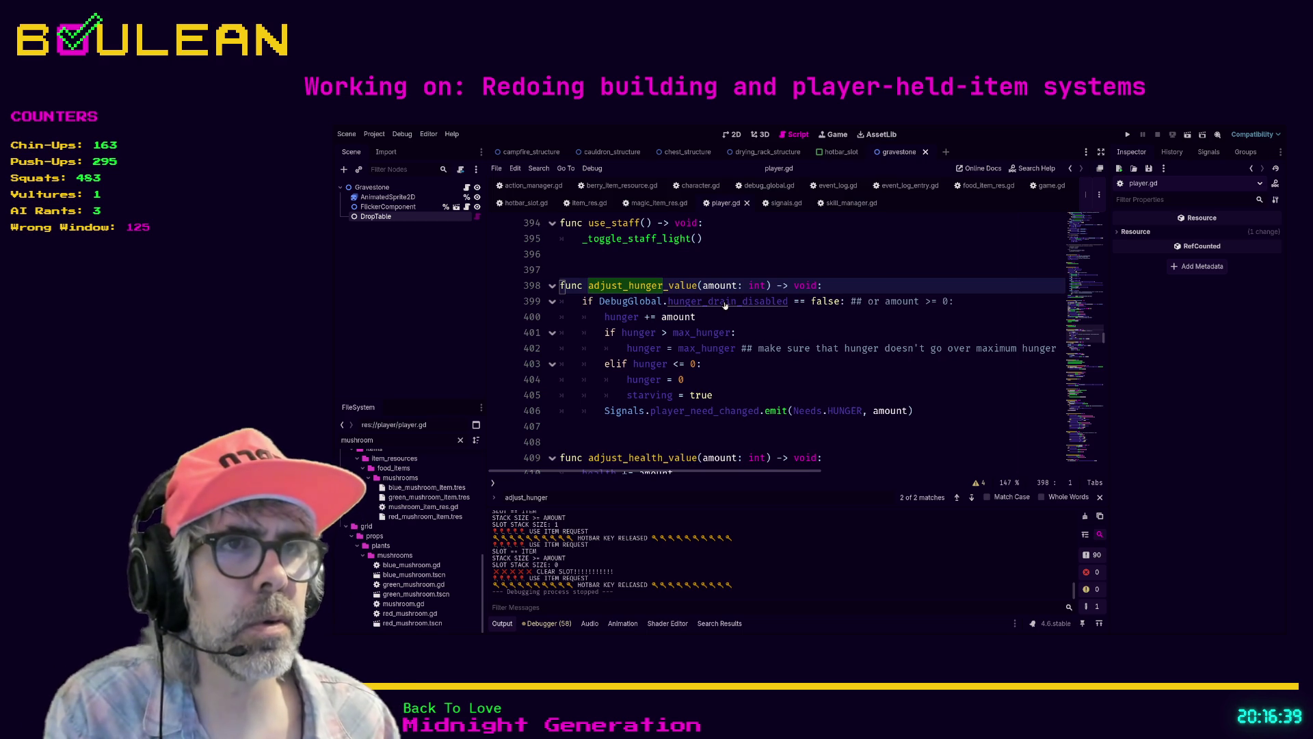
Step: Open hunger_drain_disabled's declaration in debug_global.gd, review the drain settings, and run with F5
{"action": "left_click", "coordinate": [725, 301], "text": "ctrl"}
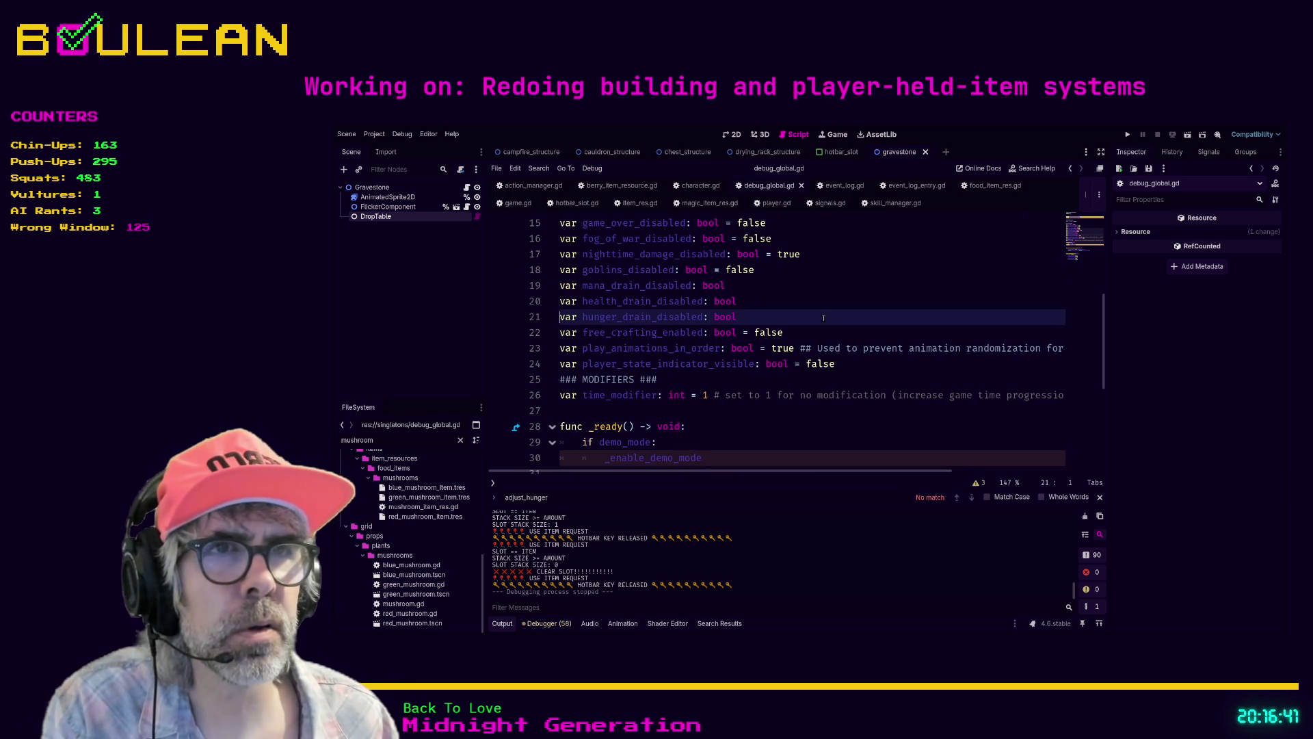
{"action": "scroll", "coordinate": [754, 333], "scroll_direction": "down", "scroll_amount": 1}
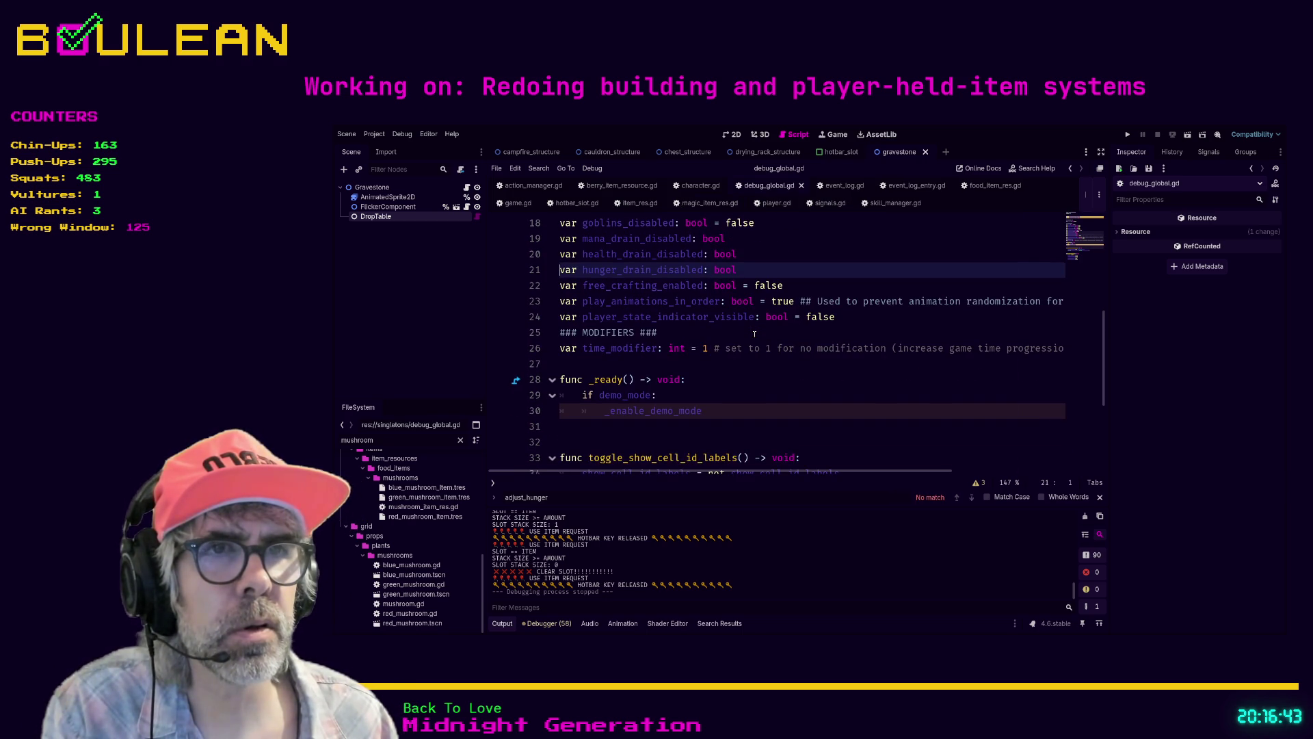
{"action": "scroll", "coordinate": [755, 333], "scroll_direction": "up", "scroll_amount": 3}
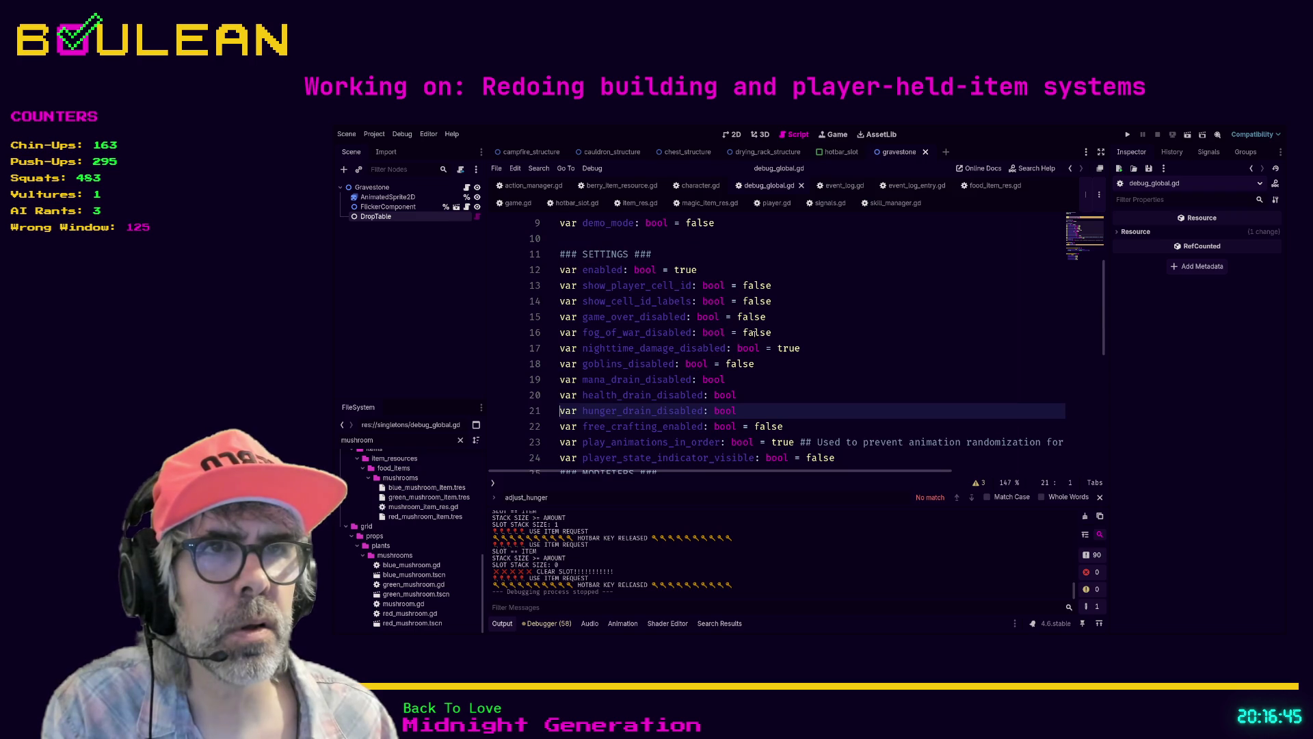
{"action": "scroll", "coordinate": [755, 333], "scroll_direction": "up", "scroll_amount": 1}
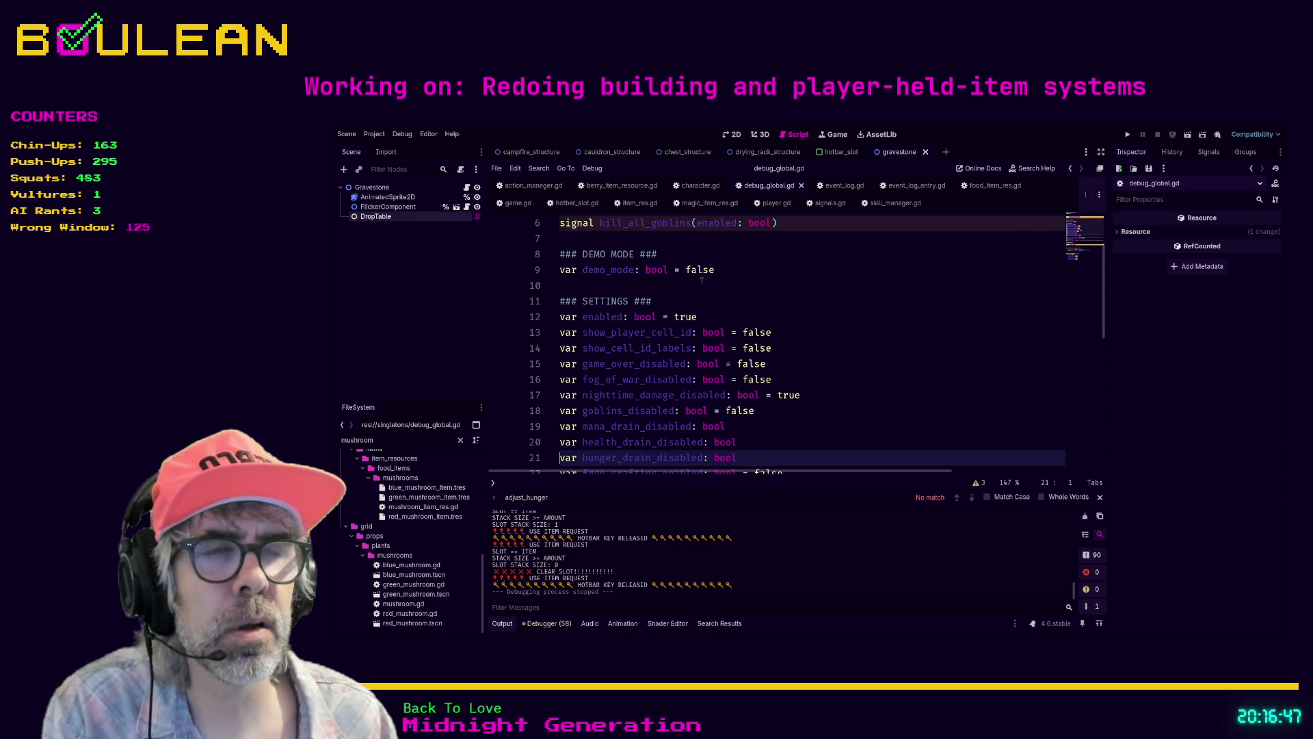
{"action": "left_click", "coordinate": [777, 320]}
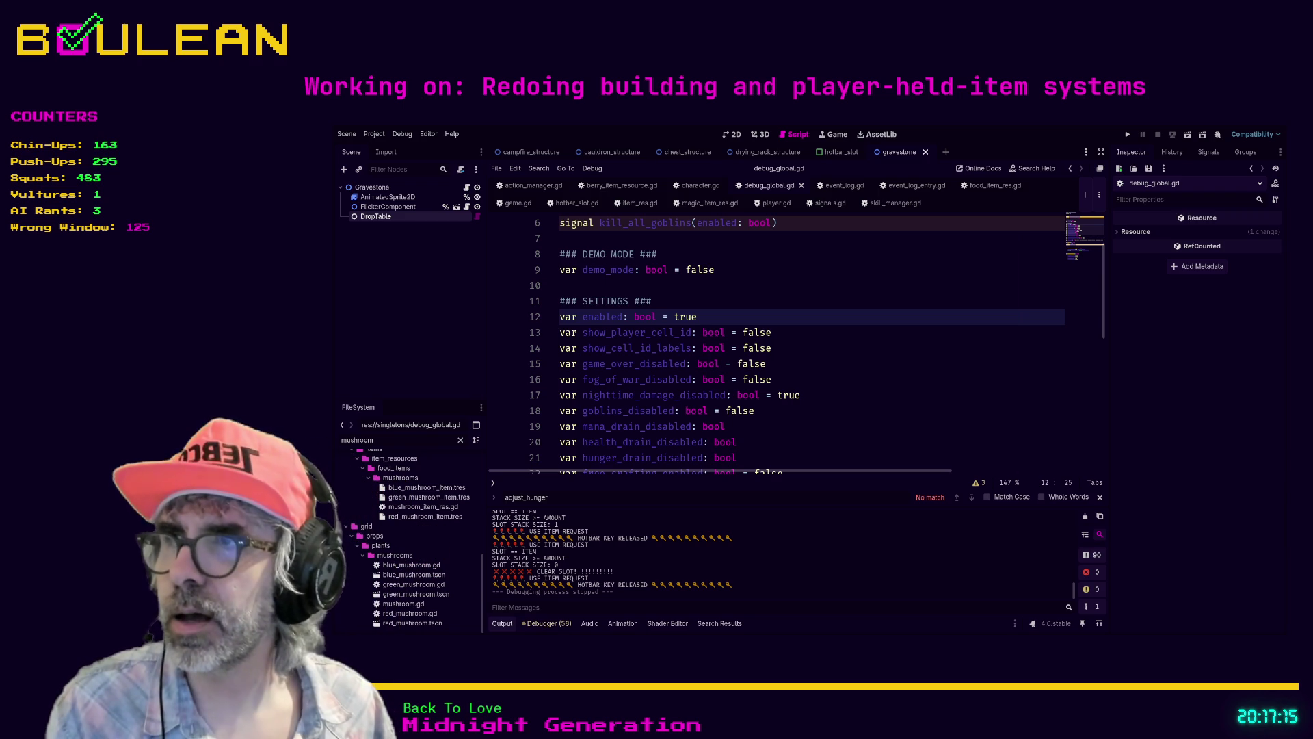
{"action": "left_click", "coordinate": [833, 438]}
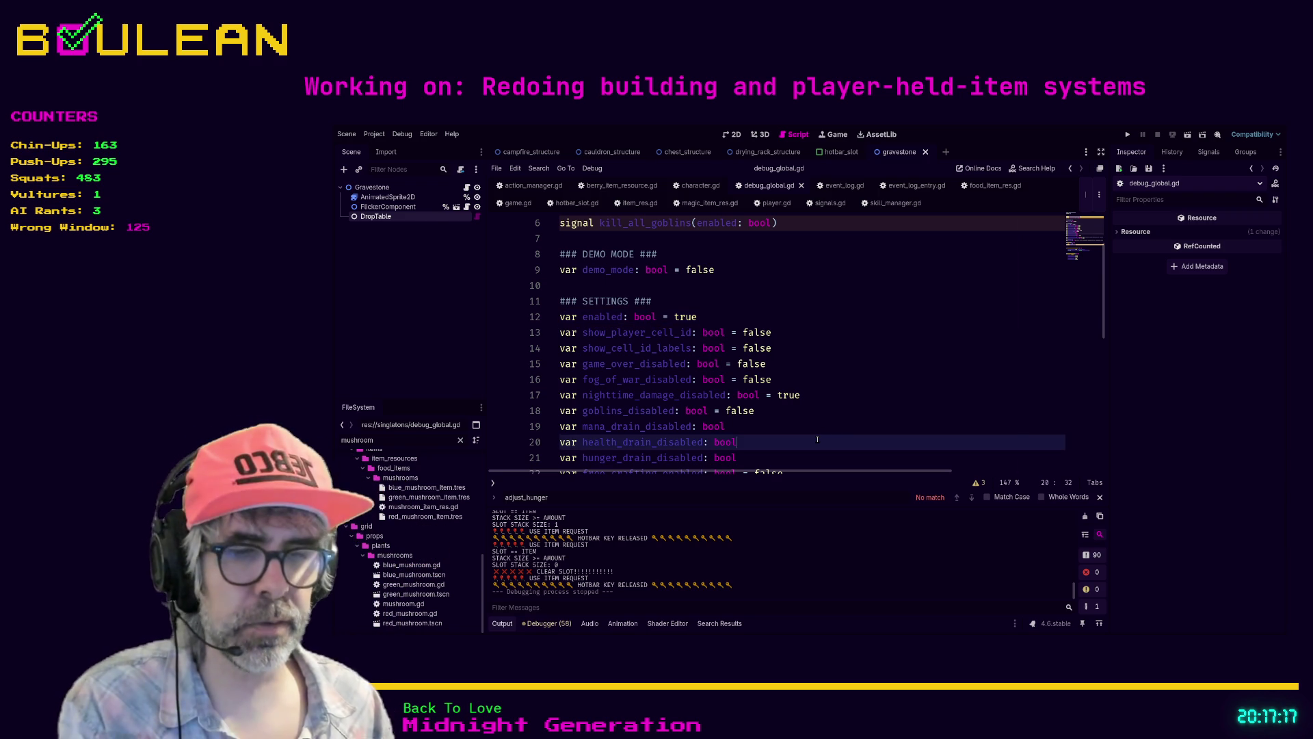
{"action": "key", "text": "F5"}
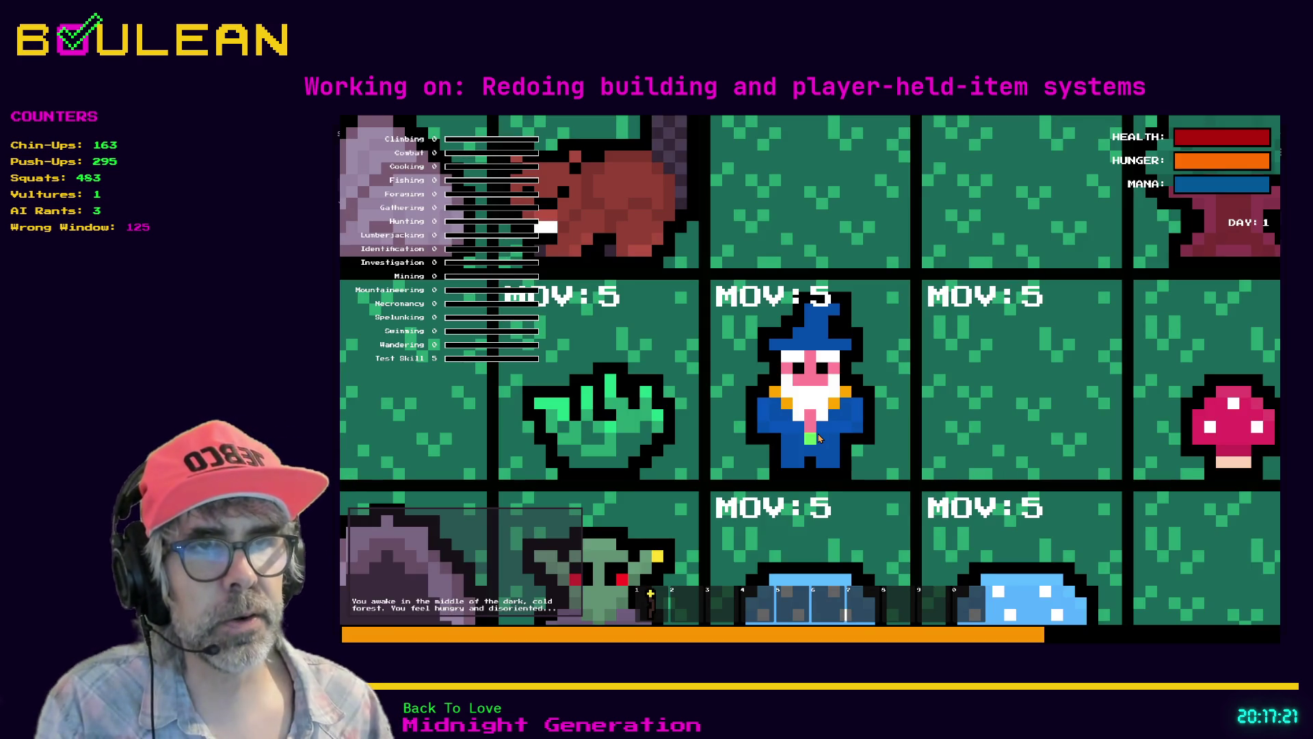
Step: Collect the grass tuft, then step up-right and chop the tree for a Log
{"action": "scroll", "coordinate": [818, 437], "scroll_direction": "down", "scroll_amount": 3}
{"action": "left_click", "coordinate": [819, 438]}
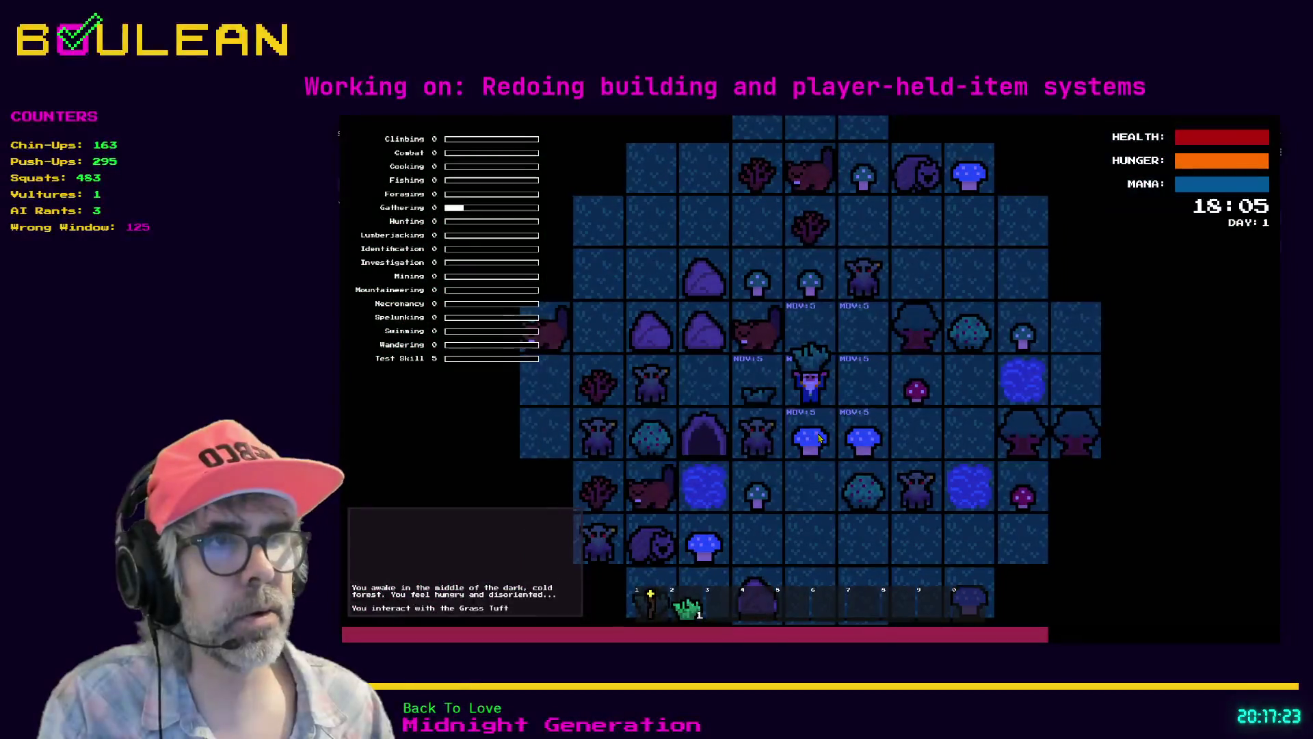
{"action": "key", "text": "w"}
{"action": "key", "text": "d"}
{"action": "key", "text": "d"}
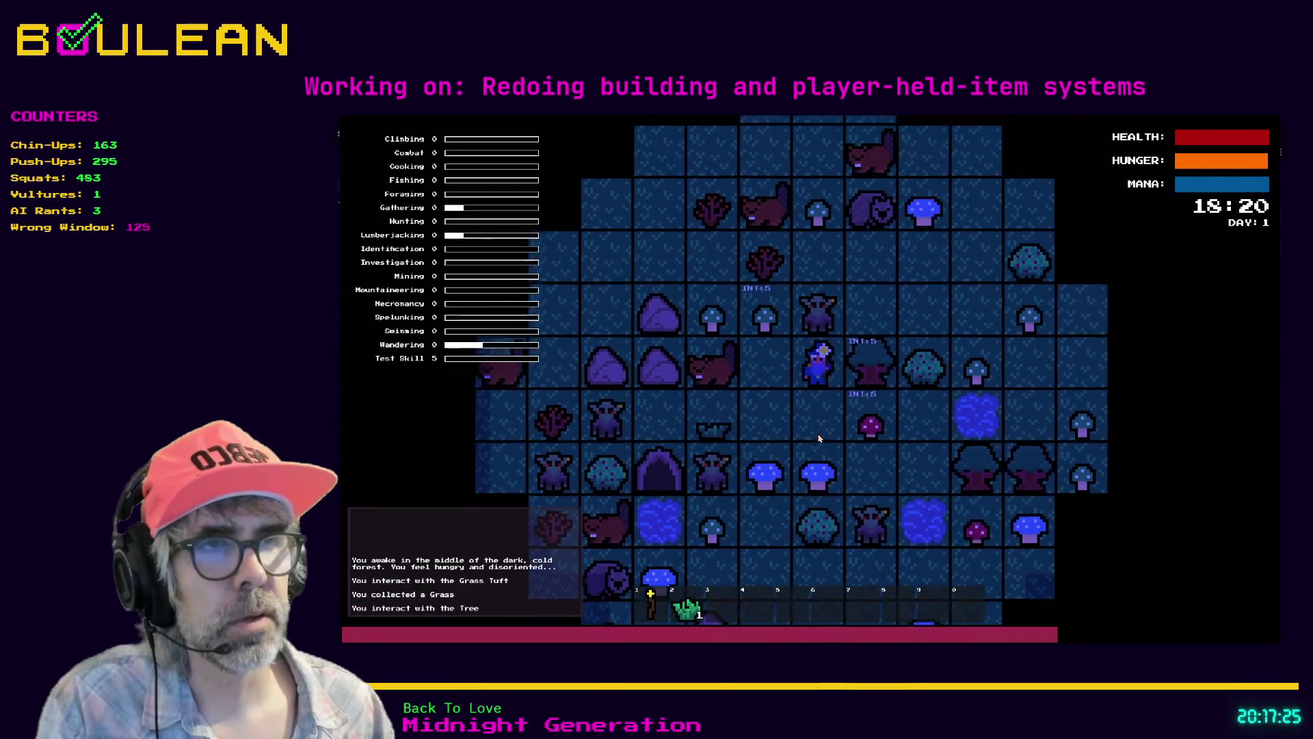
{"action": "key", "text": "d"}
{"action": "key", "text": "d"}
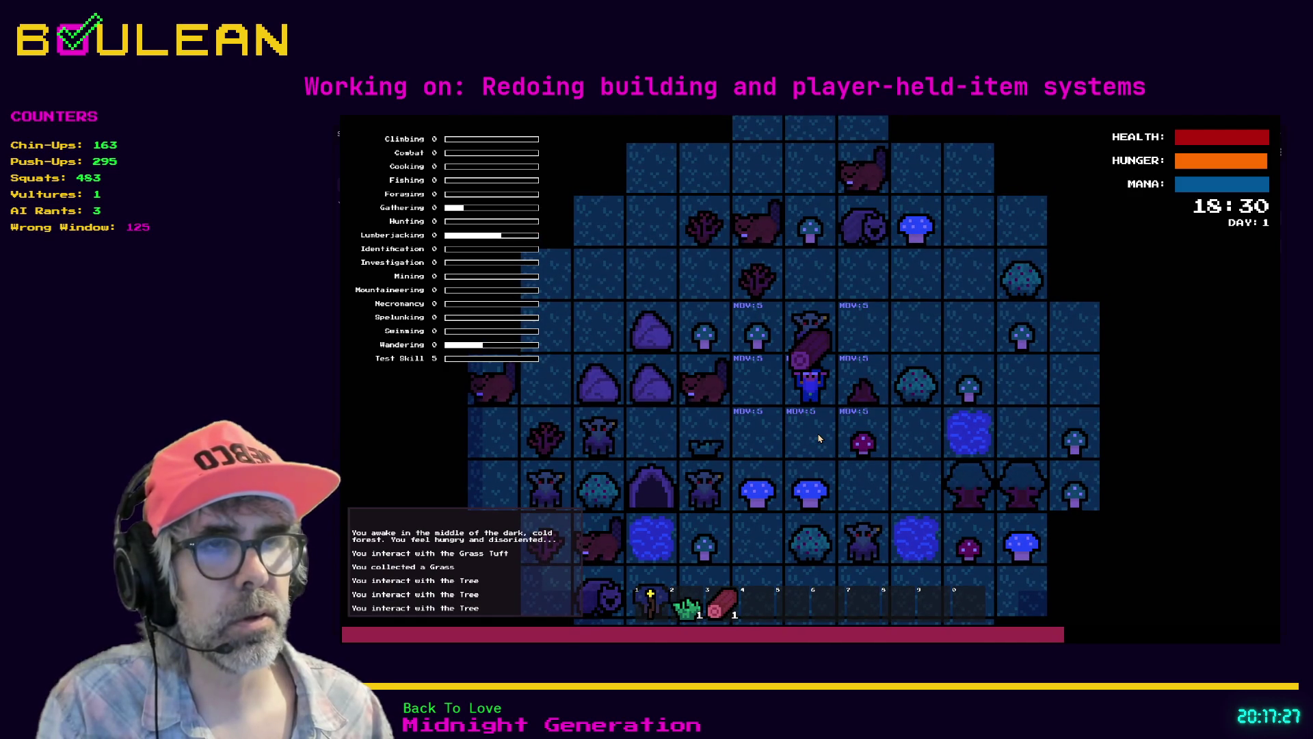
Step: Craft a Campfire from the log, place it left of the player, then stop the game with F8
{"action": "key", "text": "c"}
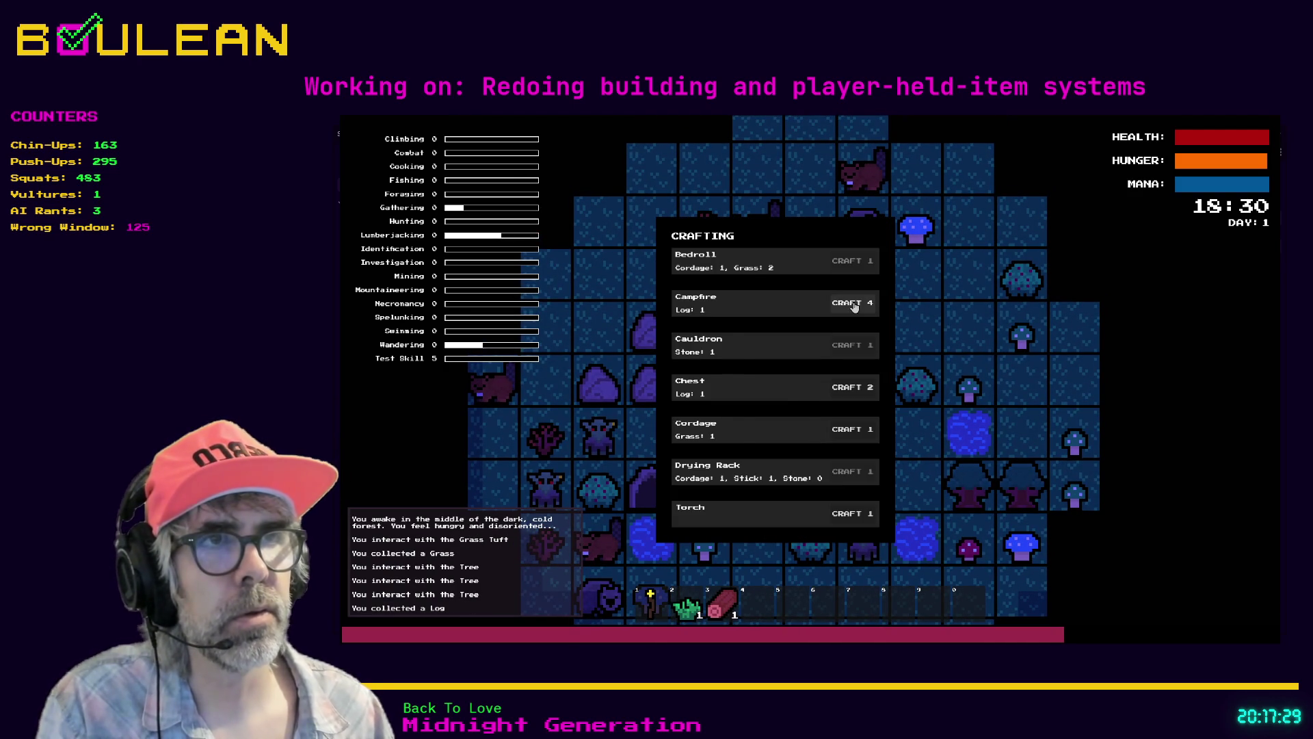
{"action": "left_click", "coordinate": [853, 304]}
{"action": "left_click", "coordinate": [757, 379]}
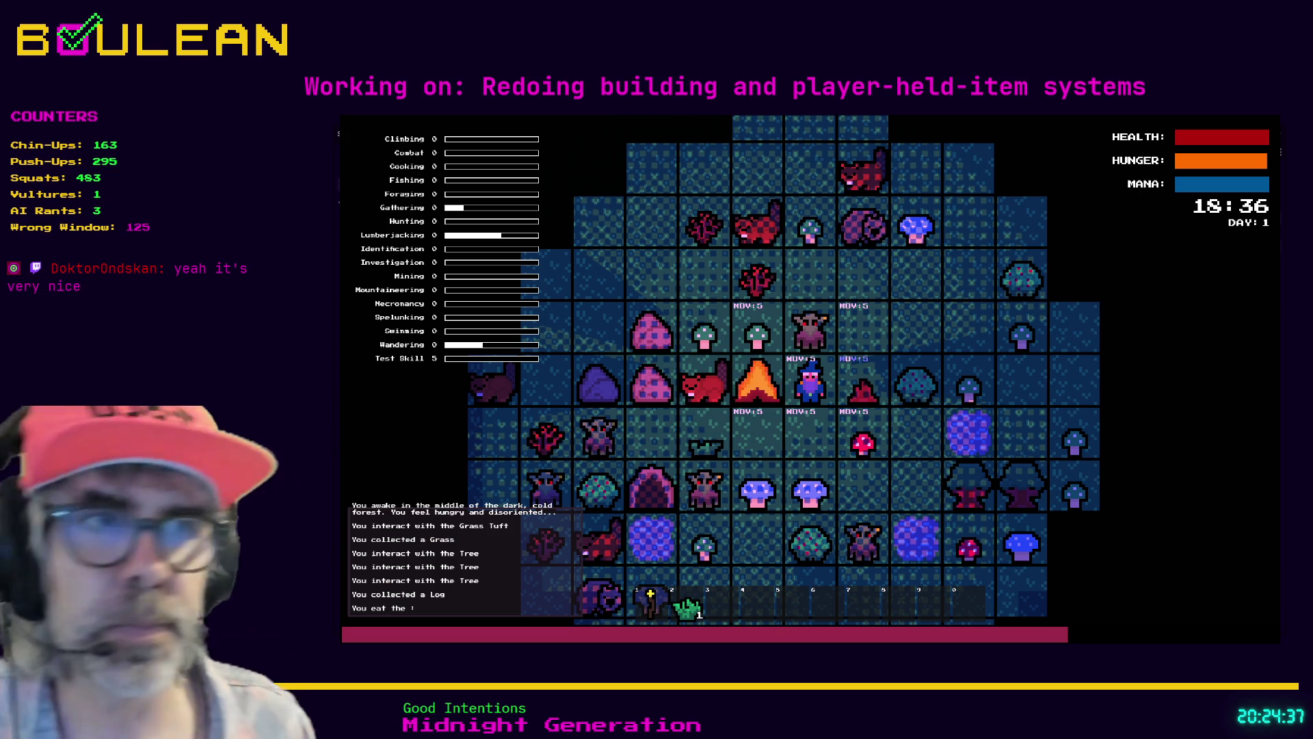
{"action": "key", "text": "F8"}
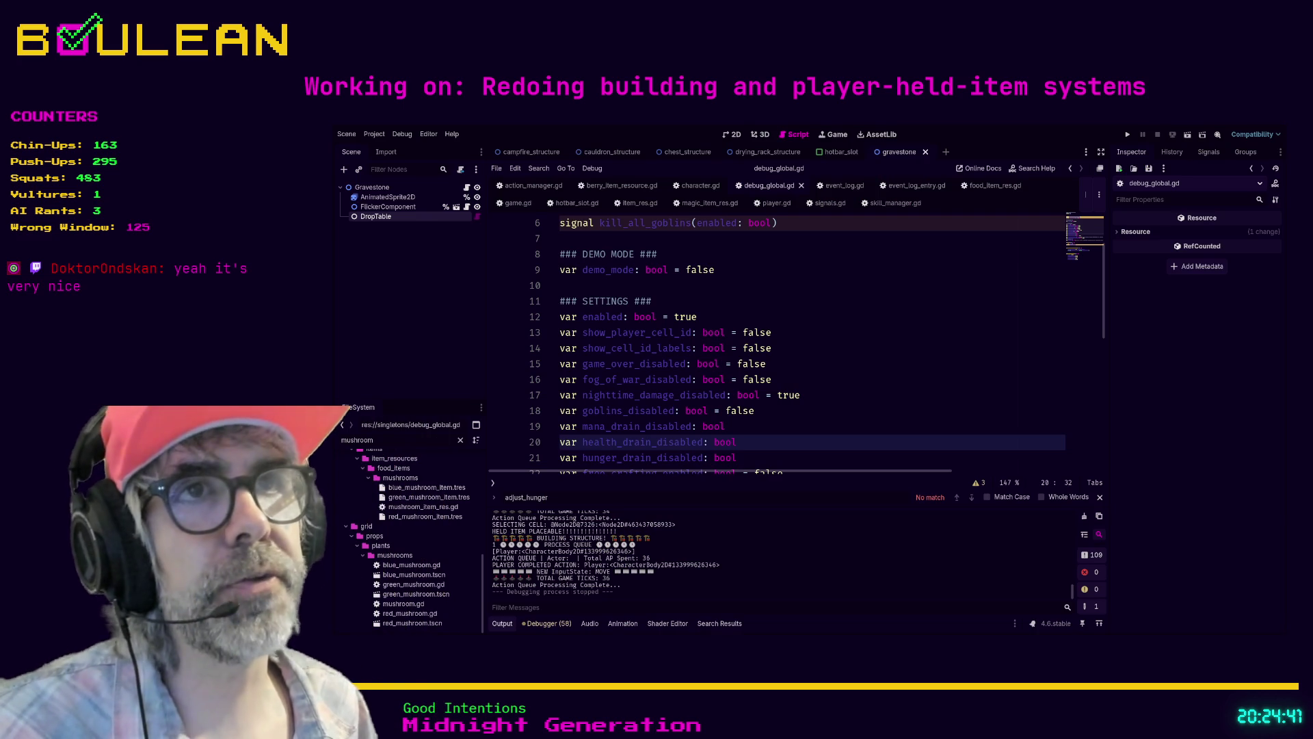
Step: Review the needs and MANA log messages in event_log_entry.gd and event_log.gd, ending on item_res.gd's use()
{"action": "scroll", "coordinate": [807, 342], "scroll_direction": "down", "scroll_amount": 4}
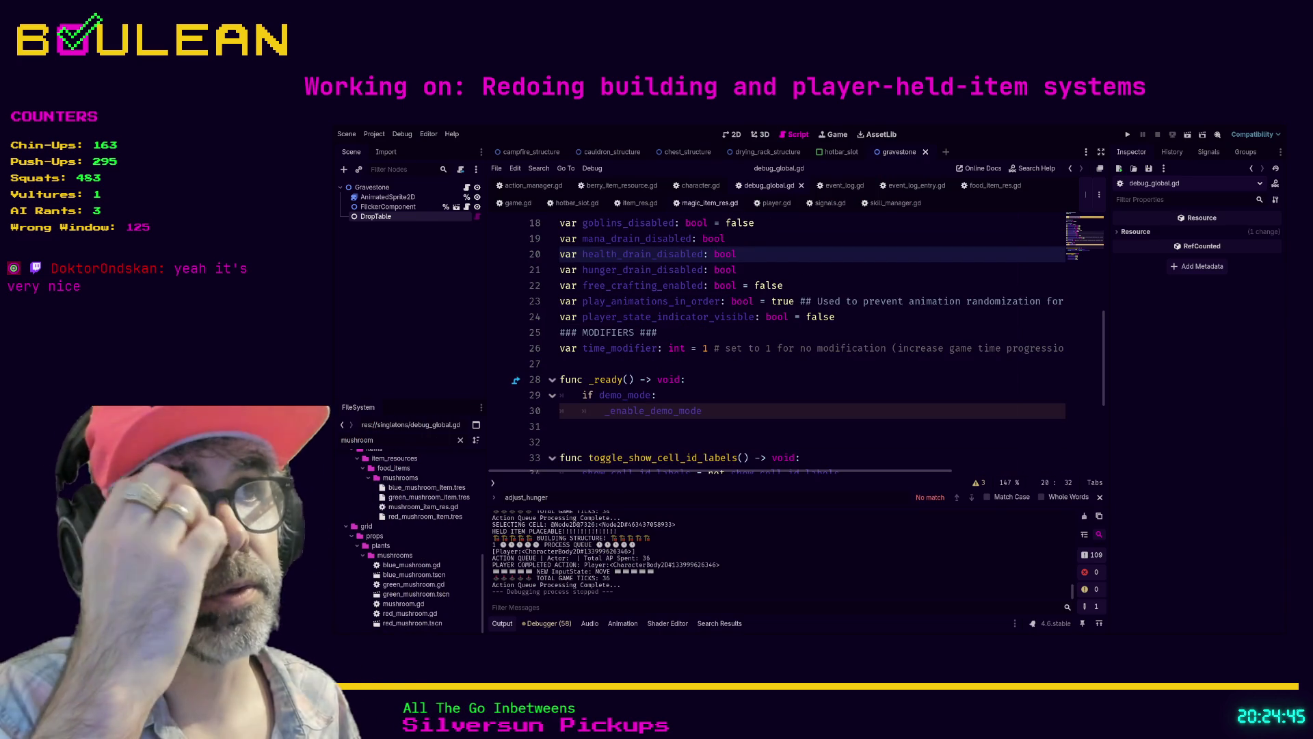
{"action": "left_click", "coordinate": [917, 185]}
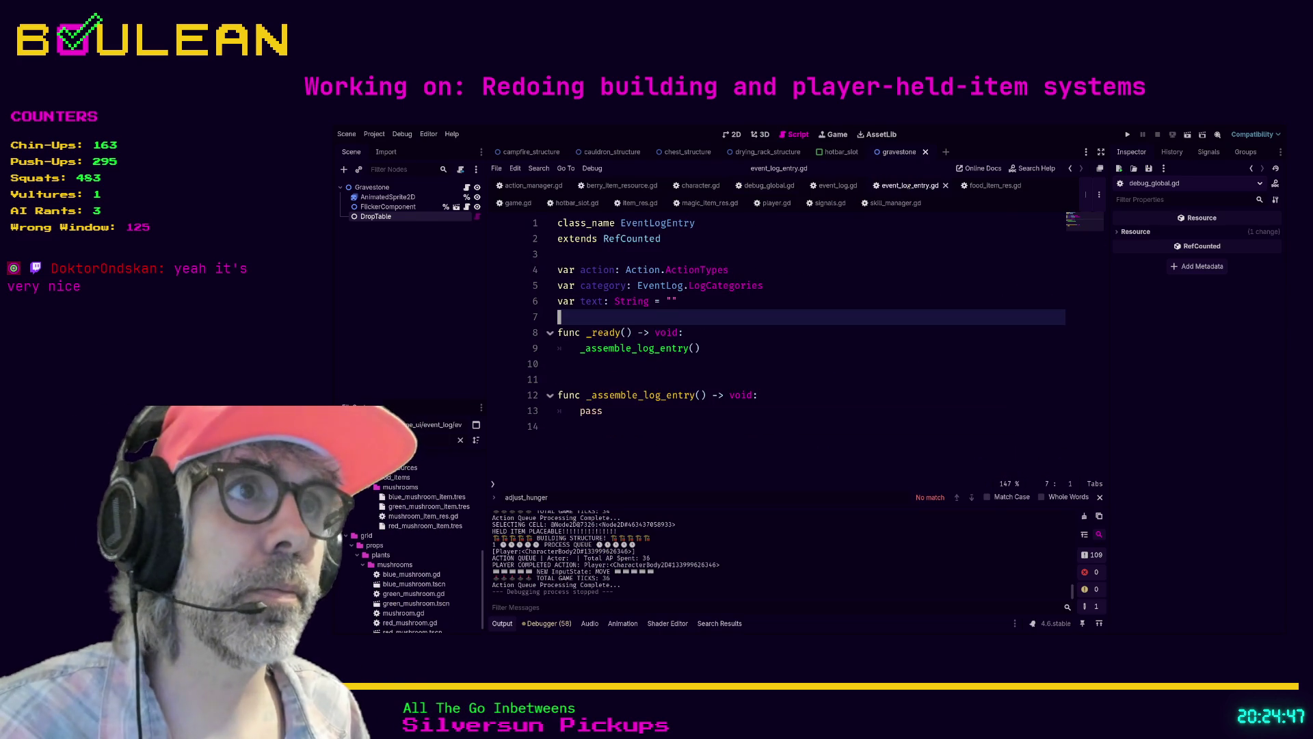
{"action": "left_click", "coordinate": [836, 185]}
{"action": "scroll", "coordinate": [810, 308], "scroll_direction": "down", "scroll_amount": 3}
{"action": "left_click", "coordinate": [811, 269]}
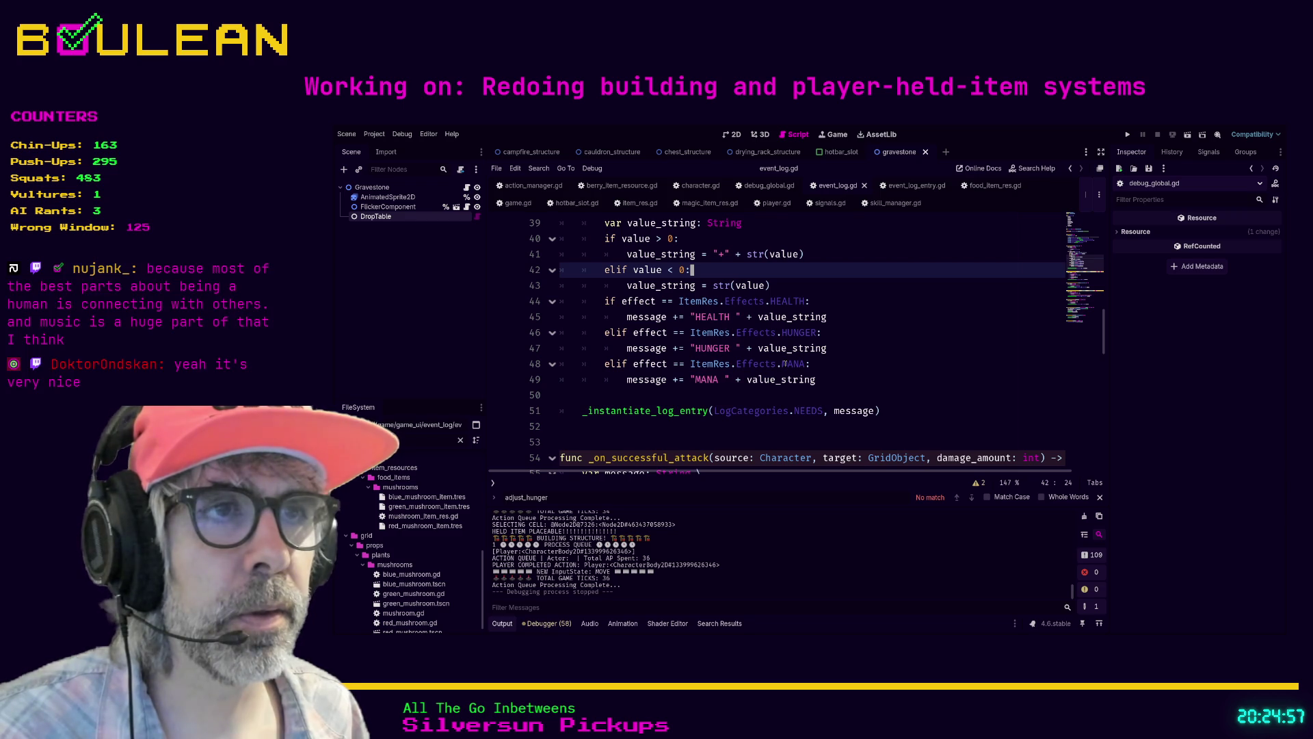
{"action": "left_click", "coordinate": [831, 370]}
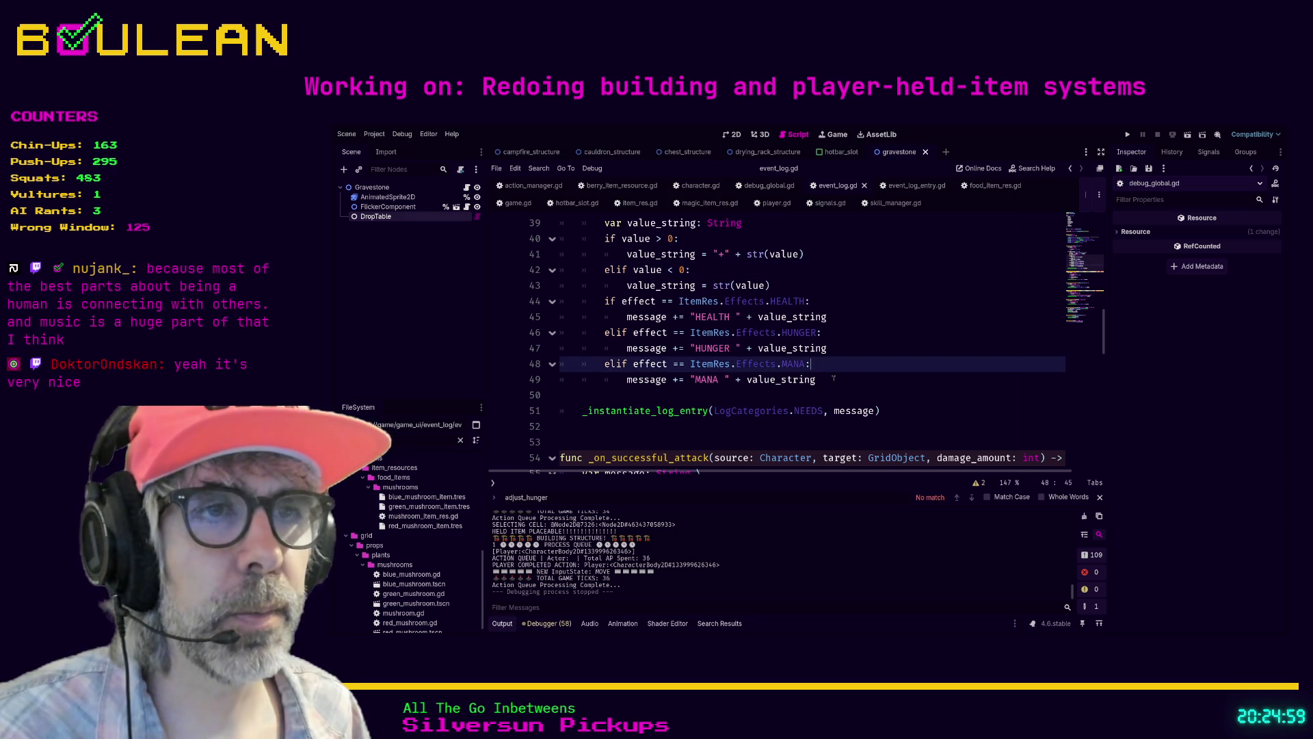
{"action": "left_click", "coordinate": [833, 378]}
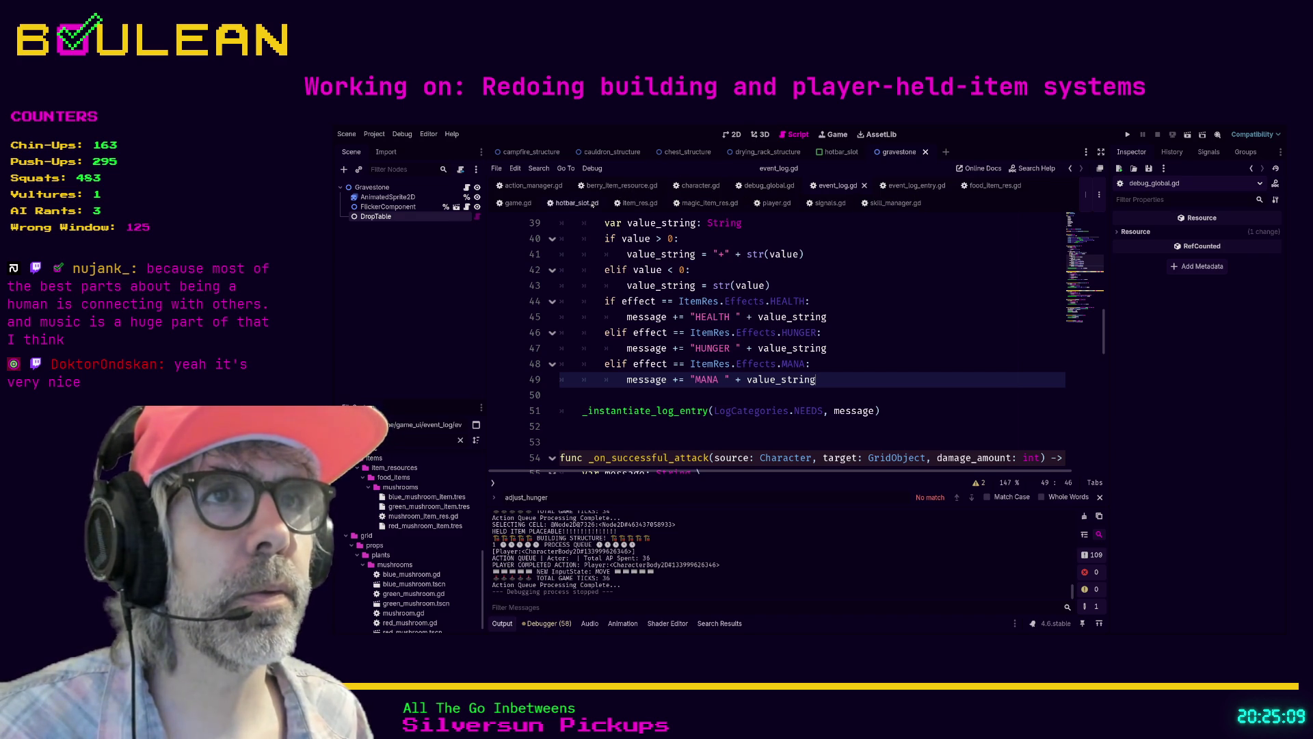
{"action": "left_click", "coordinate": [635, 203]}
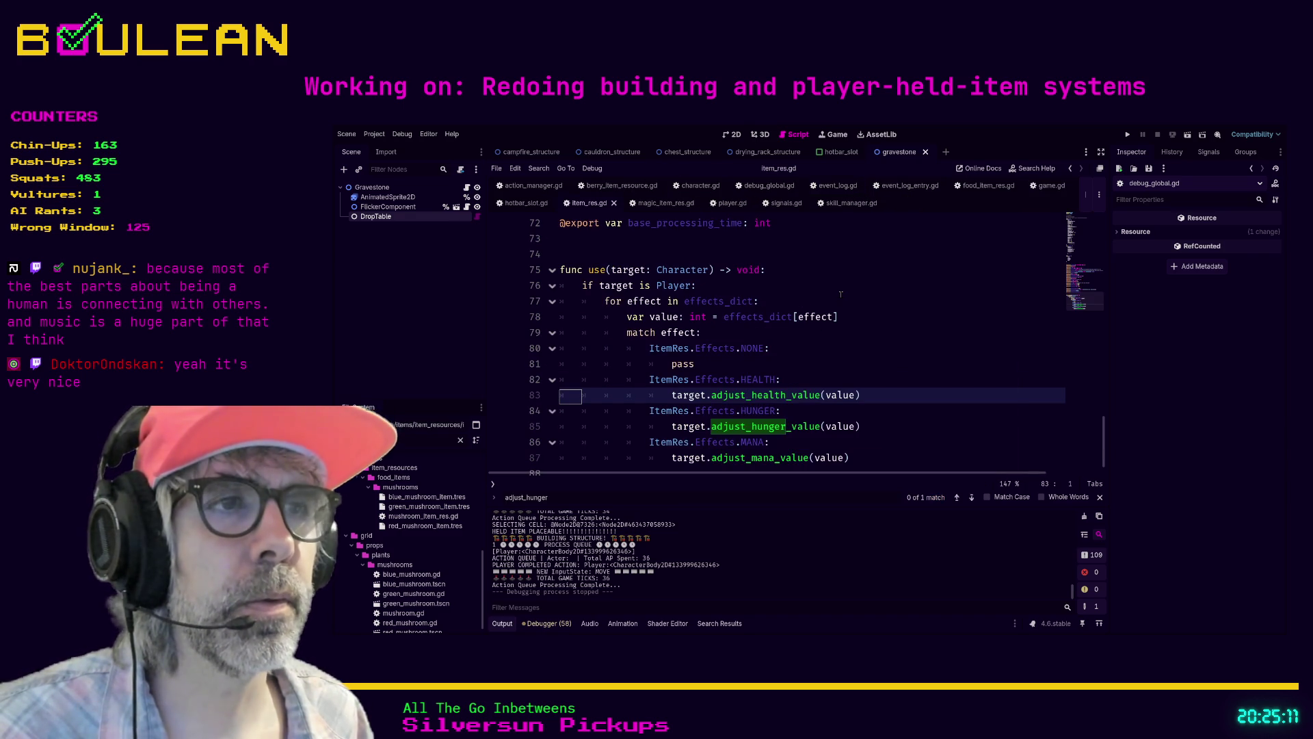
Step: Inspect use()'s effect match in item_res.gd and jump to adjust_health_value's definition in player.gd
{"action": "scroll", "coordinate": [840, 294], "scroll_direction": "down", "scroll_amount": 1}
{"action": "left_click", "coordinate": [910, 377]}
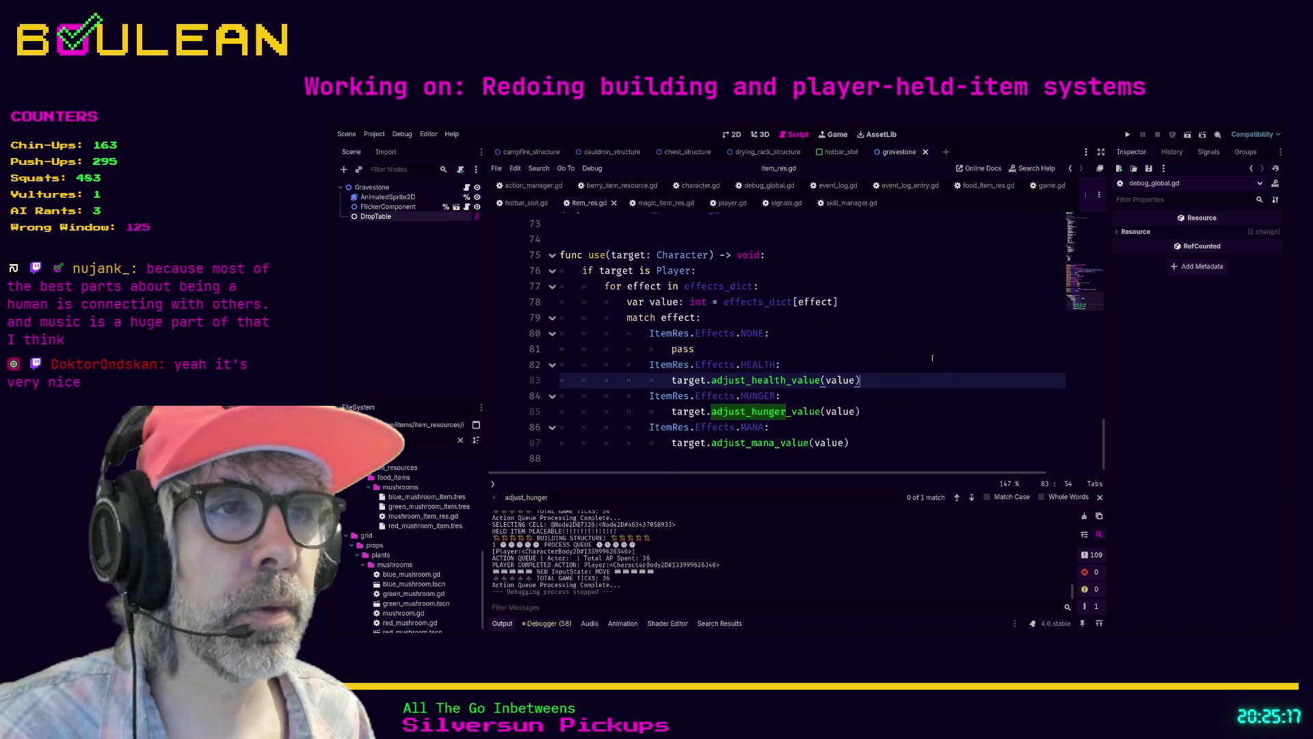
{"action": "left_click_drag", "start_coordinate": [887, 442], "coordinate": [888, 427]}
{"action": "left_click", "coordinate": [881, 437]}
{"action": "scroll", "coordinate": [881, 438], "scroll_direction": "up", "scroll_amount": 1}
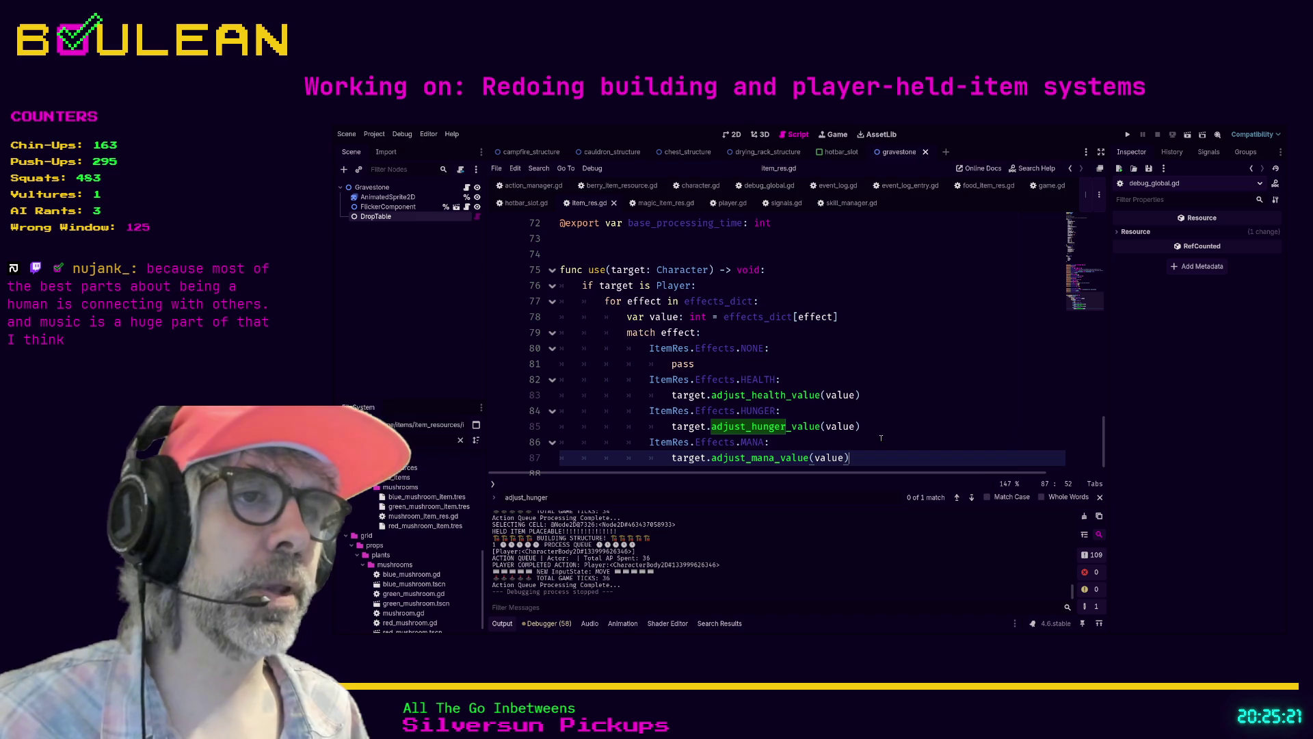
{"action": "left_click", "coordinate": [755, 395], "text": "ctrl"}
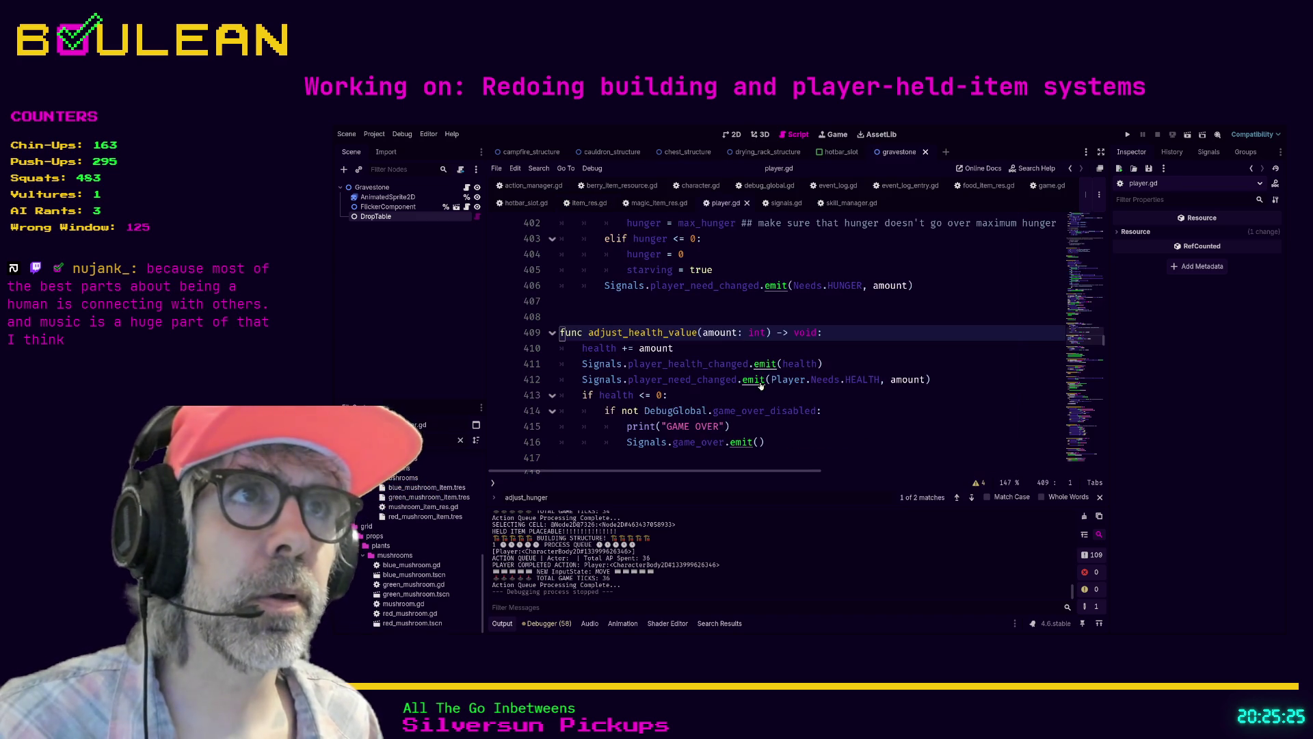
{"action": "scroll", "coordinate": [601, 347], "scroll_direction": "down", "scroll_amount": 1}
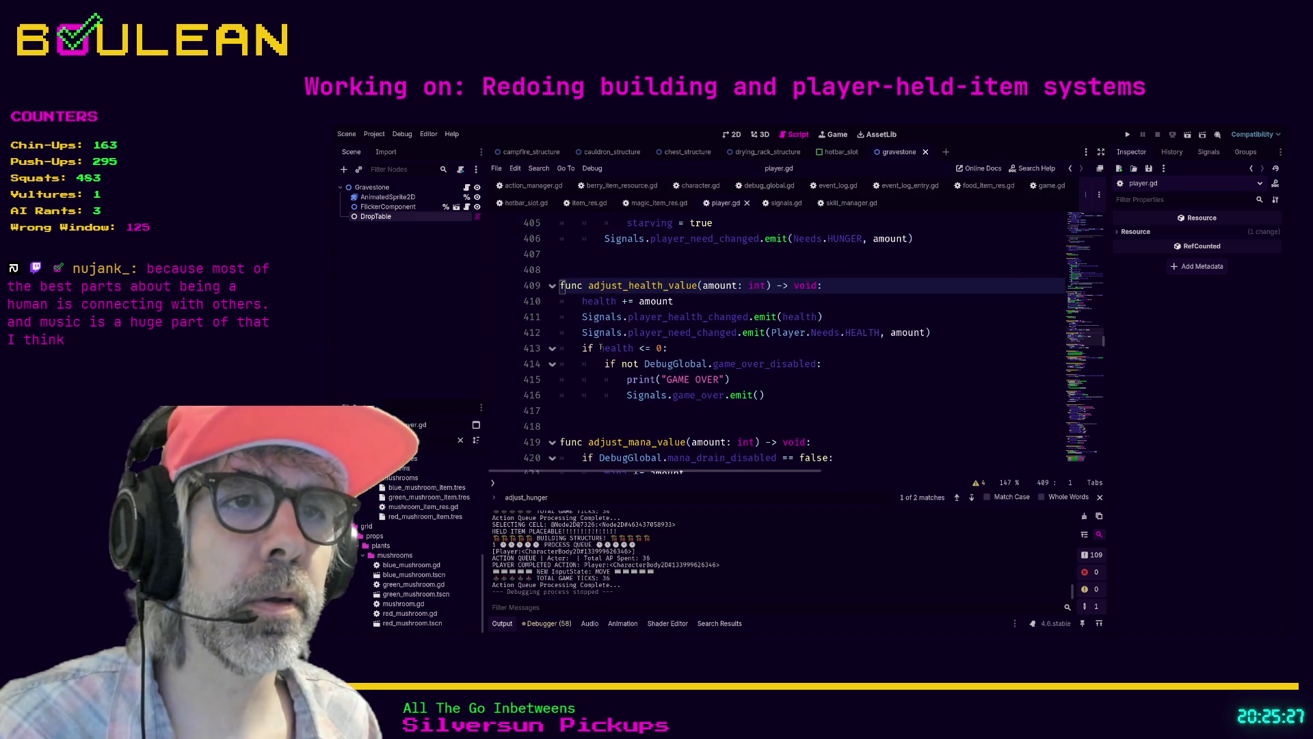
{"action": "scroll", "coordinate": [600, 347], "scroll_direction": "down", "scroll_amount": 5}
{"action": "scroll", "coordinate": [597, 344], "scroll_direction": "up", "scroll_amount": 4}
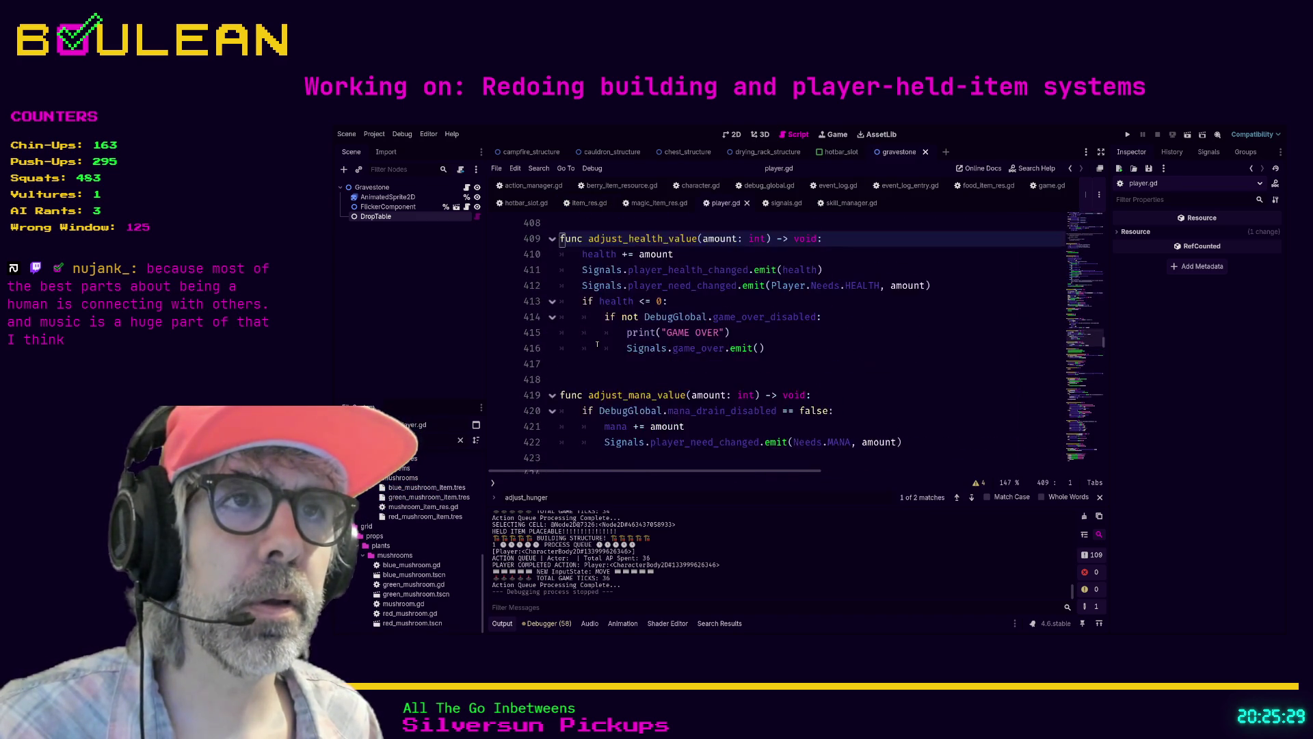
{"action": "scroll", "coordinate": [597, 344], "scroll_direction": "up", "scroll_amount": 2}
Step: Bookmark the adjust_health_value, adjust_hunger_value and adjust_mana_value functions in player.gd
{"action": "left_click", "coordinate": [602, 316]}
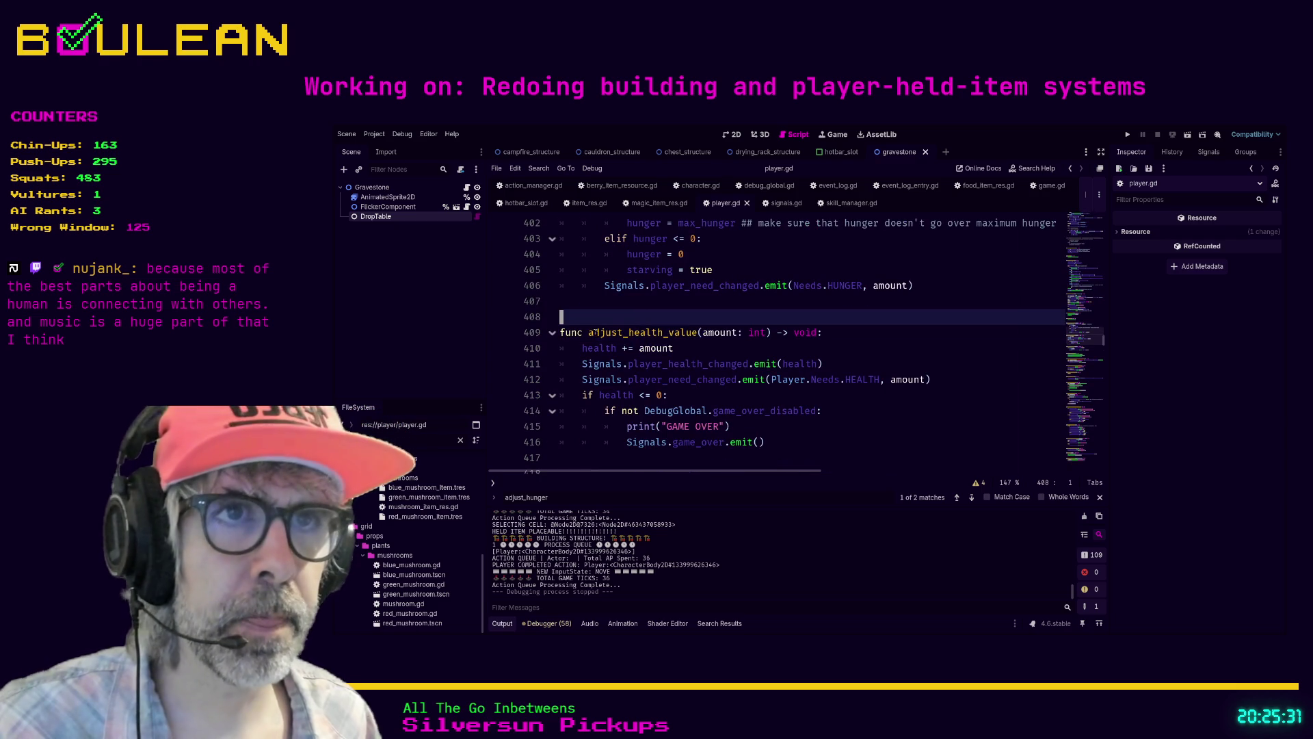
{"action": "left_click", "coordinate": [572, 332]}
{"action": "key", "text": "ctrl+alt+b"}
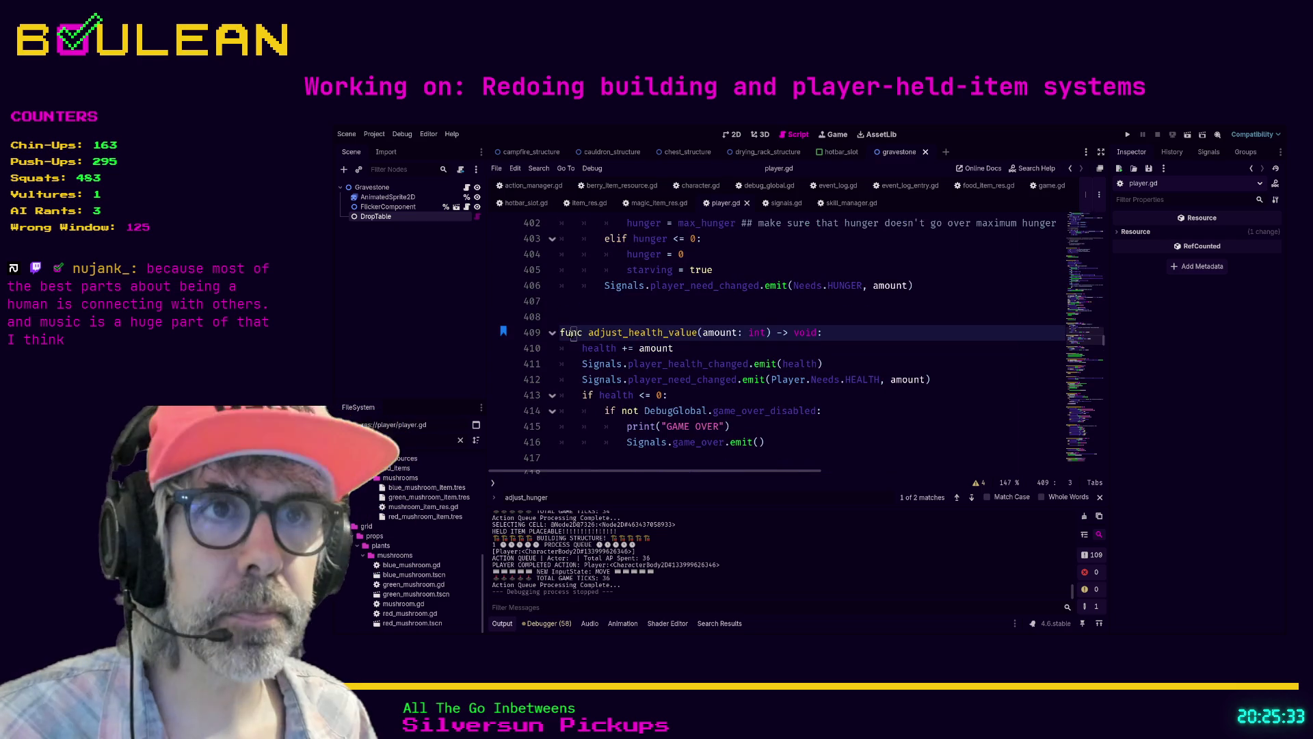
{"action": "scroll", "coordinate": [584, 324], "scroll_direction": "up", "scroll_amount": 4}
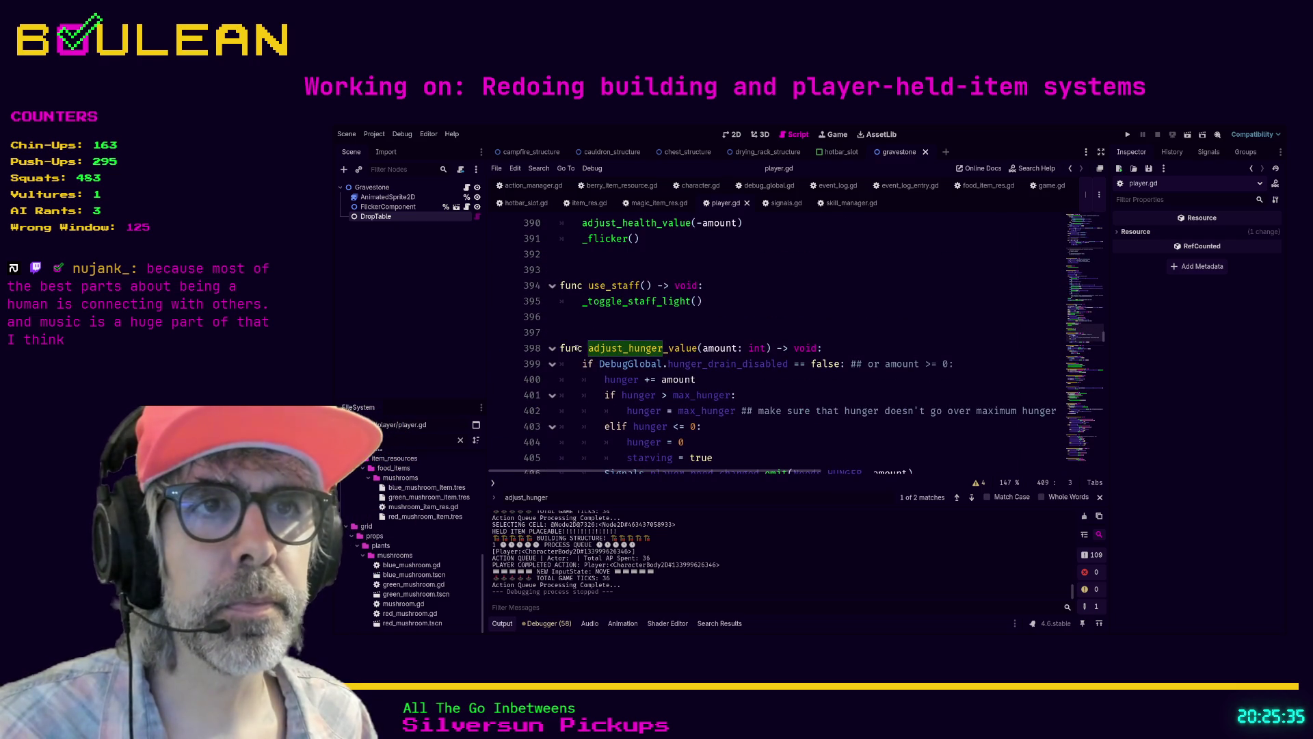
{"action": "left_click", "coordinate": [573, 348]}
{"action": "scroll", "coordinate": [579, 346], "scroll_direction": "down", "scroll_amount": 6}
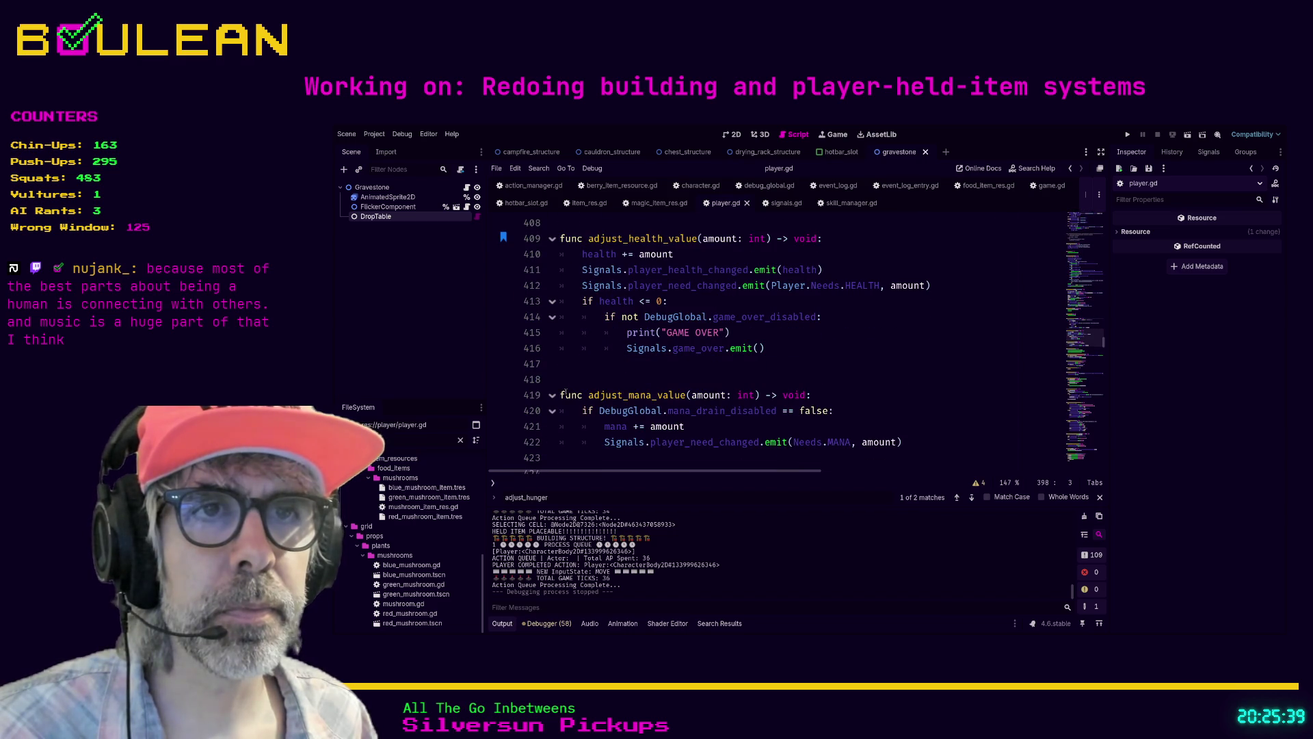
{"action": "left_click", "coordinate": [565, 394]}
{"action": "scroll", "coordinate": [616, 366], "scroll_direction": "down", "scroll_amount": 1}
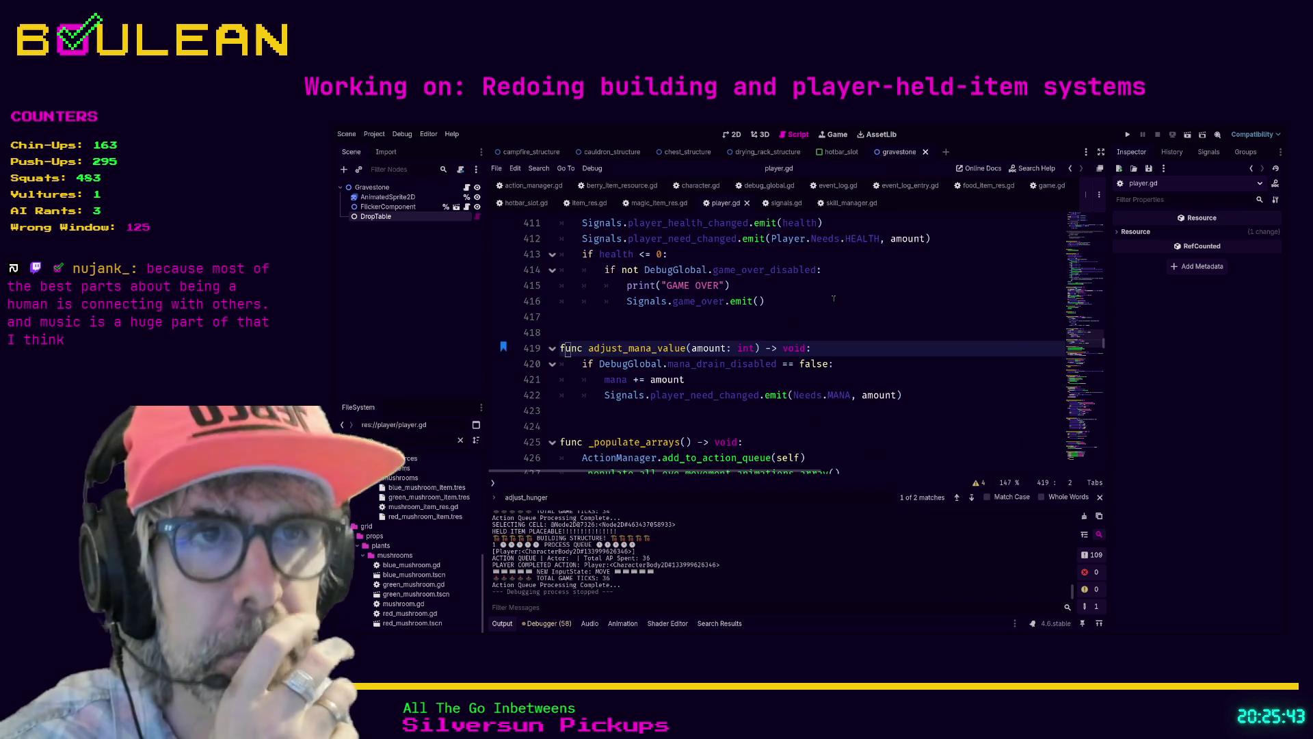
{"action": "scroll", "coordinate": [834, 298], "scroll_direction": "up", "scroll_amount": 6}
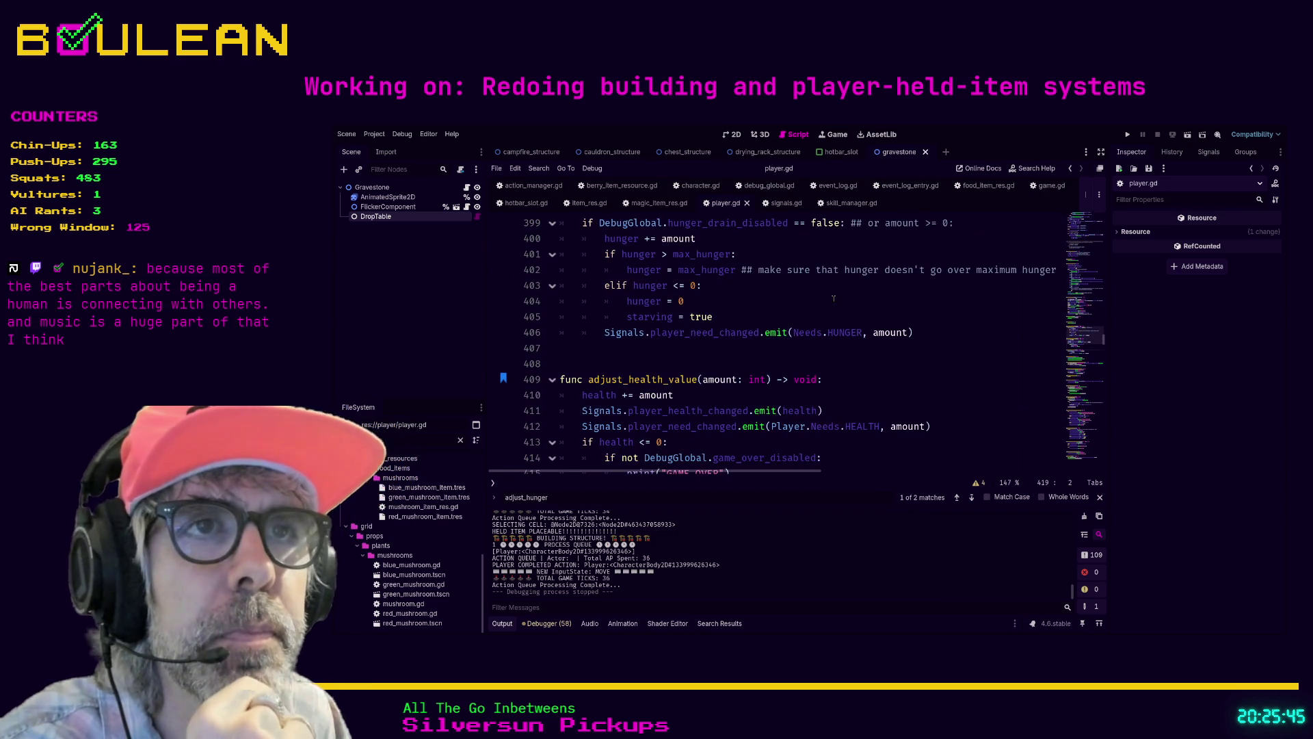
{"action": "scroll", "coordinate": [834, 298], "scroll_direction": "down", "scroll_amount": 1}
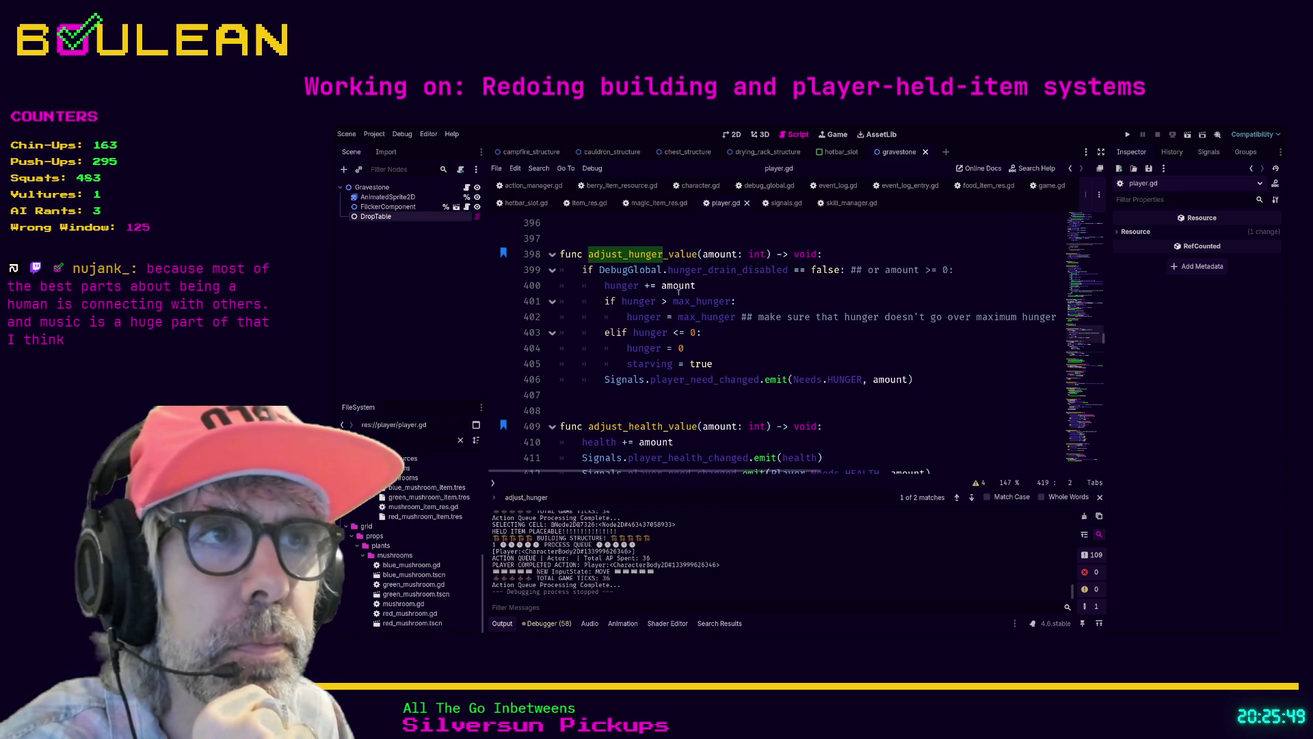
{"action": "scroll", "coordinate": [691, 293], "scroll_direction": "down", "scroll_amount": 1}
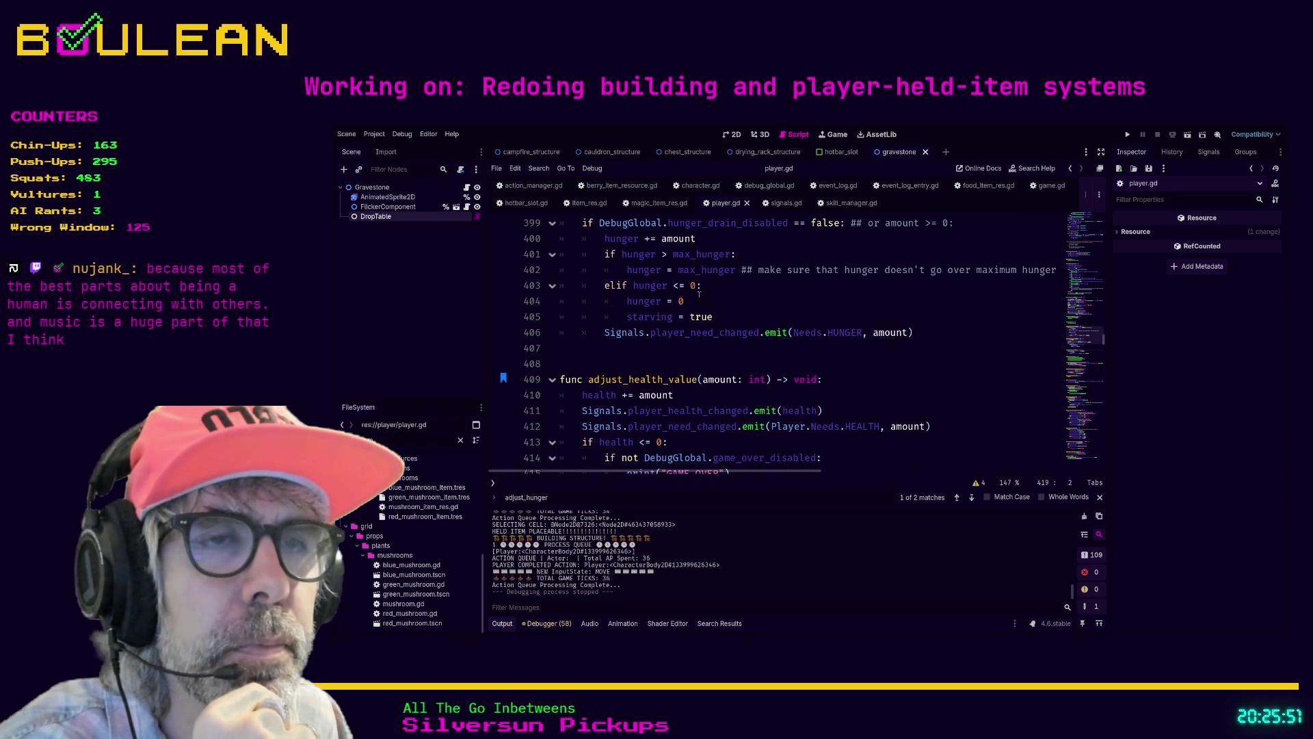
{"action": "scroll", "coordinate": [702, 300], "scroll_direction": "up", "scroll_amount": 3}
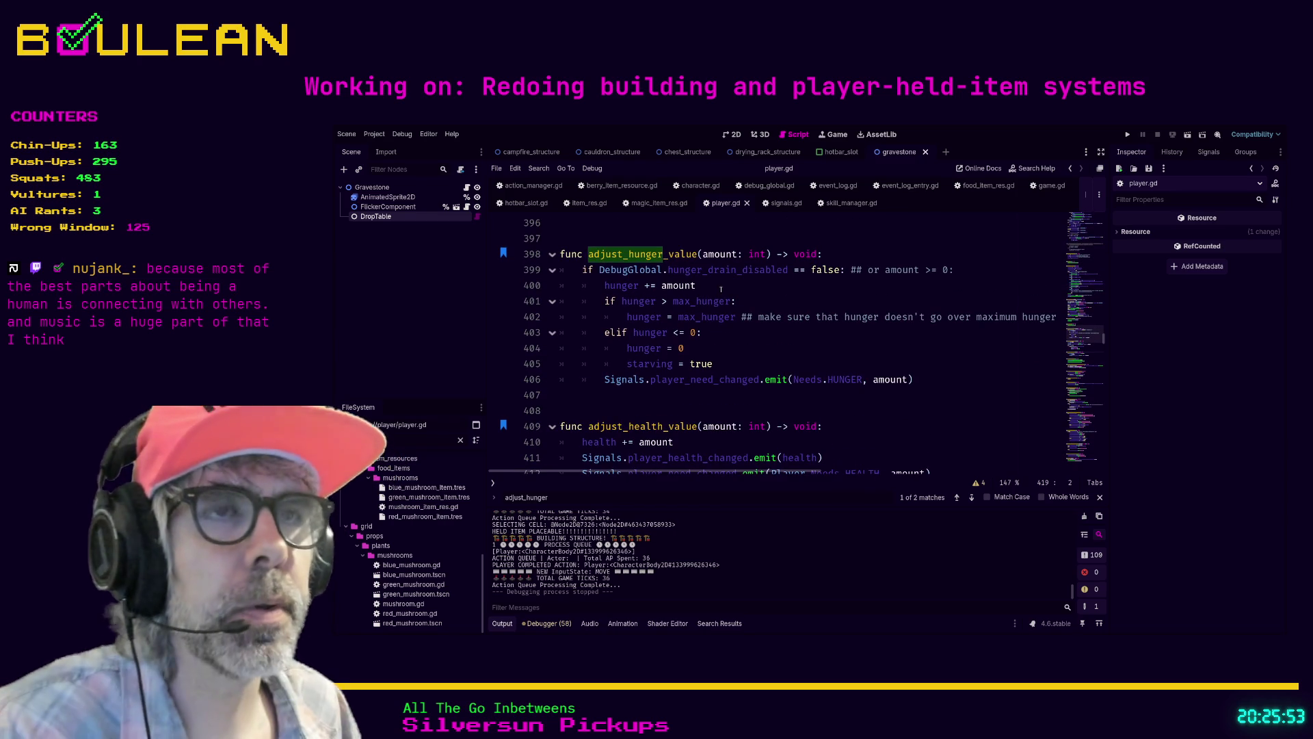
{"action": "scroll", "coordinate": [711, 319], "scroll_direction": "down", "scroll_amount": 5}
{"action": "scroll", "coordinate": [712, 319], "scroll_direction": "down", "scroll_amount": 1}
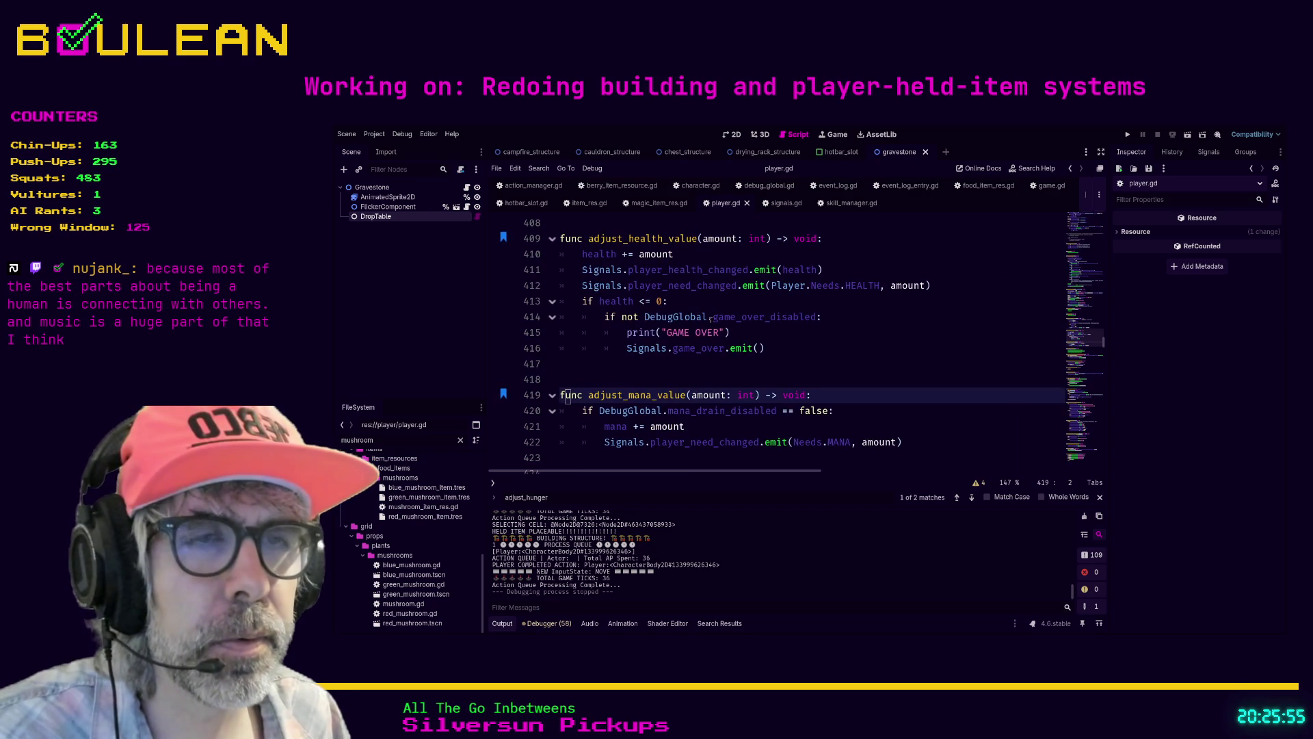
Step: Check the mana_drain_disabled and hunger_drain_disabled settings and _enable_demo_mode in debug_global.gd
{"action": "left_click", "coordinate": [704, 411], "text": "ctrl"}
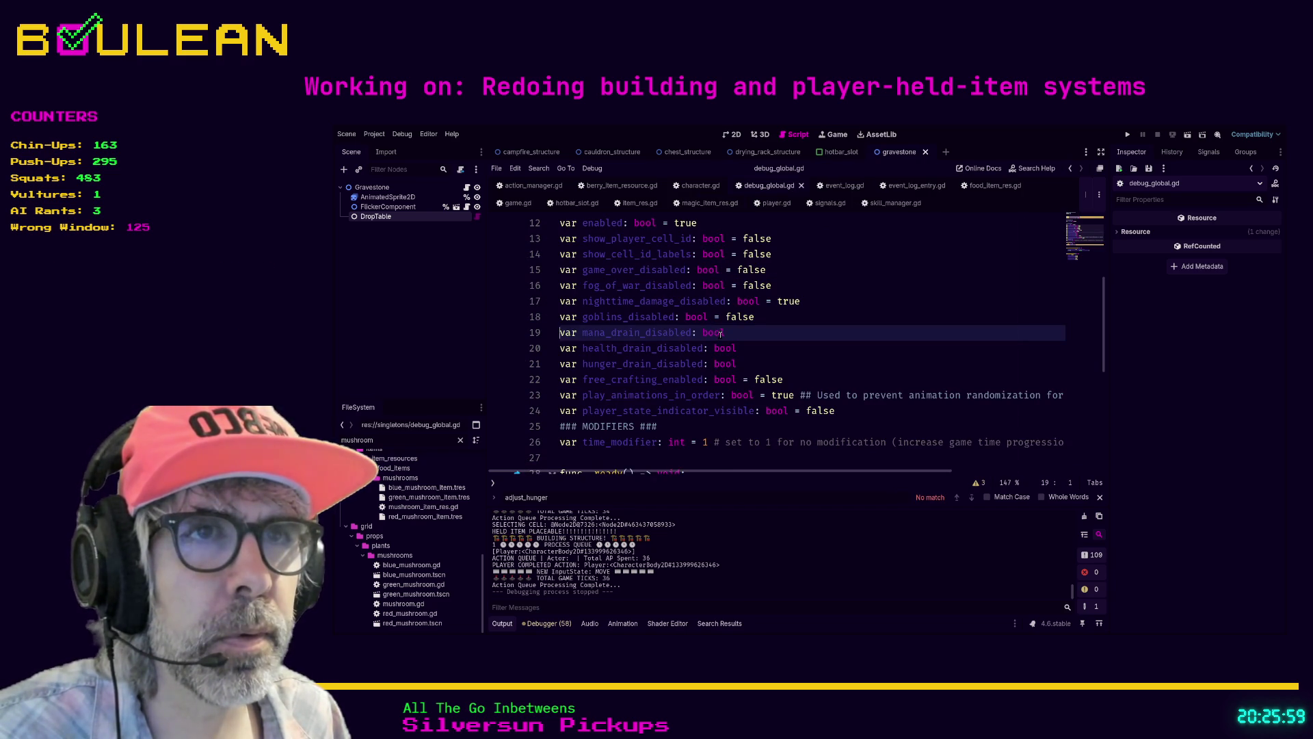
{"action": "scroll", "coordinate": [834, 321], "scroll_direction": "up", "scroll_amount": 1}
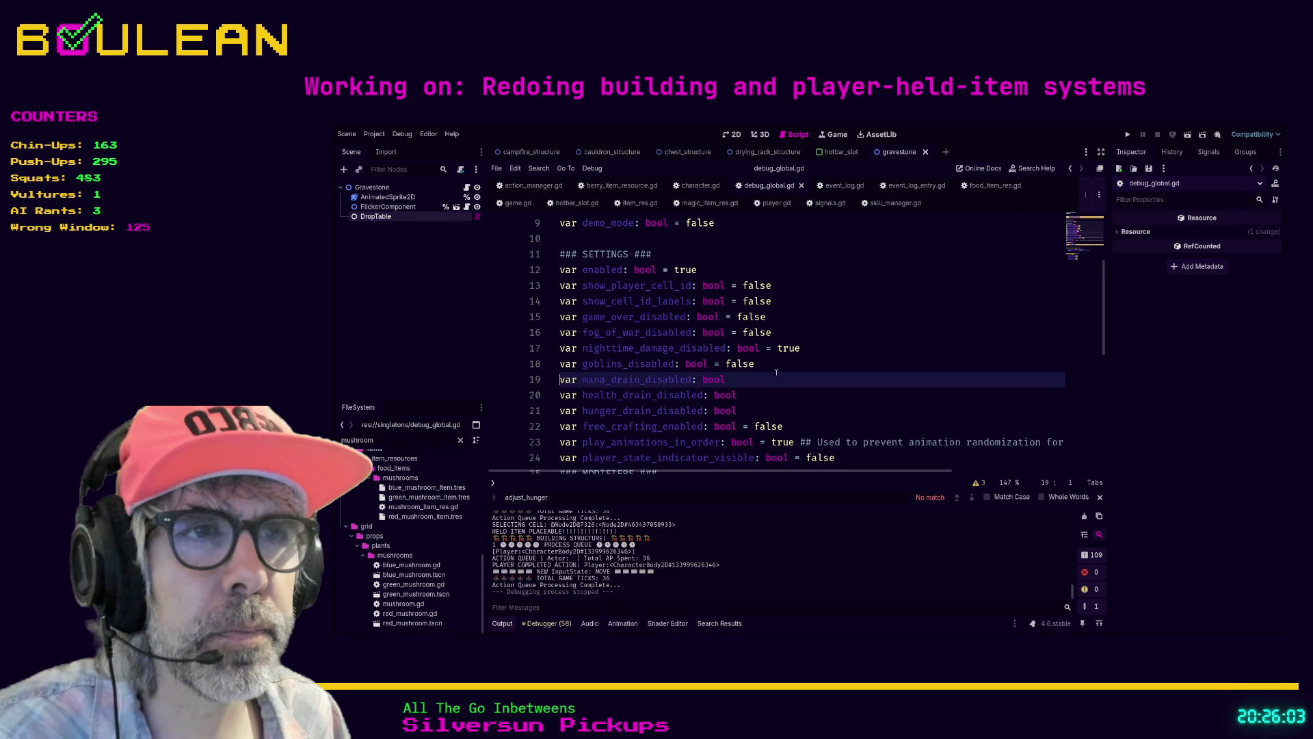
{"action": "left_click", "coordinate": [757, 411]}
{"action": "scroll", "coordinate": [759, 404], "scroll_direction": "down", "scroll_amount": 6}
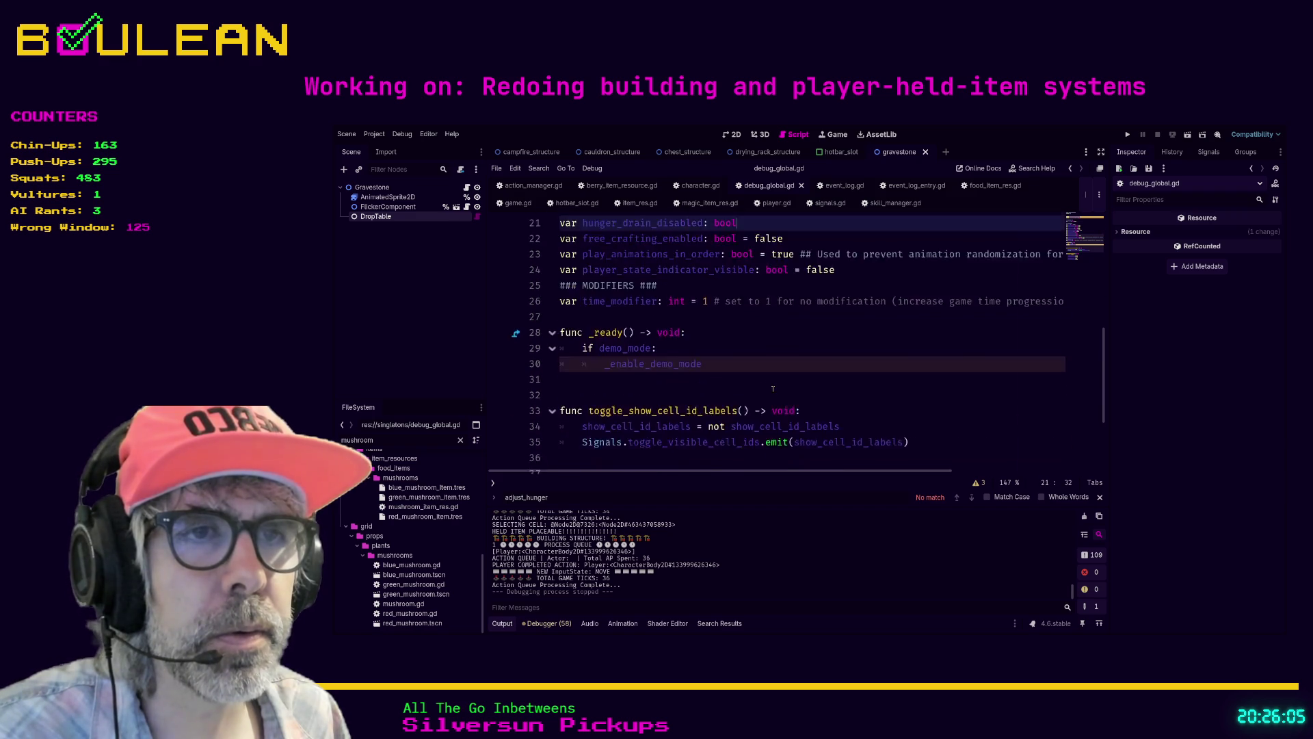
{"action": "left_click", "coordinate": [773, 395]}
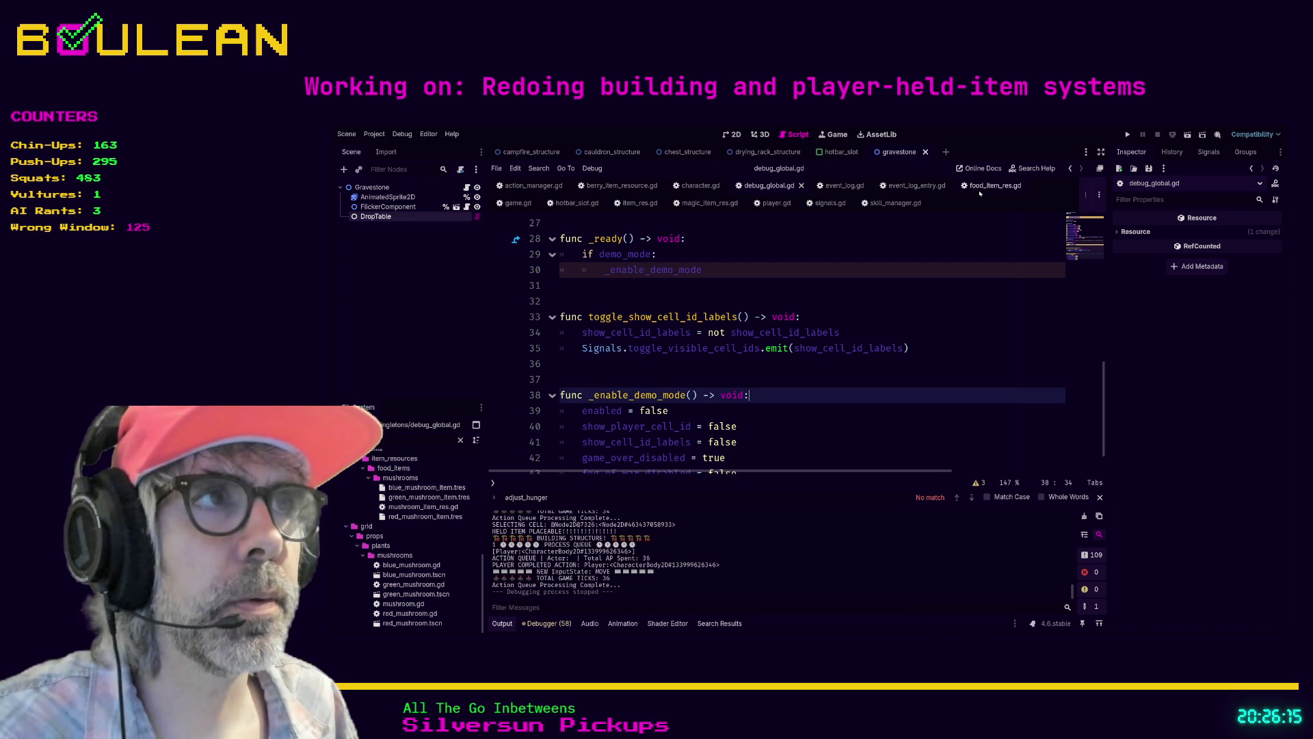
Step: Return to player.gd and examine the mana += amount statement on line 421
{"action": "left_click", "coordinate": [981, 188]}
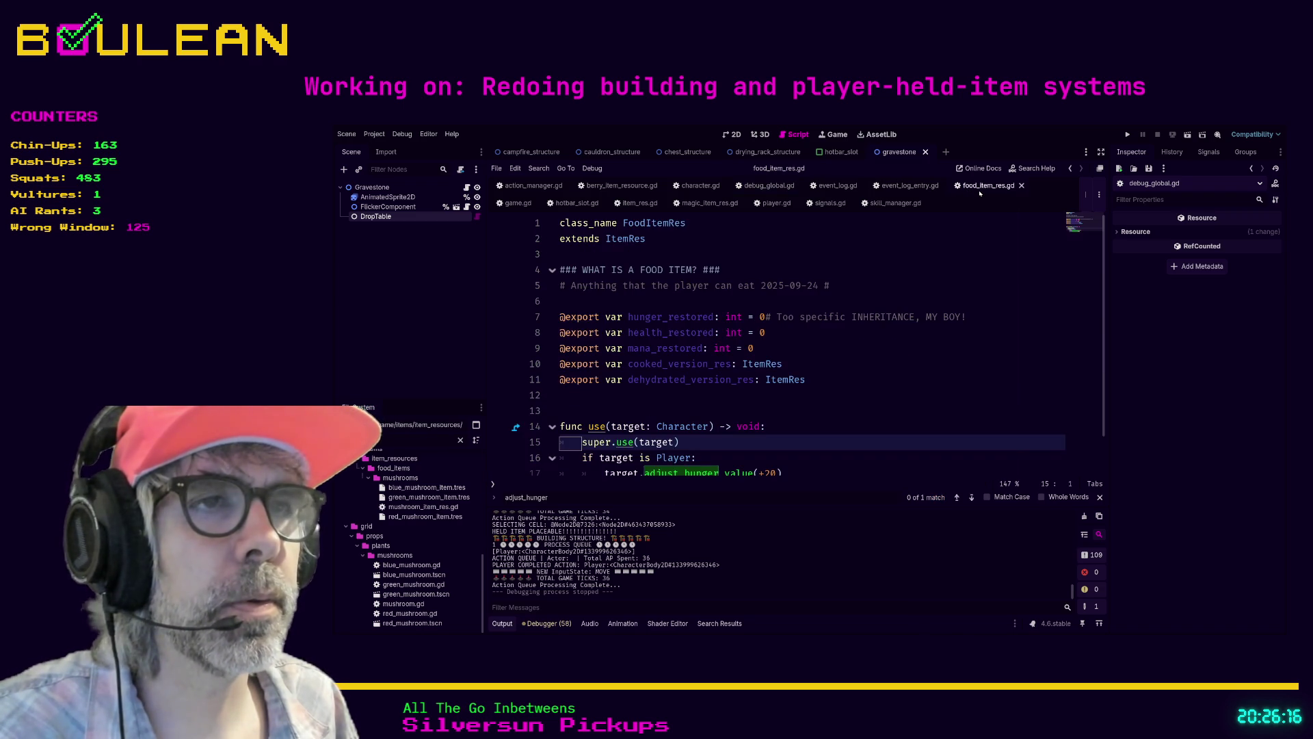
{"action": "left_click", "coordinate": [770, 203]}
{"action": "scroll", "coordinate": [778, 317], "scroll_direction": "down", "scroll_amount": 2}
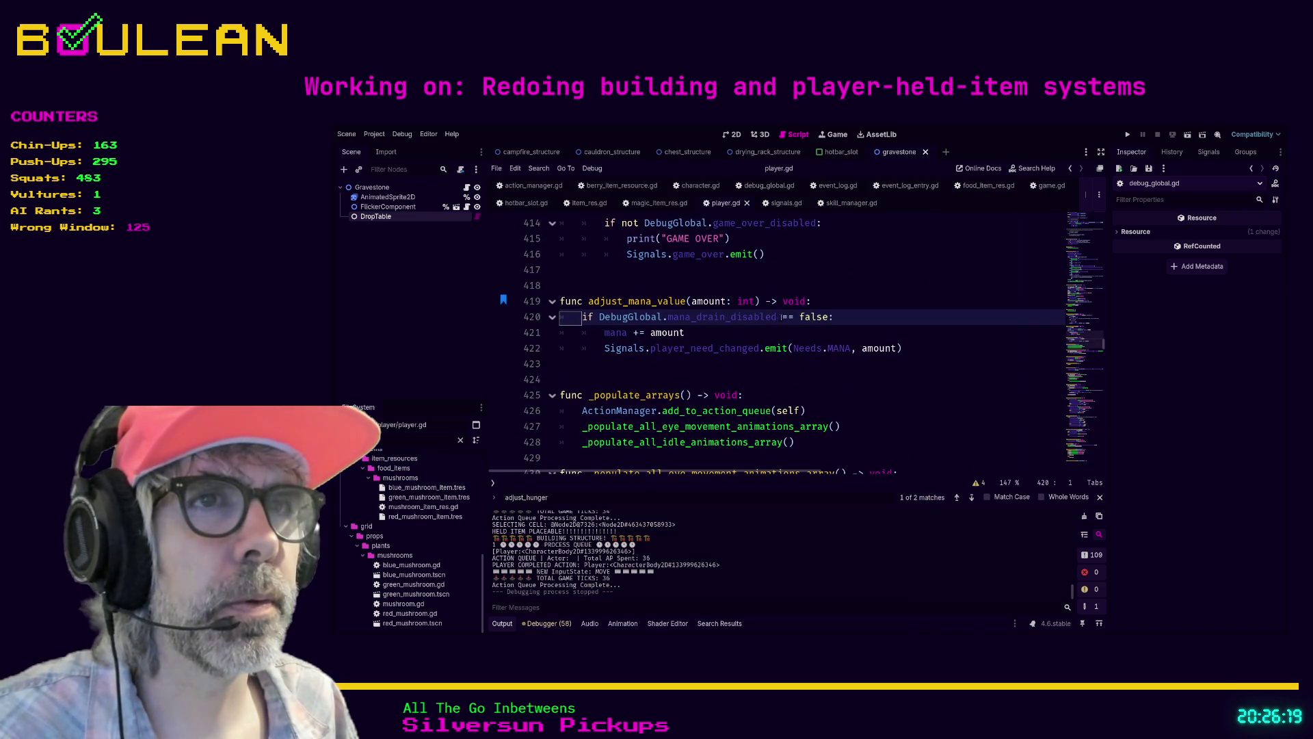
{"action": "scroll", "coordinate": [773, 325], "scroll_direction": "up", "scroll_amount": 1}
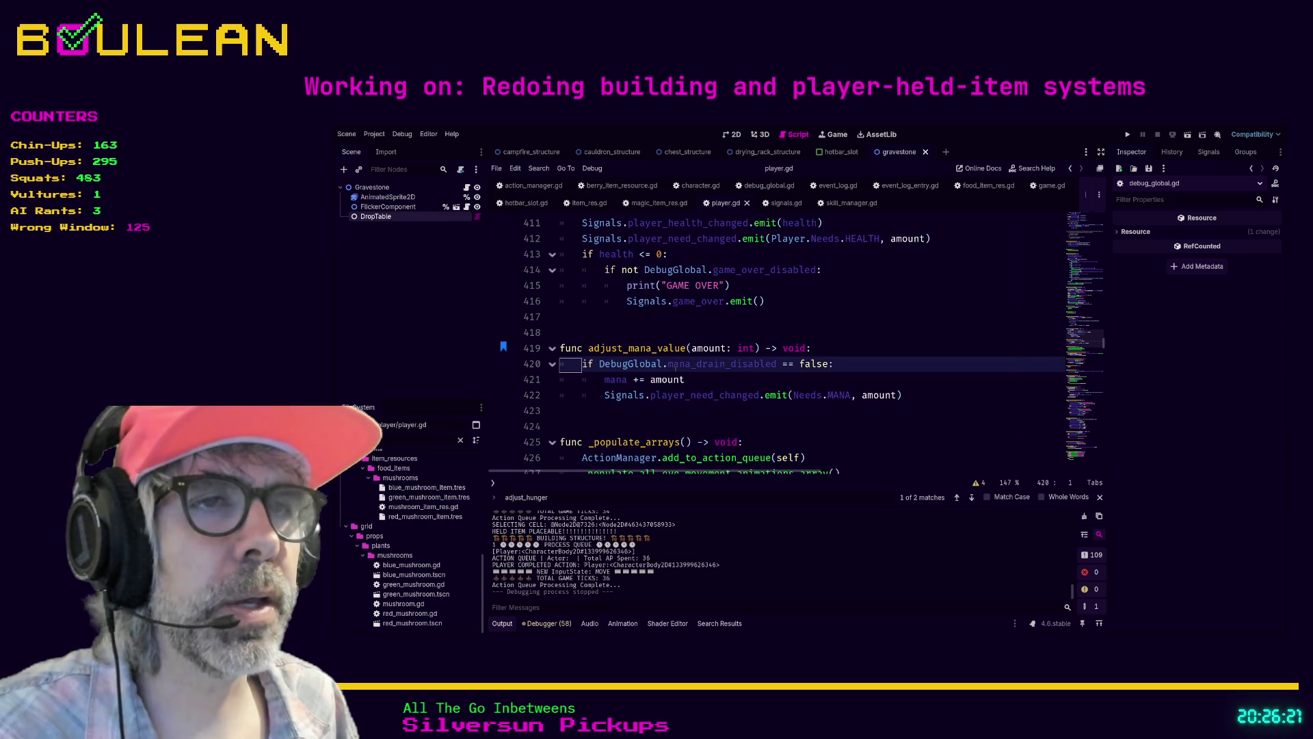
{"action": "left_click", "coordinate": [710, 383]}
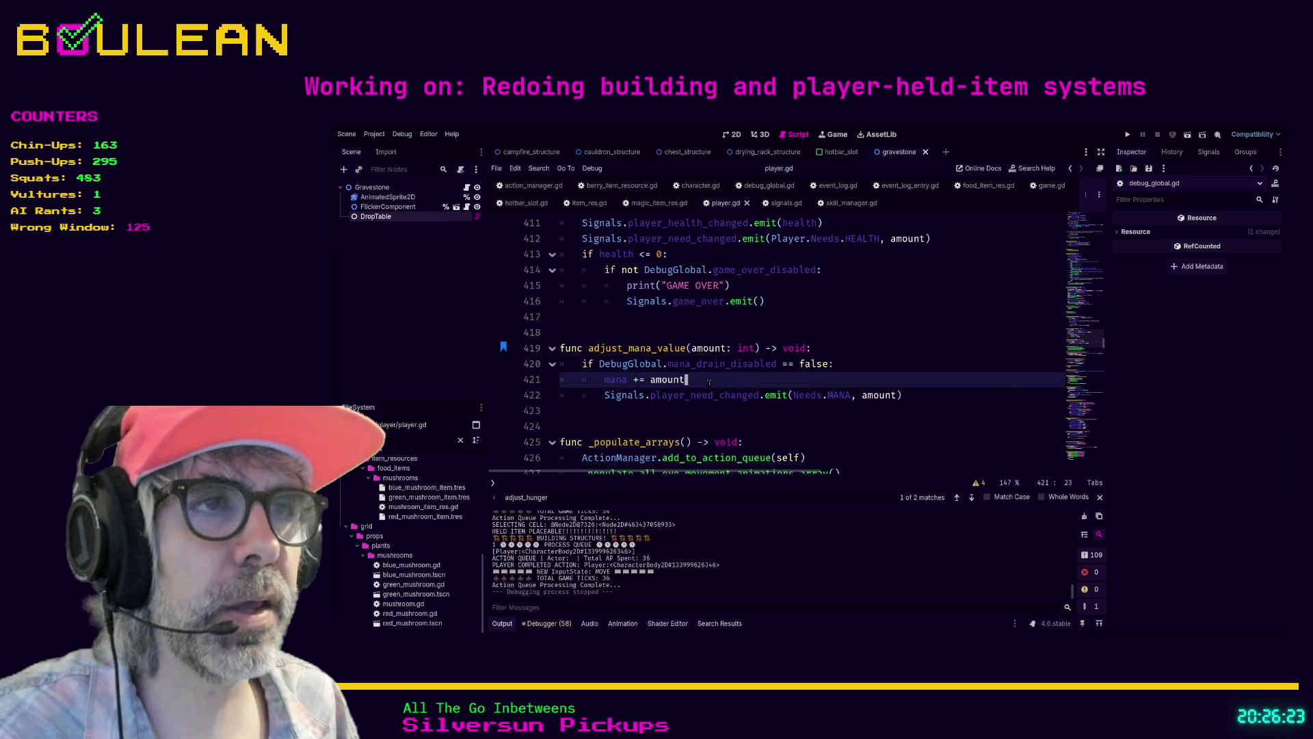
{"action": "left_click_drag", "start_coordinate": [694, 383], "coordinate": [593, 379]}
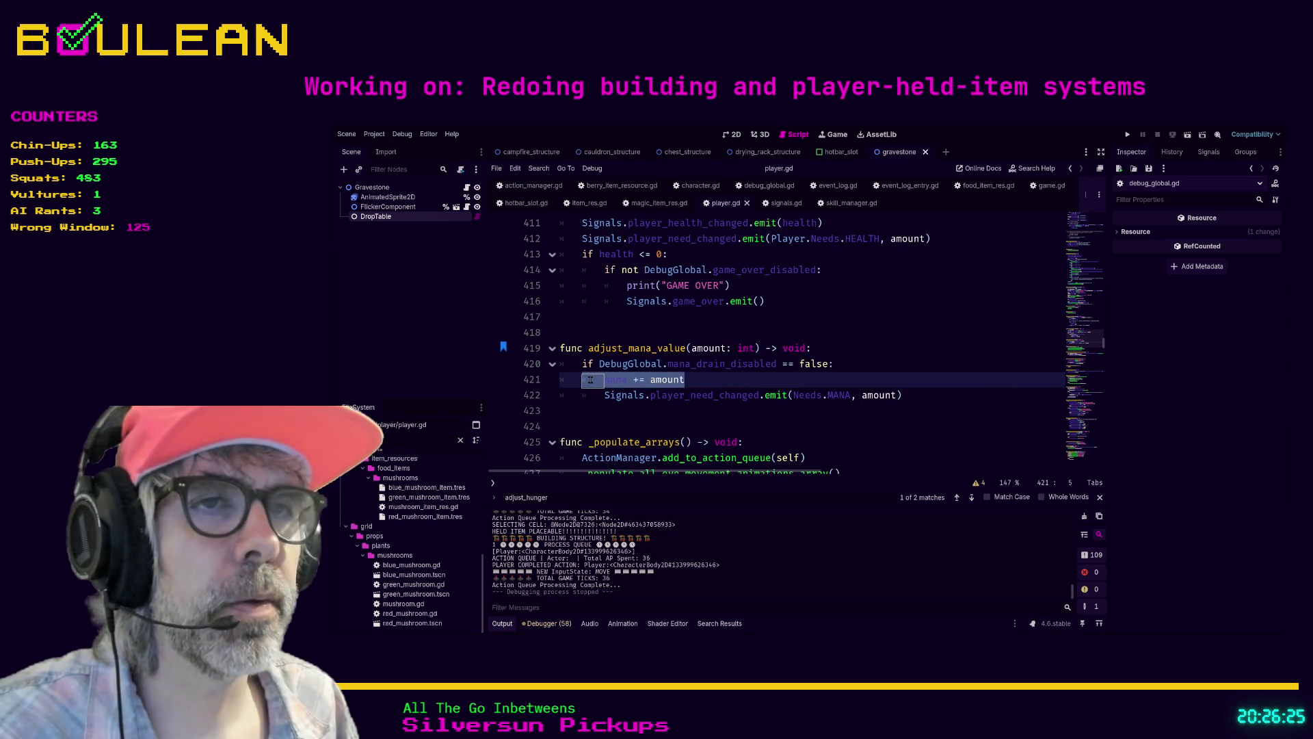
{"action": "left_click", "coordinate": [590, 383]}
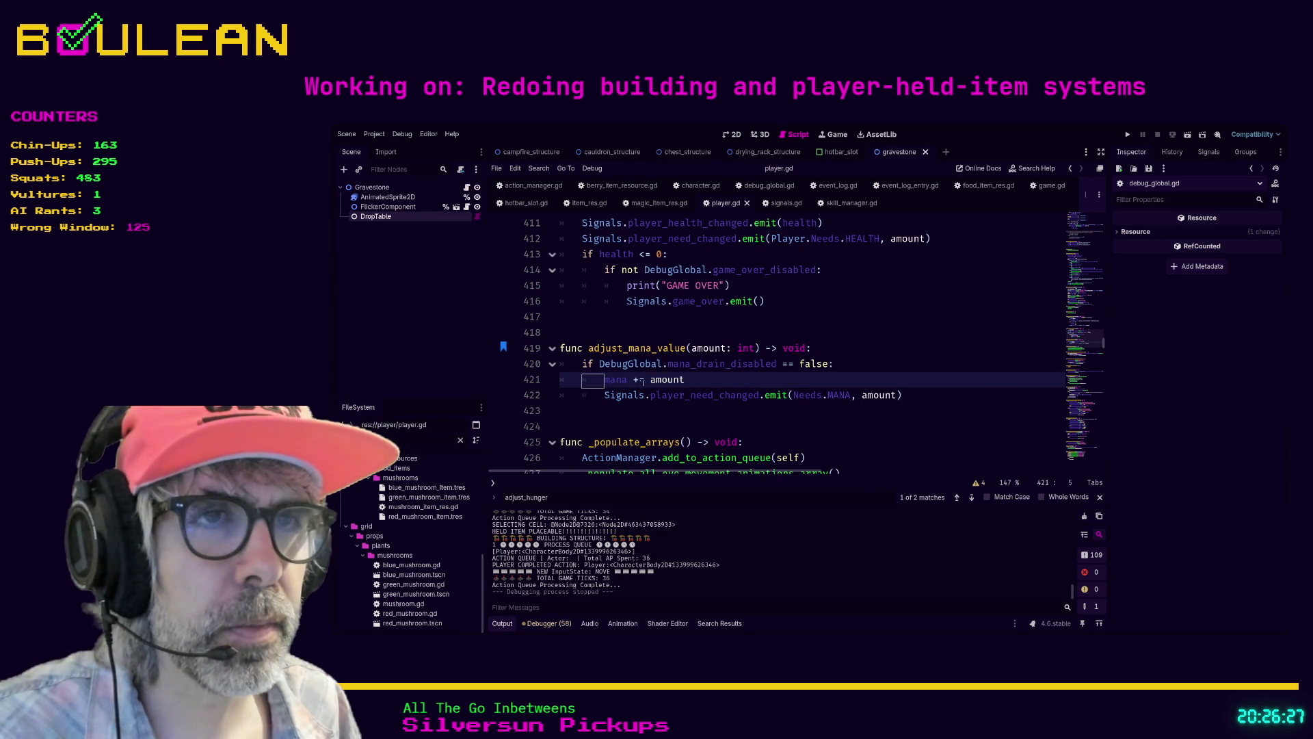
{"action": "left_click", "coordinate": [698, 379]}
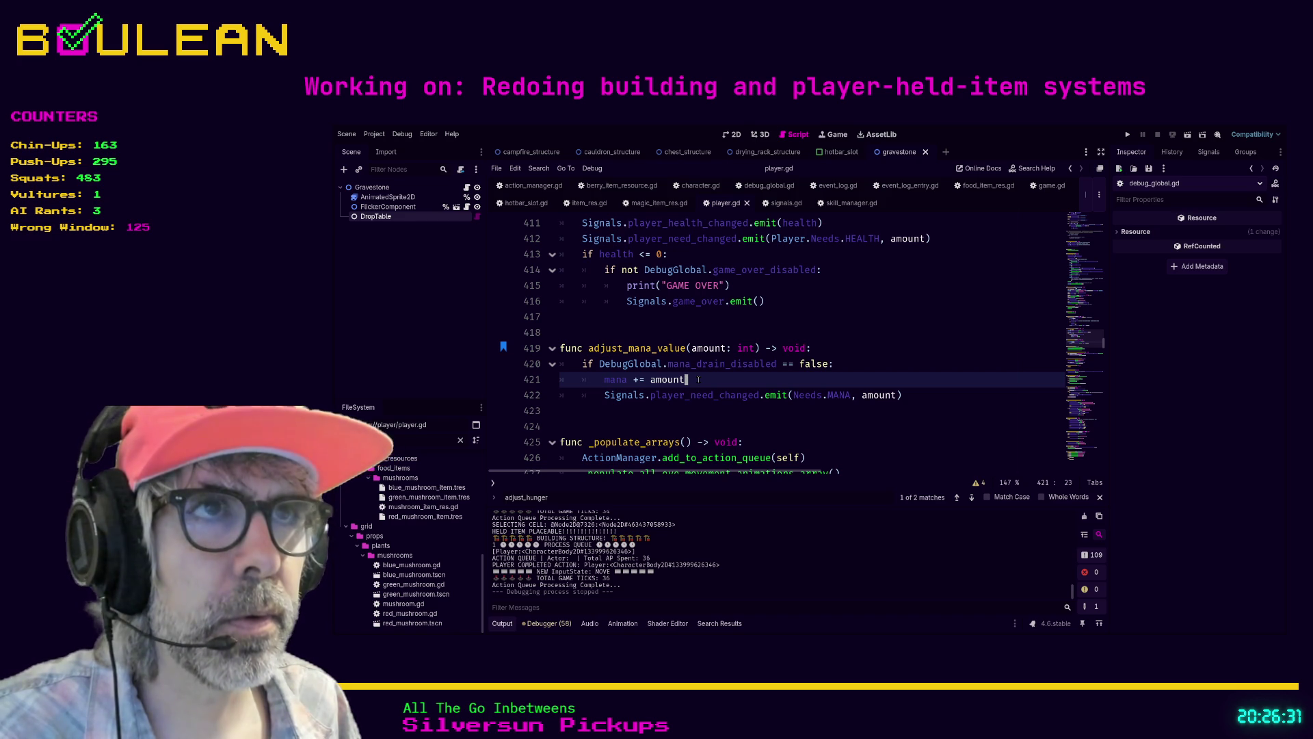
Step: Close magic_item_res.gd, look over use() in item_res.gd, and go back to player.gd
{"action": "left_click", "coordinate": [688, 204]}
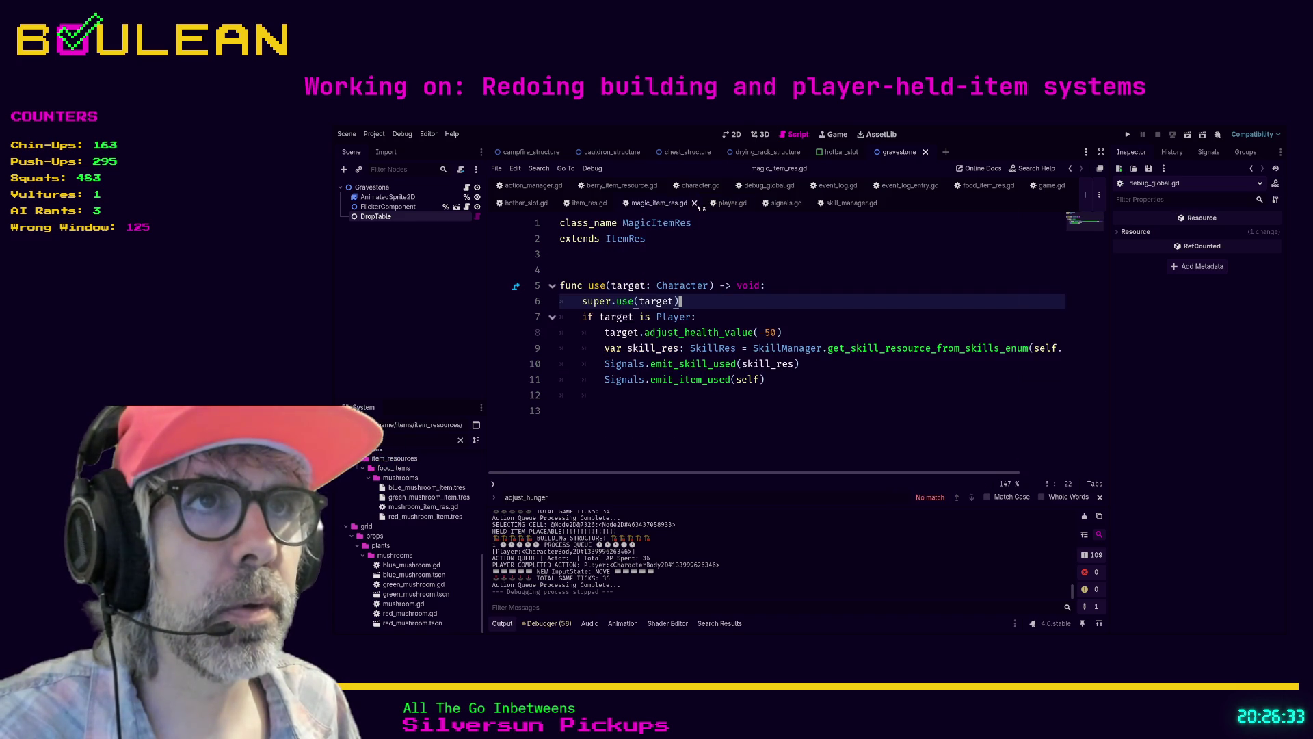
{"action": "left_click", "coordinate": [695, 203]}
{"action": "left_click", "coordinate": [582, 205]}
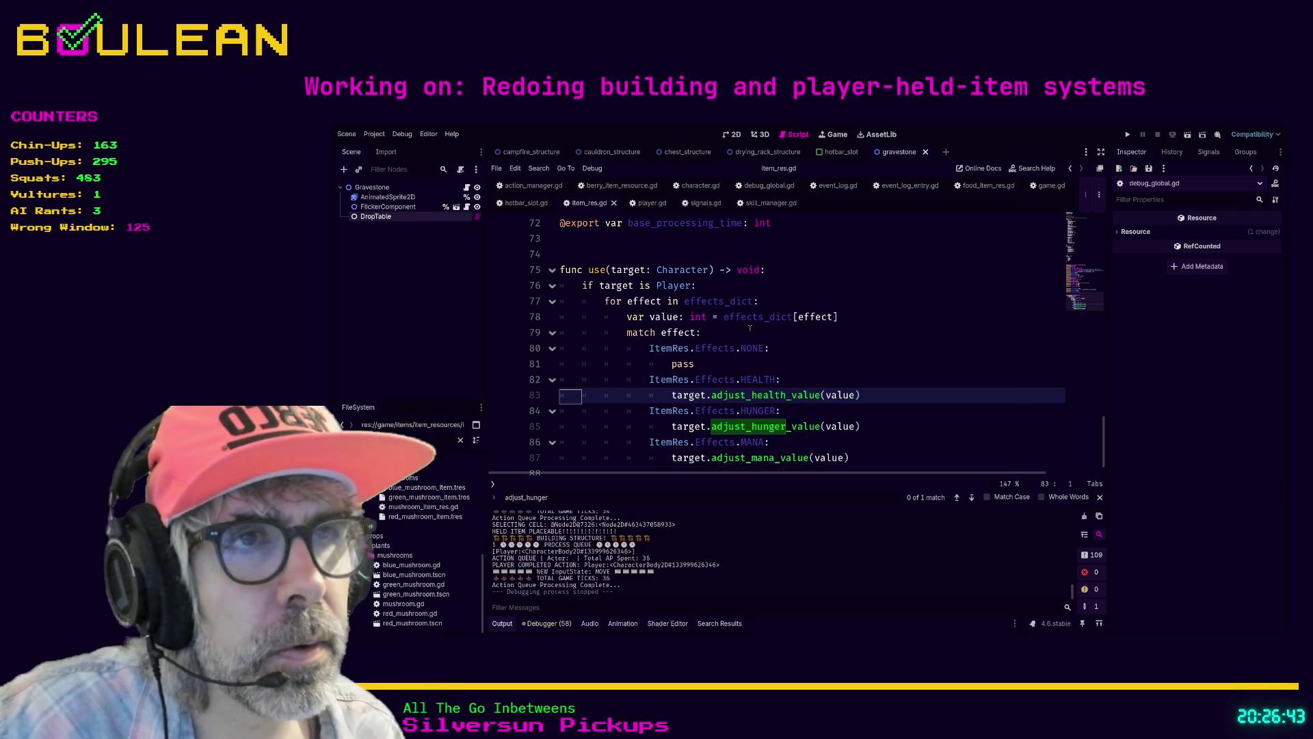
{"action": "scroll", "coordinate": [750, 329], "scroll_direction": "down", "scroll_amount": 1}
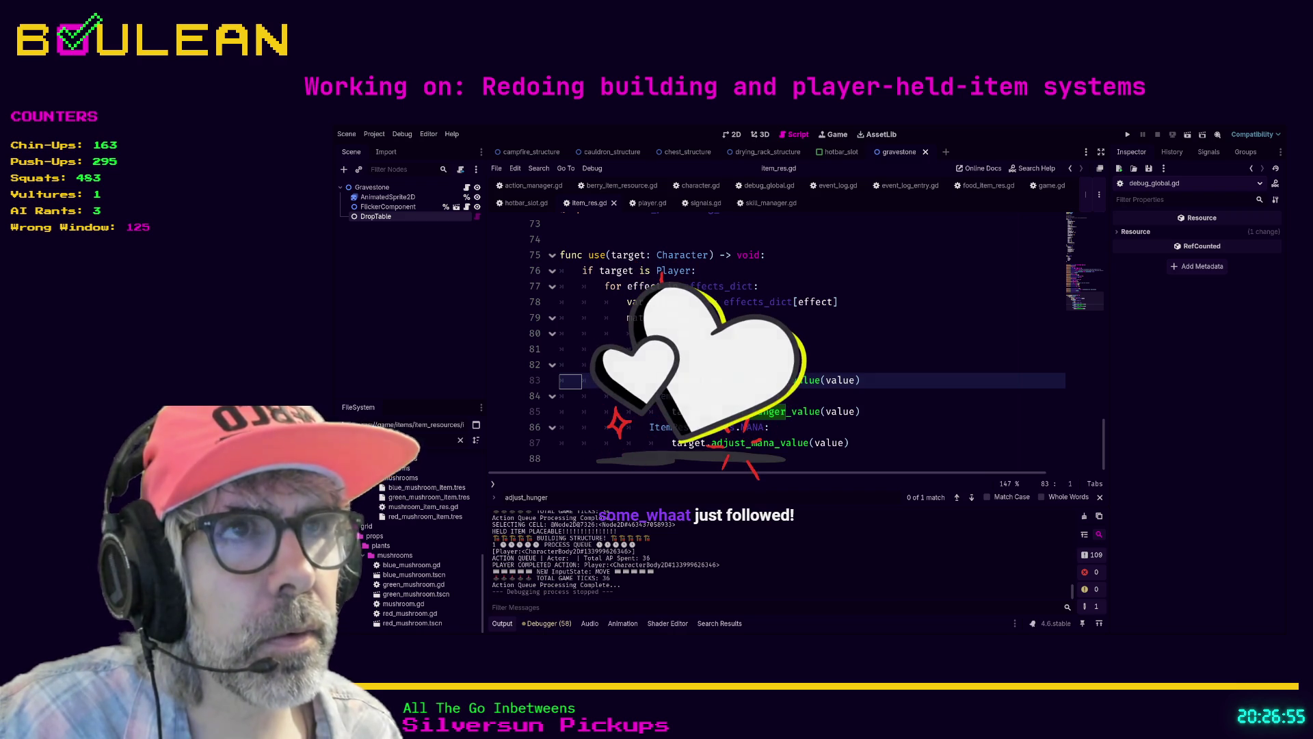
{"action": "left_click", "coordinate": [647, 203]}
Step: Read through adjust_hunger_value and adjust_health_value in player.gd, then run the game with F5
{"action": "scroll", "coordinate": [813, 335], "scroll_direction": "down", "scroll_amount": 1}
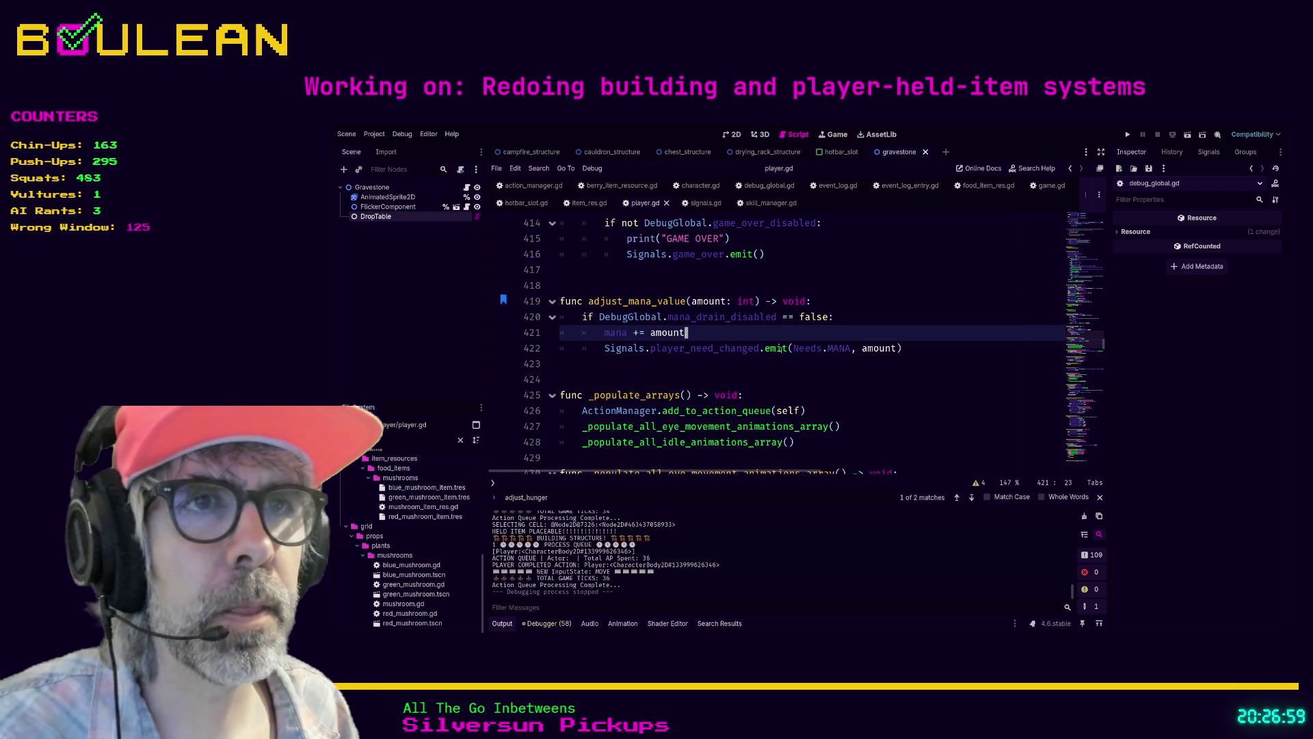
{"action": "scroll", "coordinate": [737, 314], "scroll_direction": "down", "scroll_amount": 1}
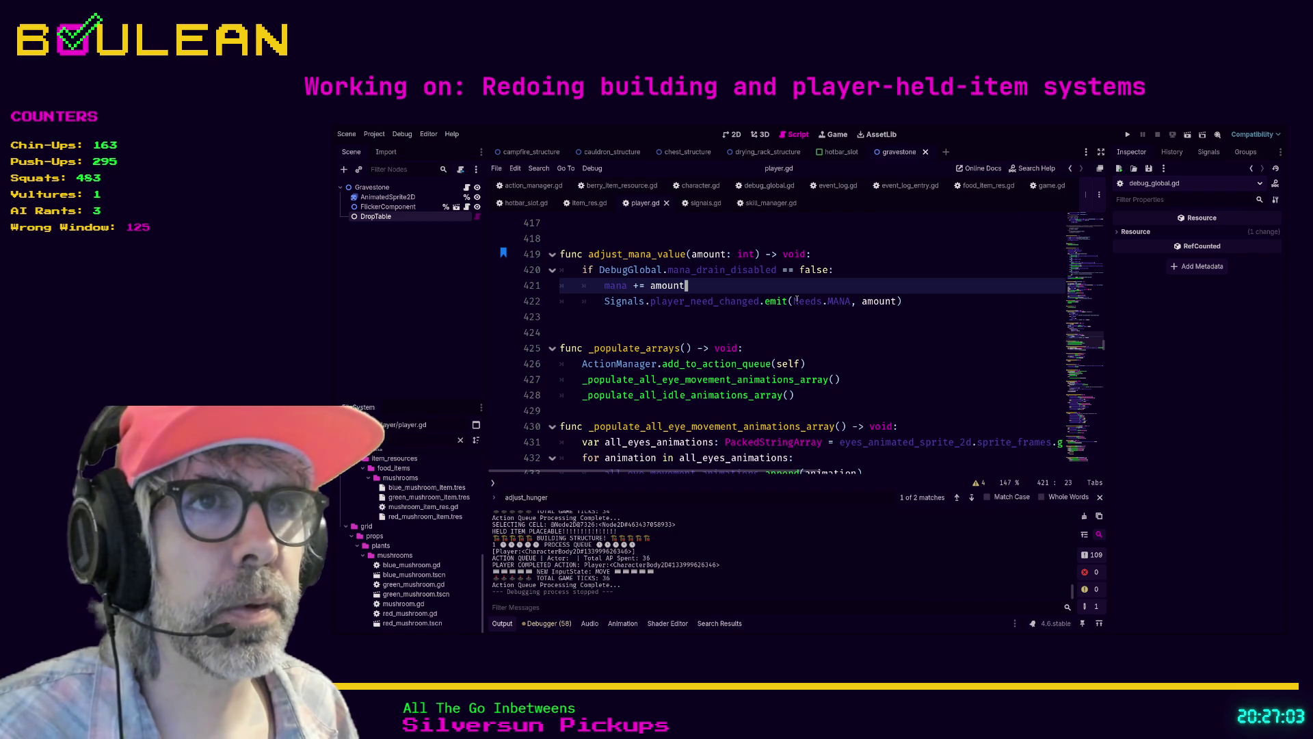
{"action": "scroll", "coordinate": [663, 279], "scroll_direction": "down", "scroll_amount": 1}
{"action": "scroll", "coordinate": [684, 295], "scroll_direction": "up", "scroll_amount": 5}
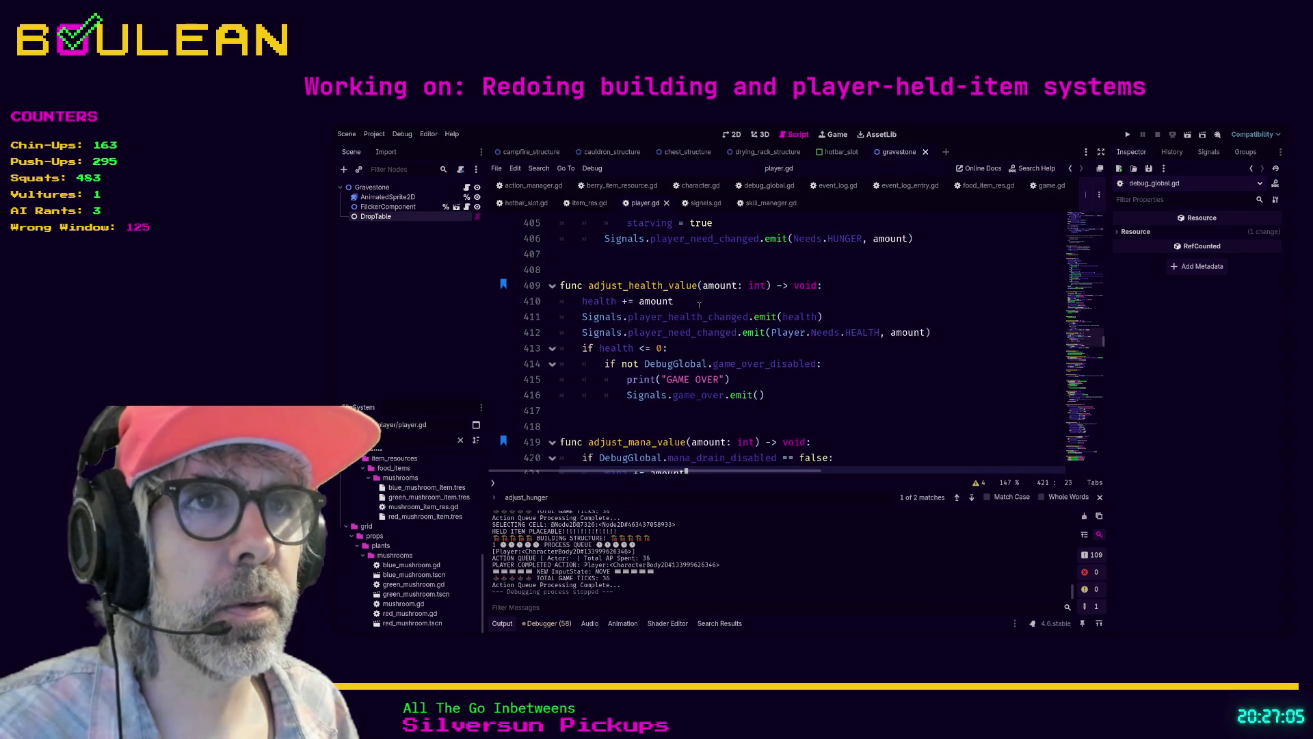
{"action": "scroll", "coordinate": [631, 270], "scroll_direction": "down", "scroll_amount": 1}
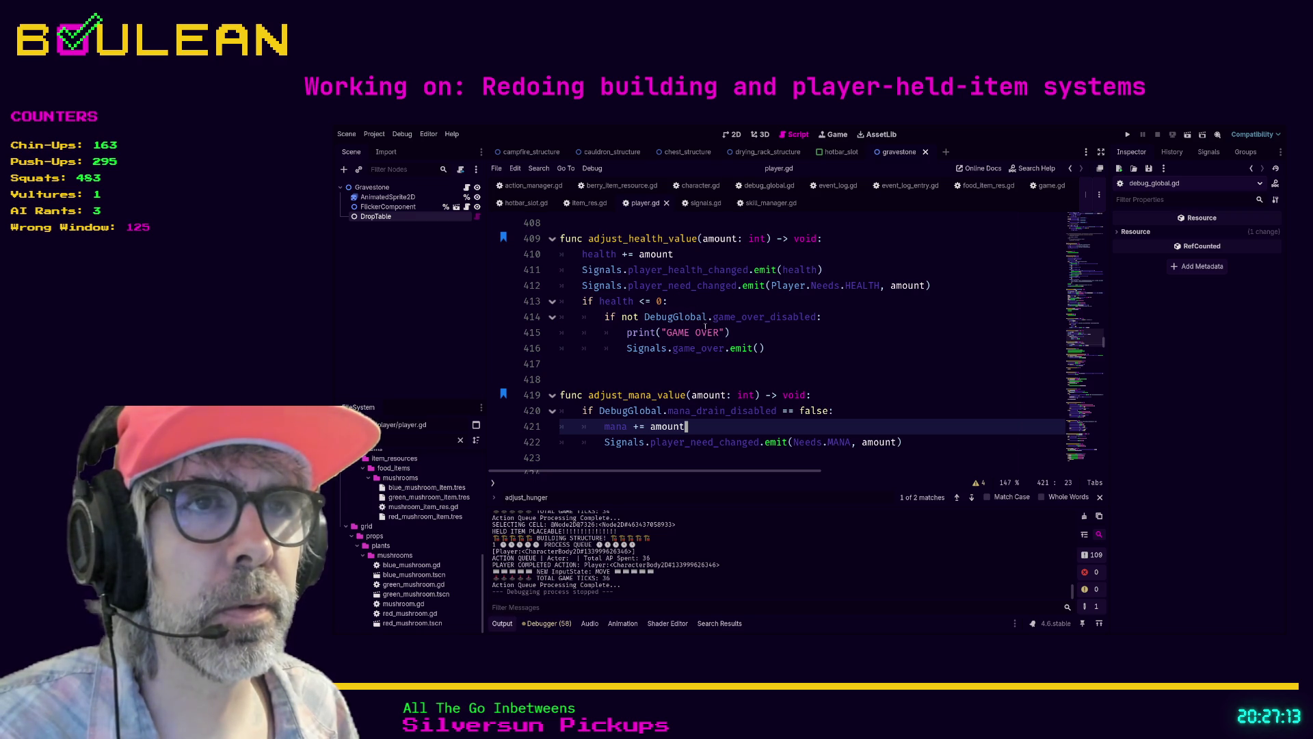
{"action": "scroll", "coordinate": [676, 350], "scroll_direction": "up", "scroll_amount": 4}
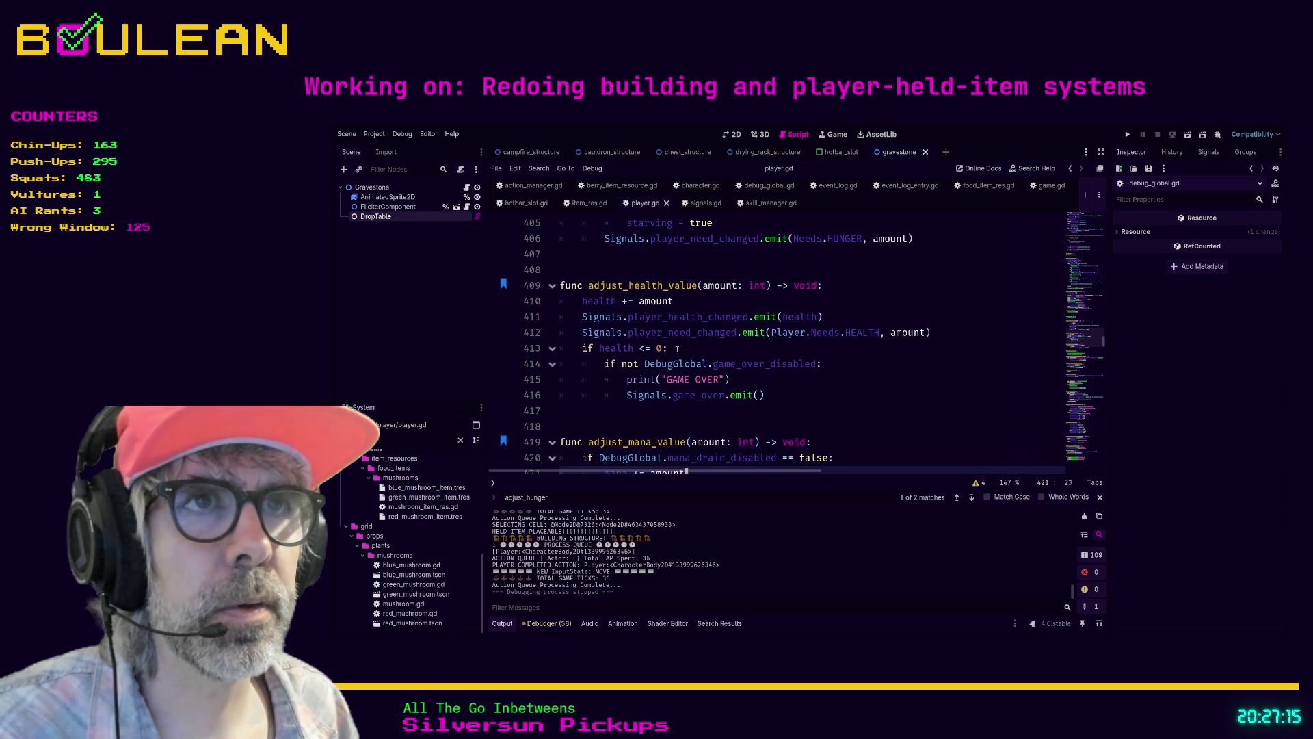
{"action": "scroll", "coordinate": [677, 349], "scroll_direction": "up", "scroll_amount": 1}
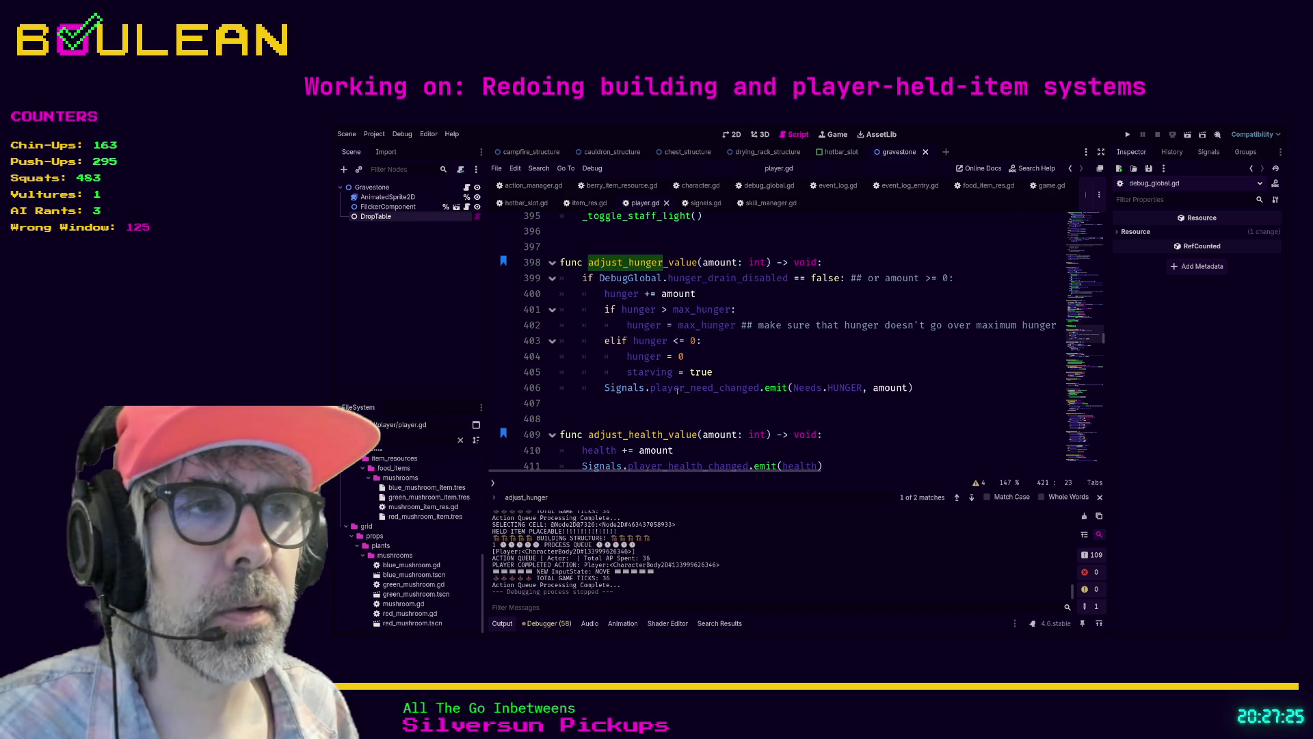
{"action": "scroll", "coordinate": [678, 389], "scroll_direction": "down", "scroll_amount": 1}
{"action": "left_click", "coordinate": [703, 409]}
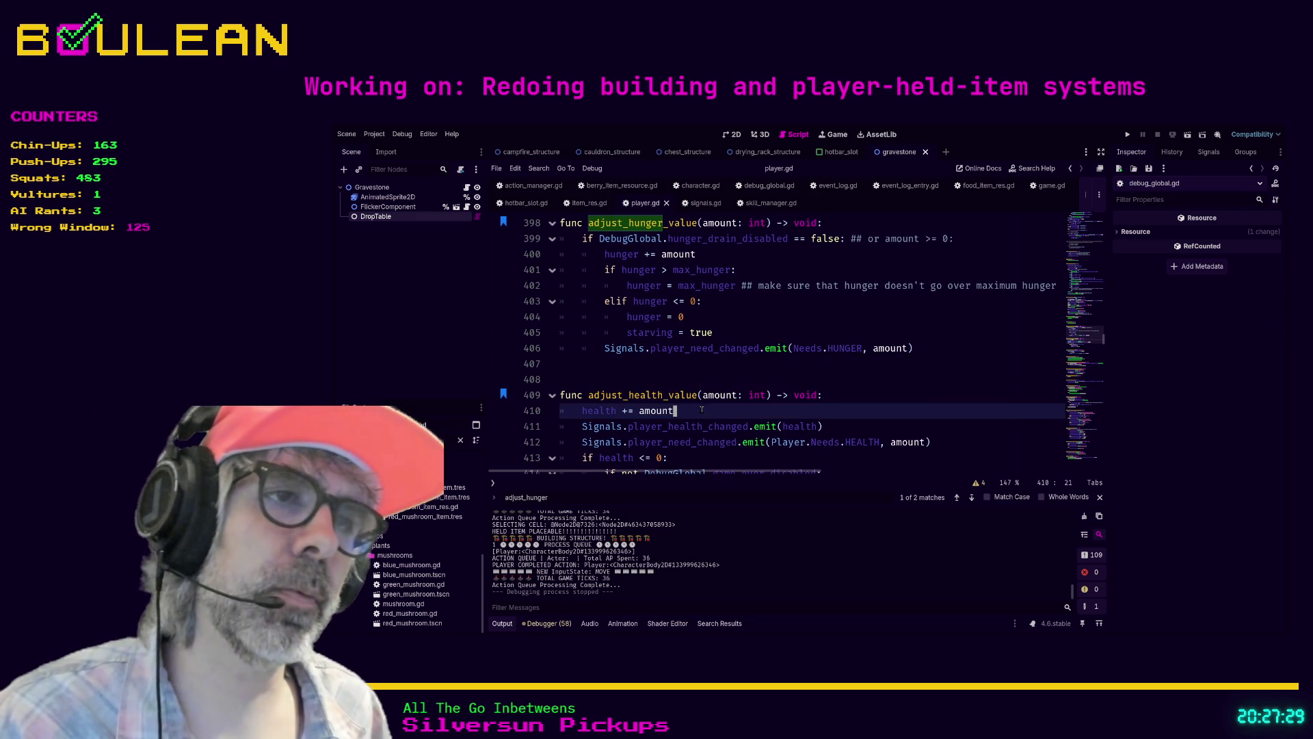
{"action": "key", "text": "F5"}
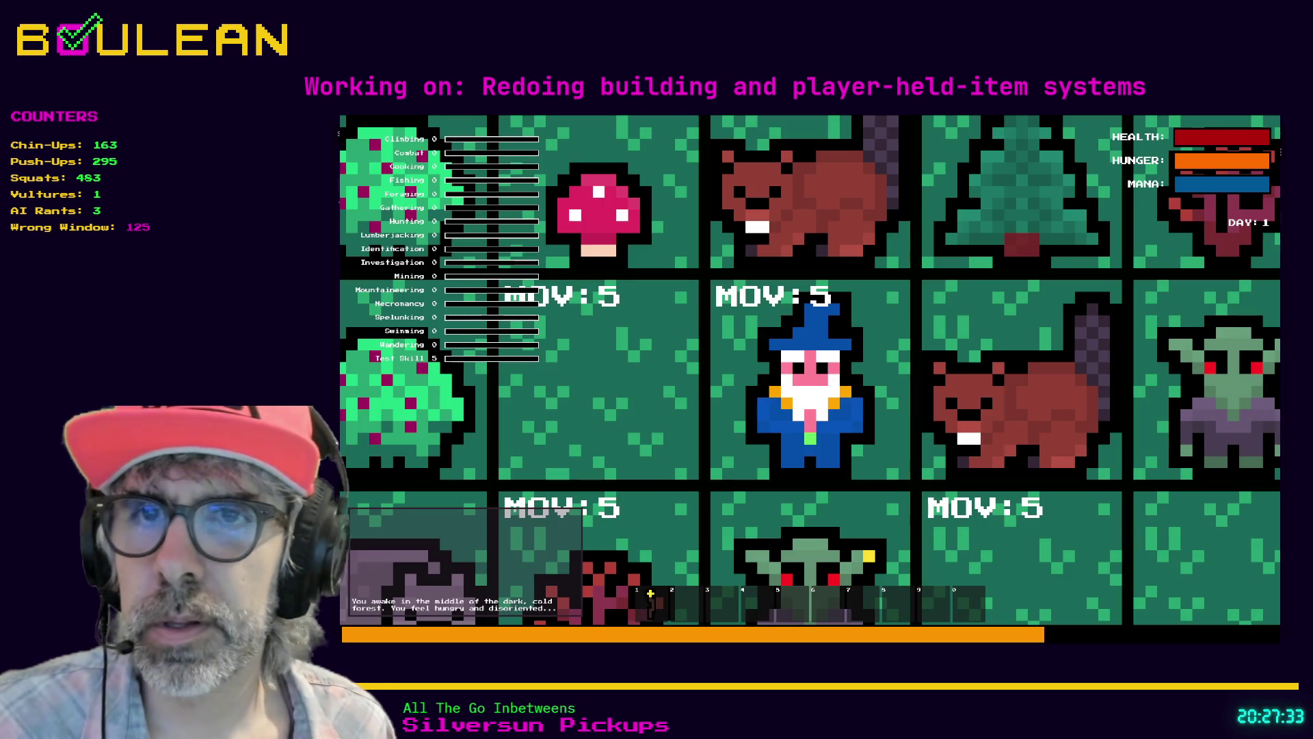
Step: Step the wizard one tile west and pick up the Red Mushroom
{"action": "scroll", "coordinate": [810, 381], "scroll_direction": "down", "scroll_amount": 3}
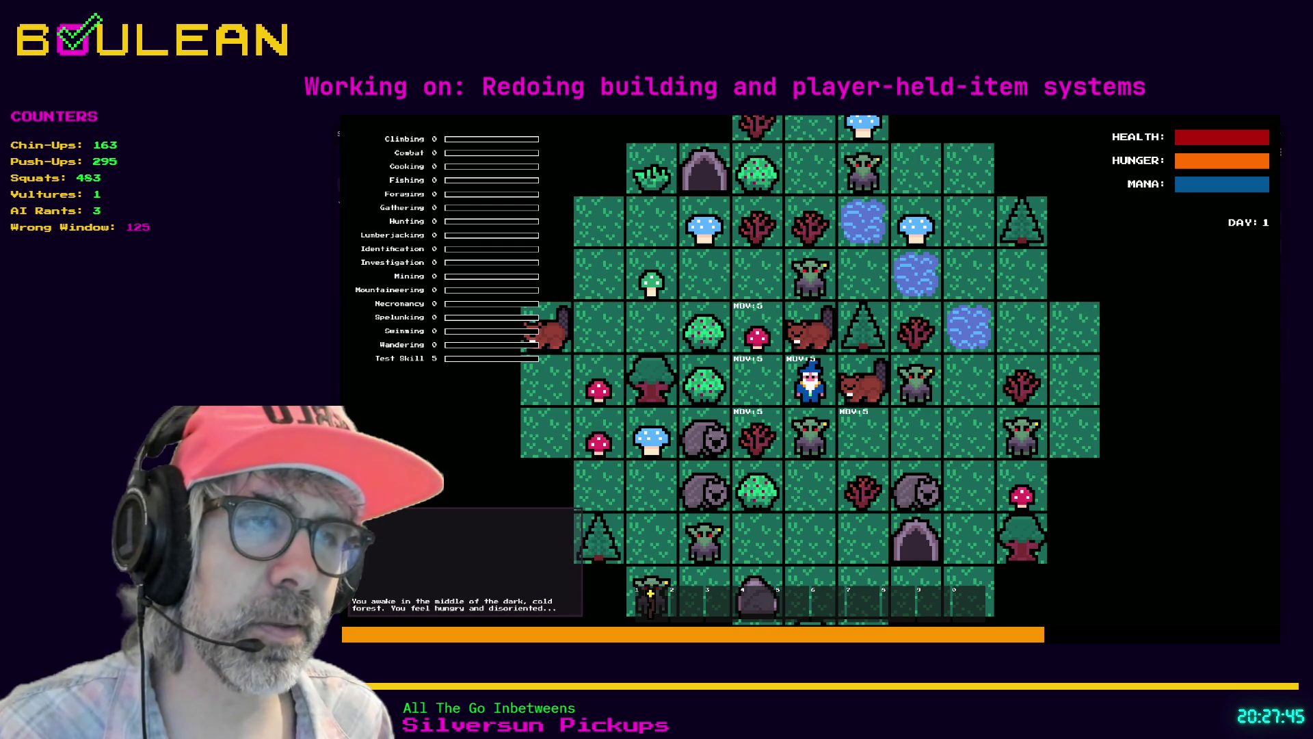
{"action": "key", "text": "Left"}
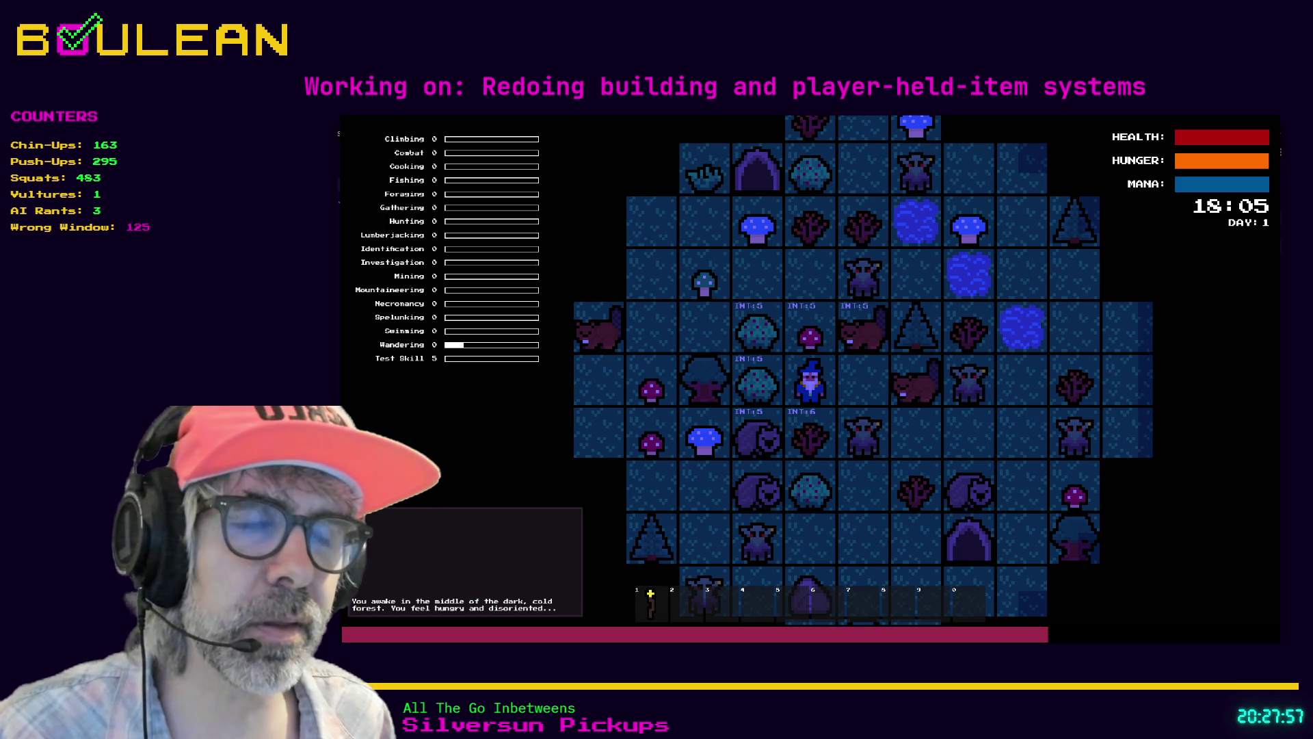
{"action": "key", "text": "Up"}
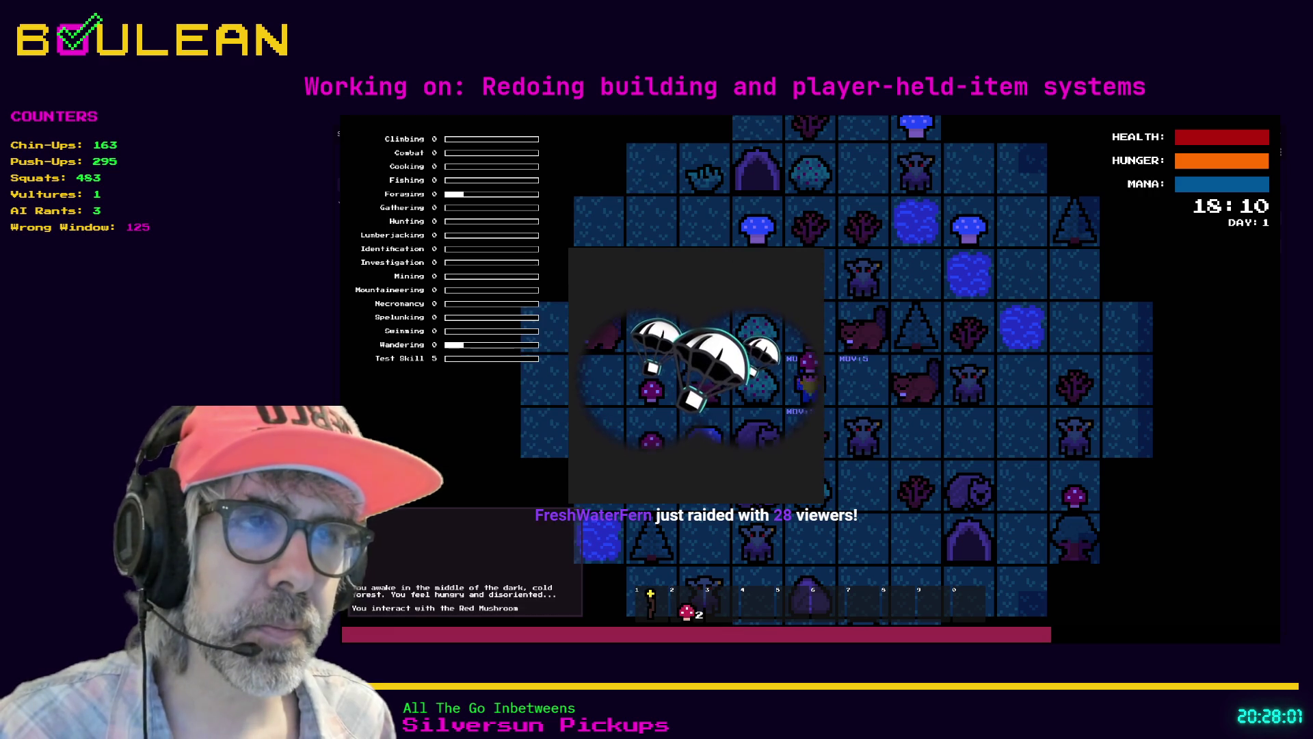
Step: Collect another Red Mushroom, then stop the game with F8
{"action": "key", "text": "Up"}
{"action": "key", "text": "Up"}
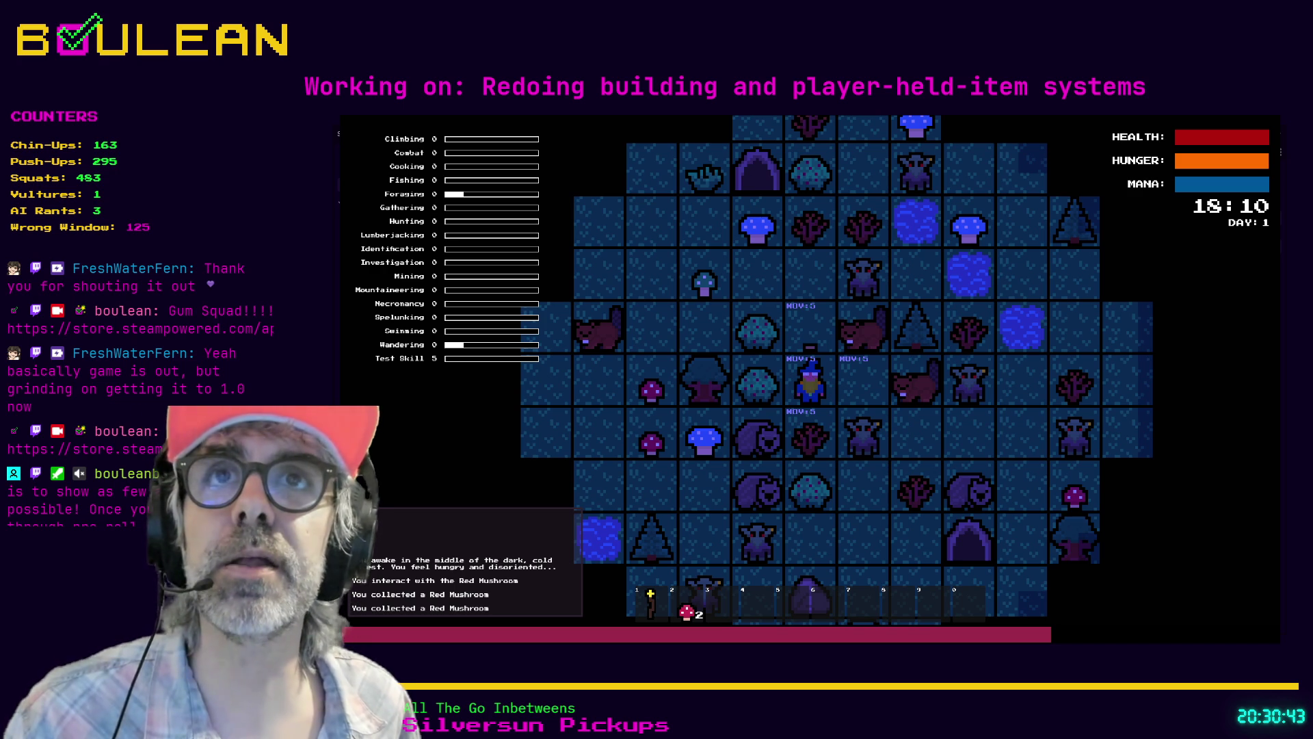
{"action": "key", "text": "F8"}
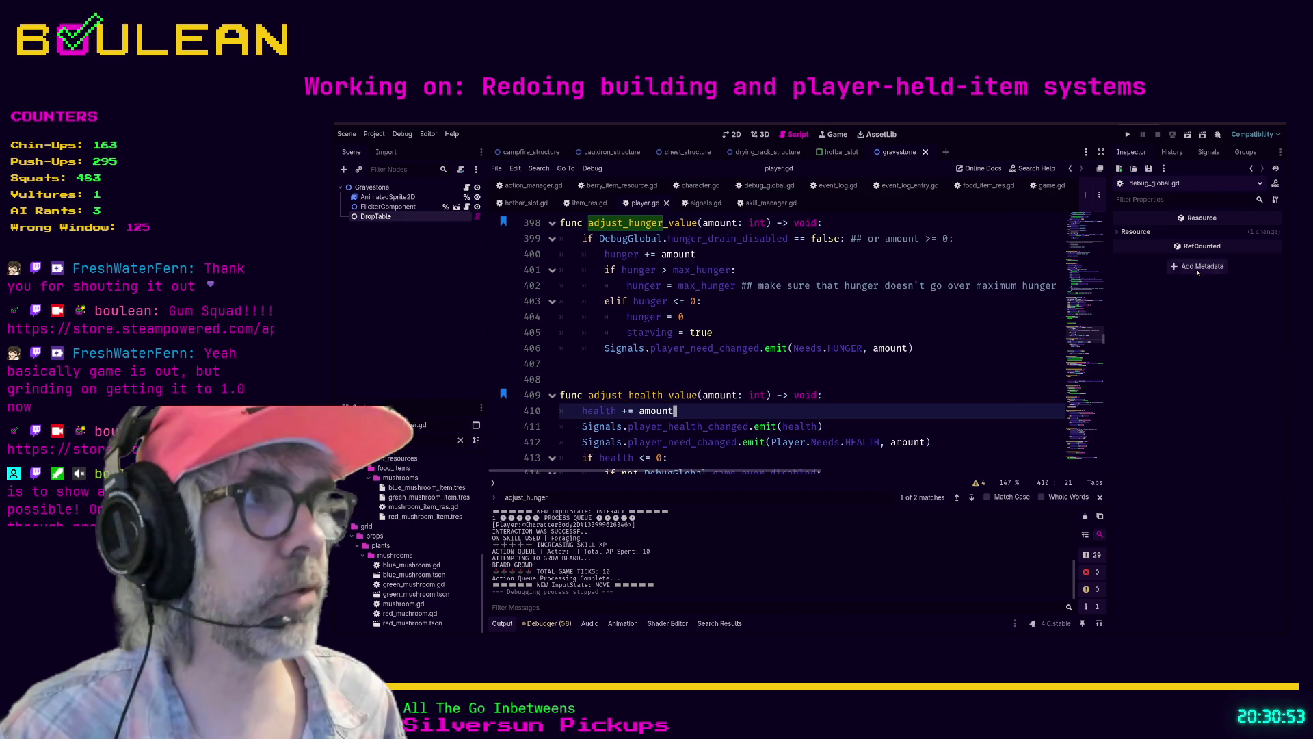
Step: Load the Gum Squad Steam store page in a new browser tab from the pasted link
{"action": "key", "text": "alt+Tab"}
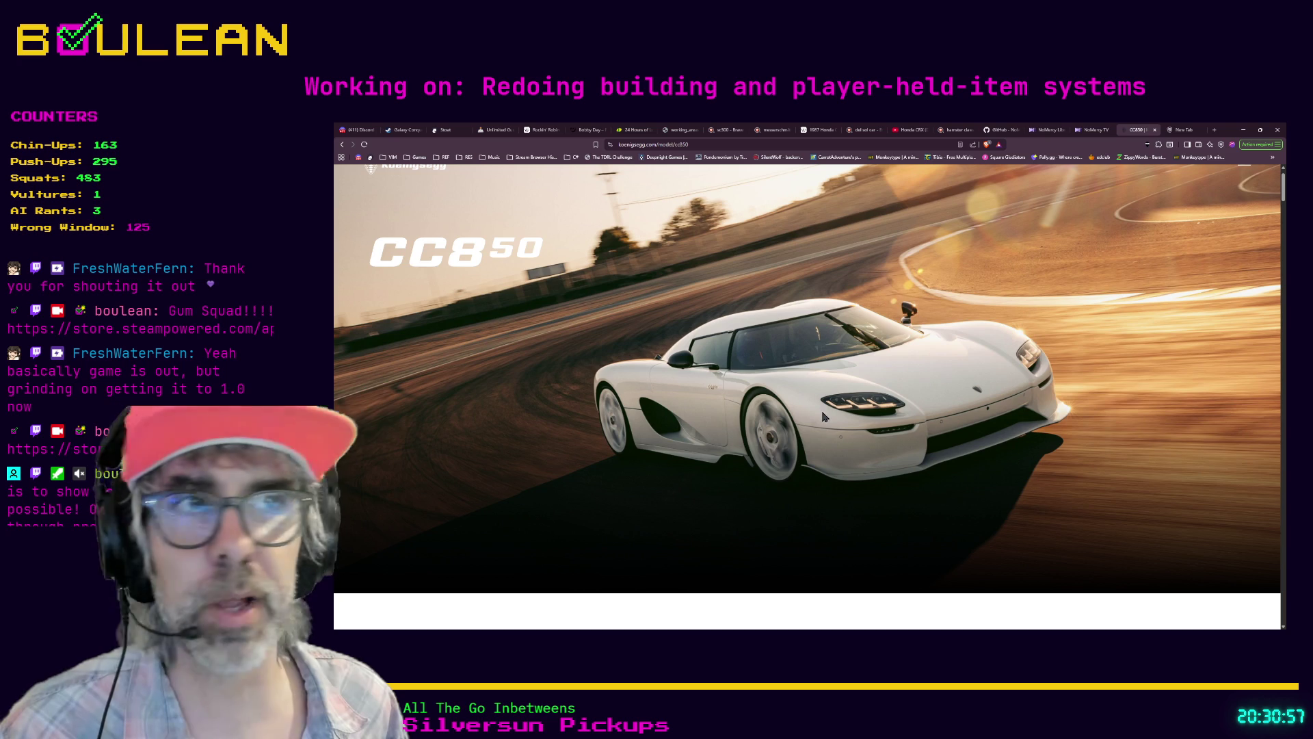
{"action": "left_click", "coordinate": [1183, 131]}
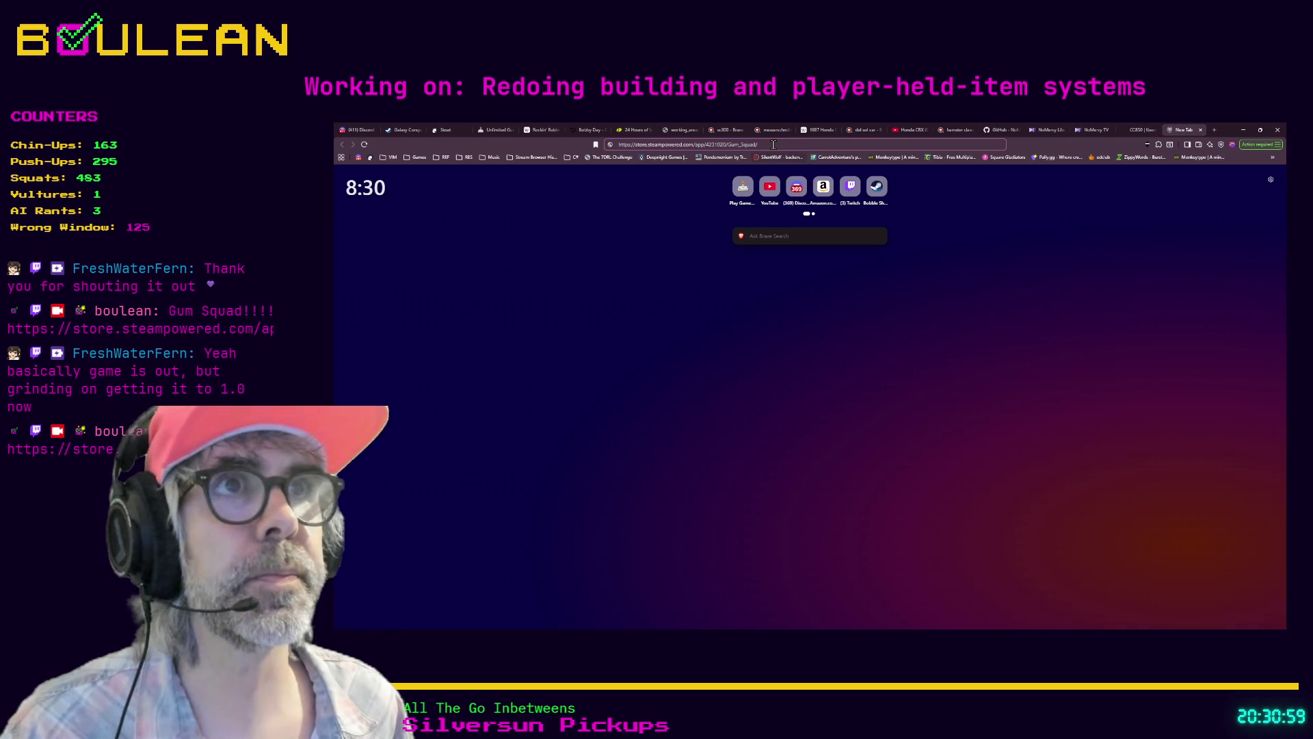
{"action": "key", "text": "ctrl+v"}
{"action": "key", "text": "Return"}
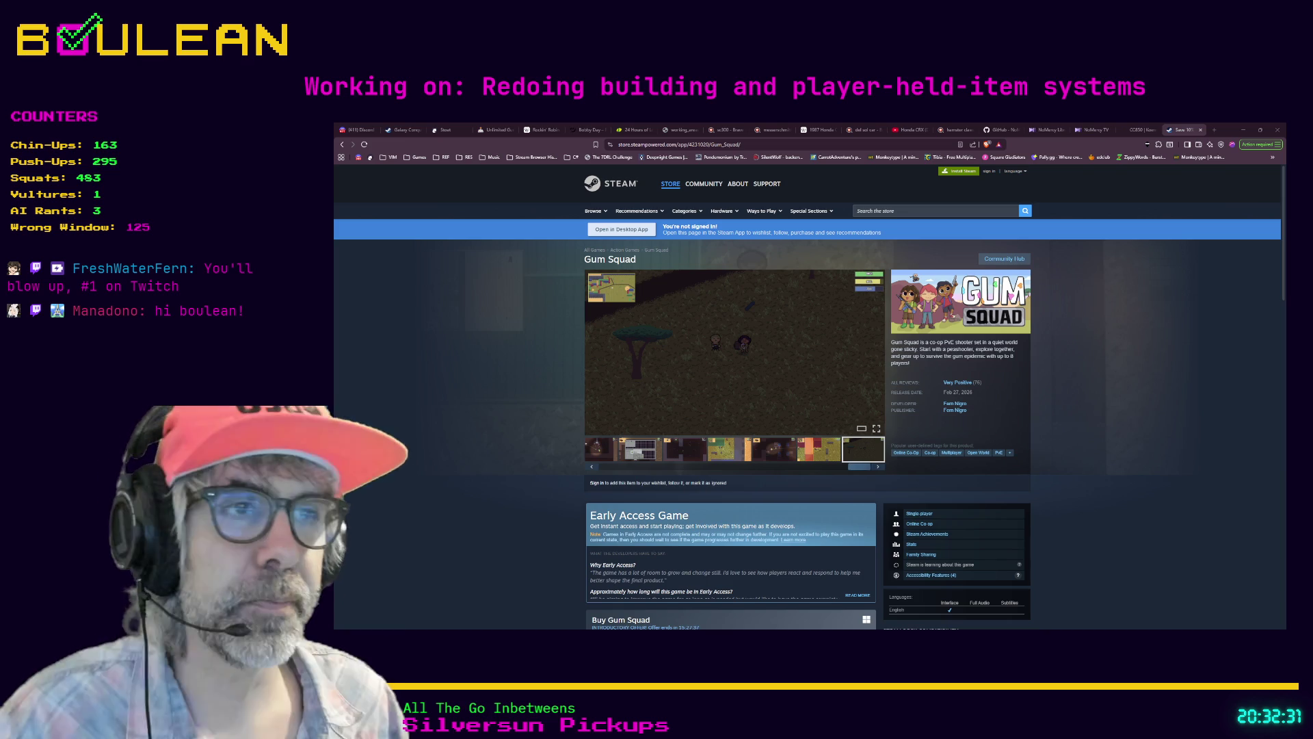
Step: Preview a store screenshot, then watch the Gum Squad gameplay trailer full screen and exit
{"action": "left_click", "coordinate": [876, 429]}
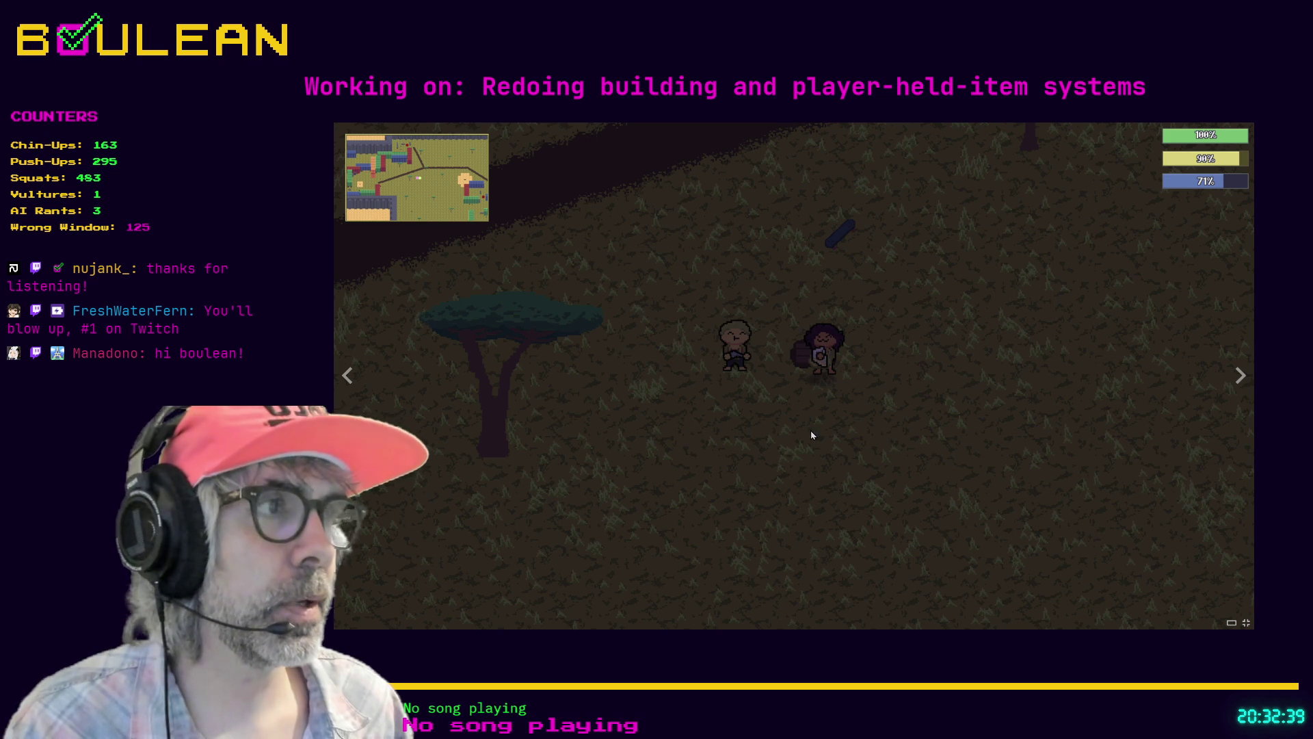
{"action": "left_click", "coordinate": [1245, 622]}
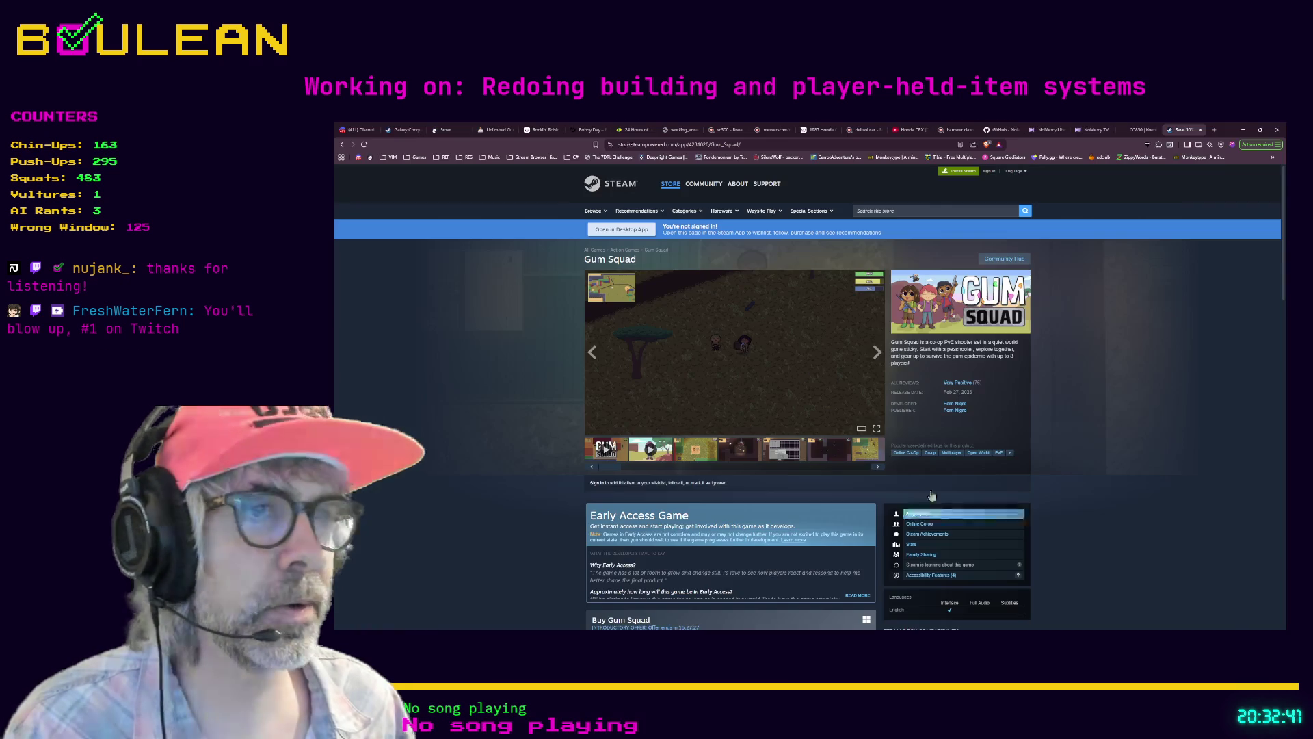
{"action": "left_click", "coordinate": [617, 450]}
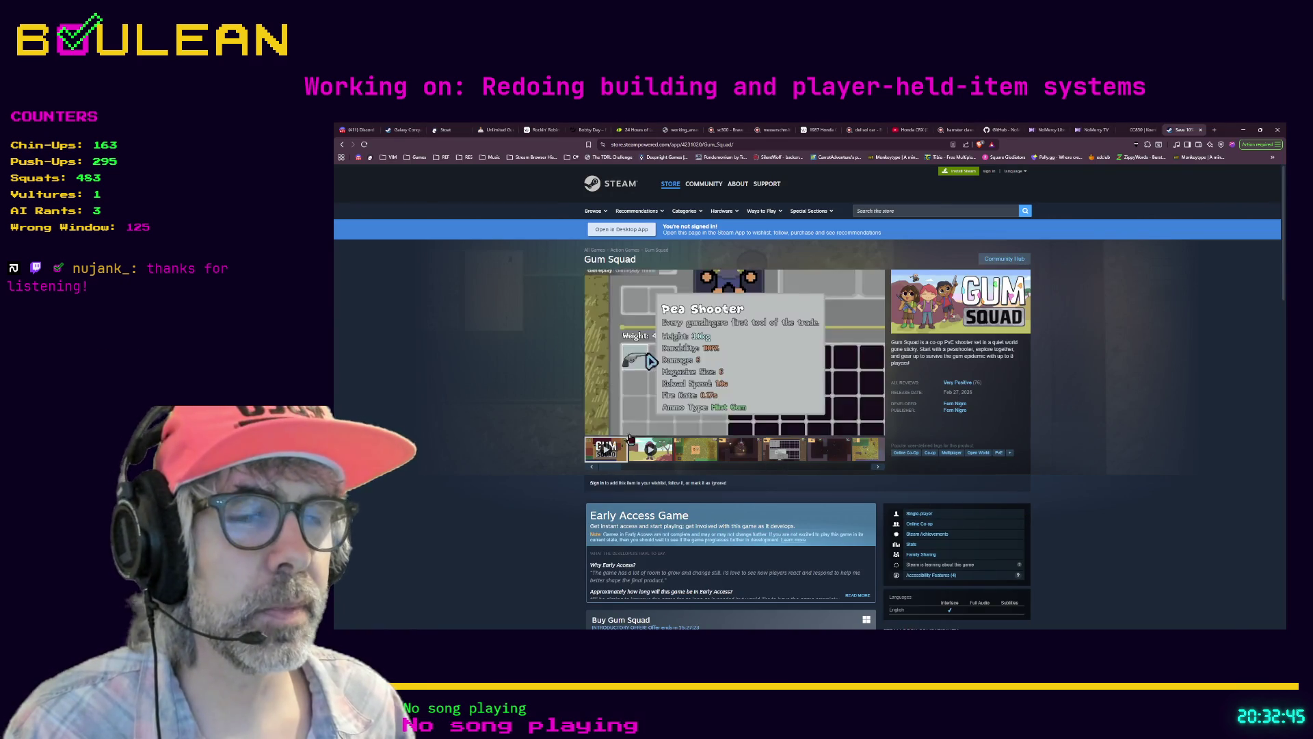
{"action": "left_click", "coordinate": [876, 429]}
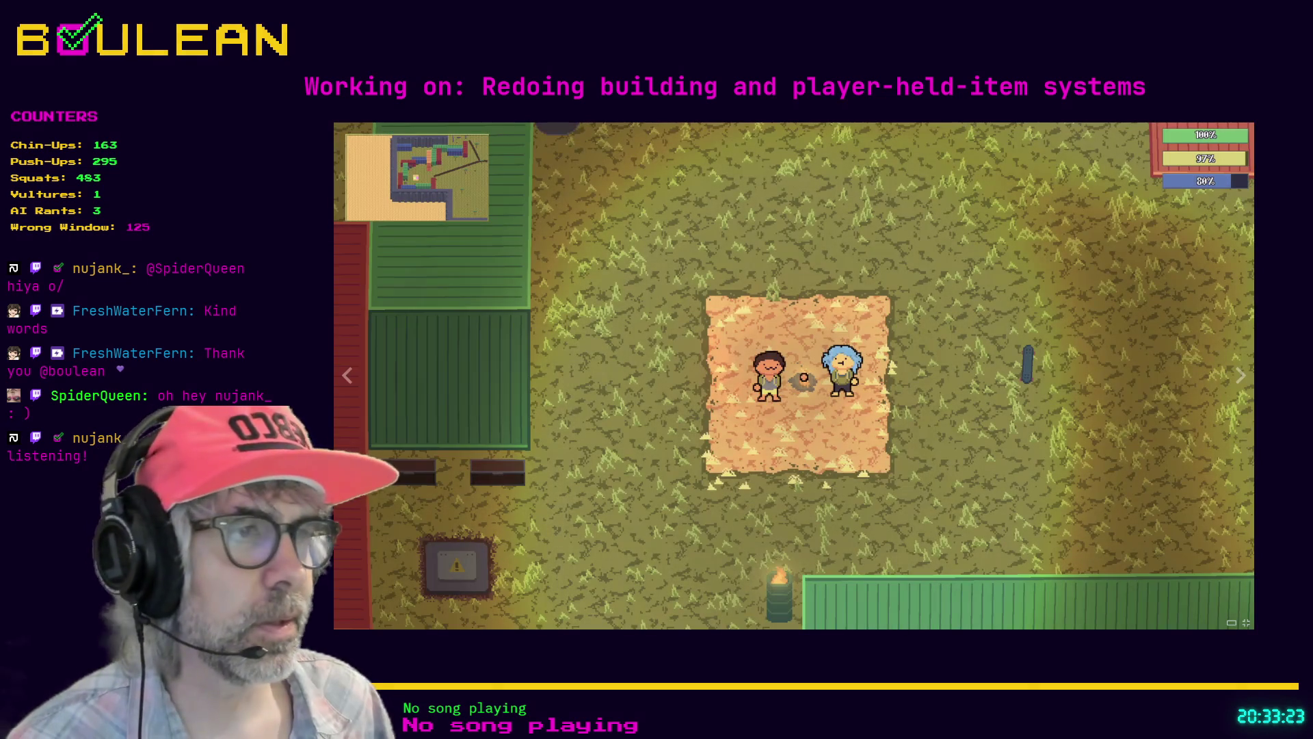
{"action": "left_click", "coordinate": [1246, 622]}
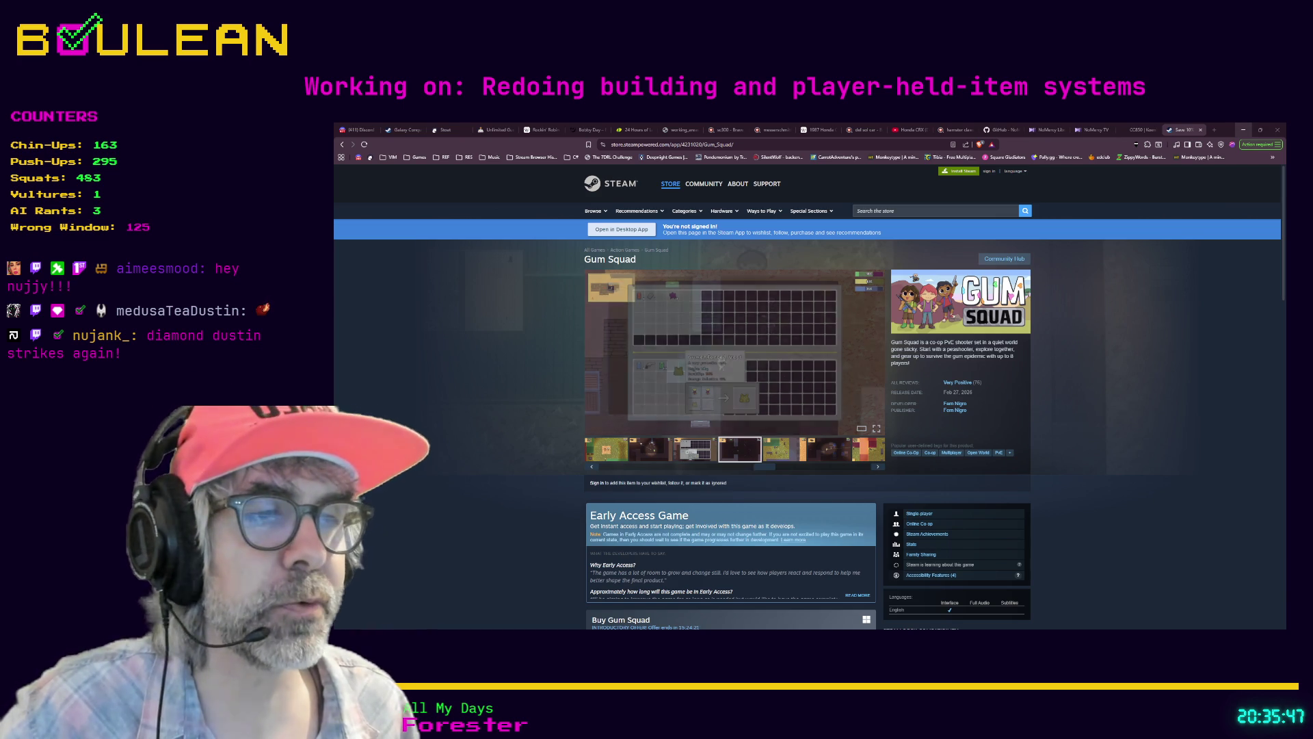
Step: Hide the browser and launch the survival game from Godot with F5
{"action": "left_click", "coordinate": [1243, 129]}
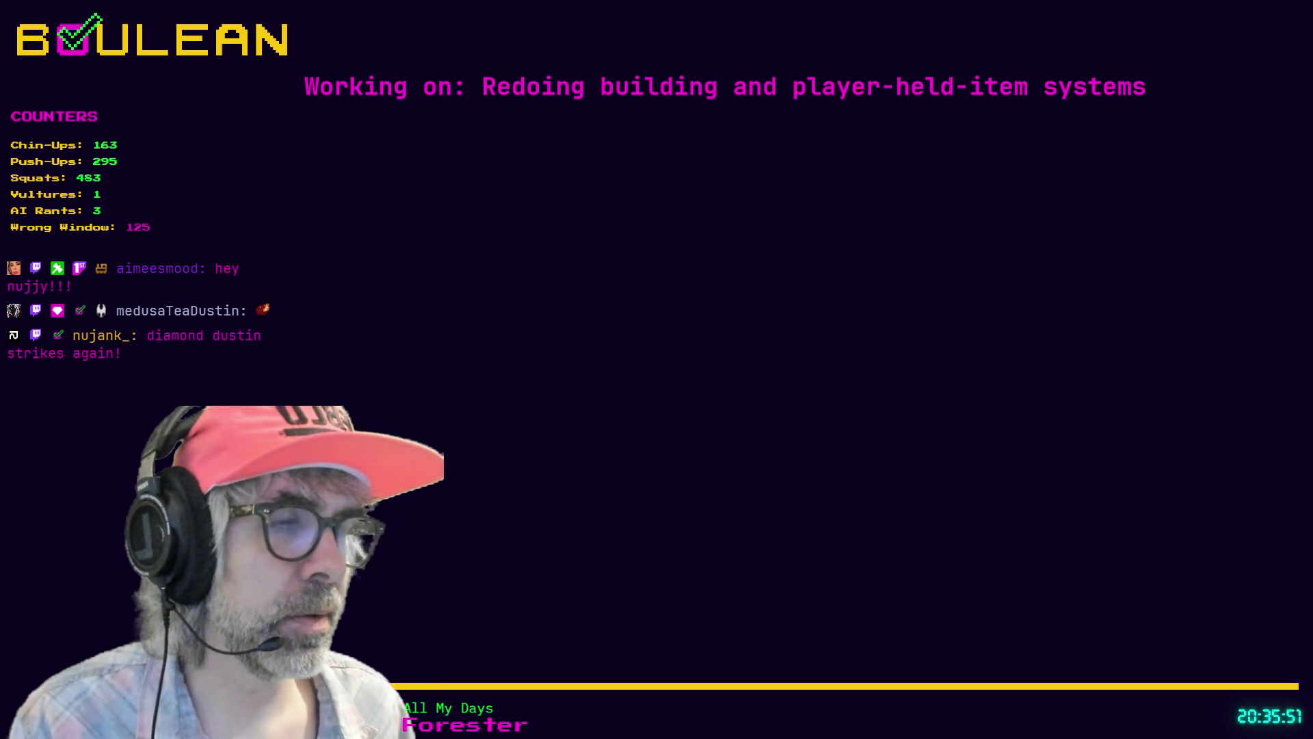
{"action": "key", "text": "alt+Tab"}
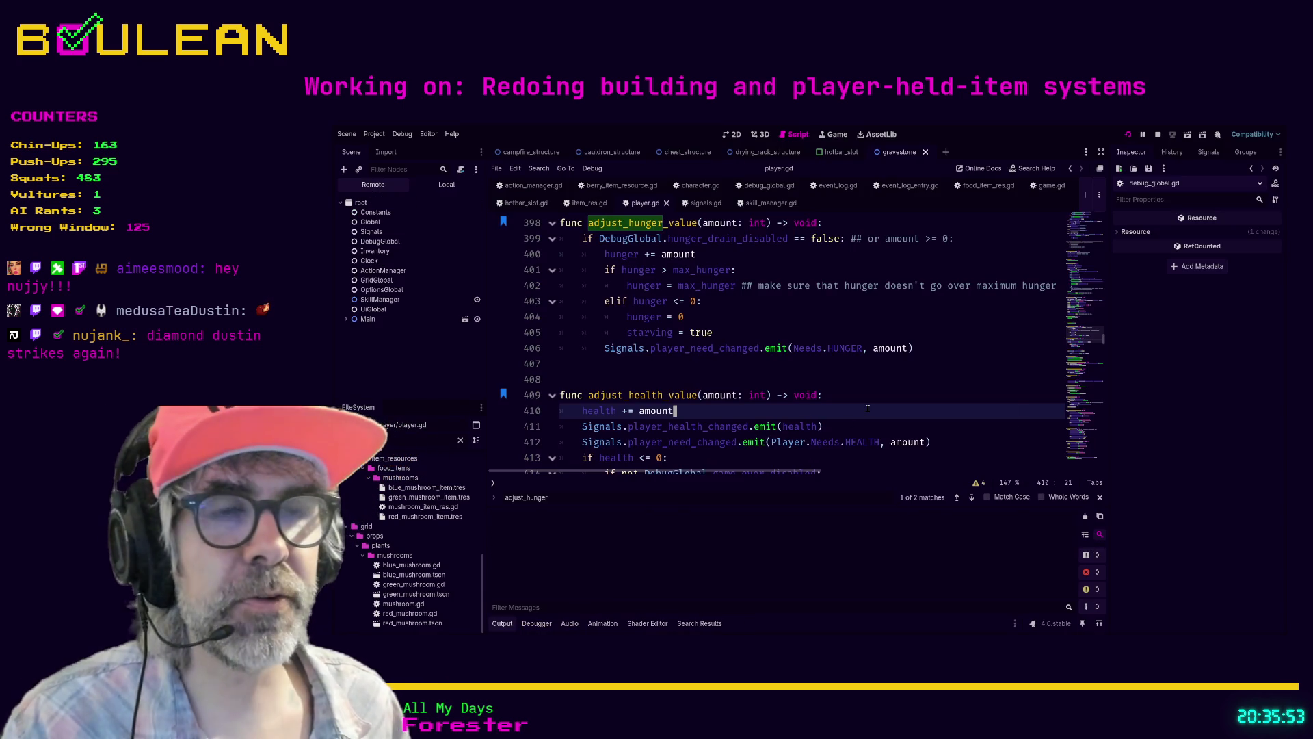
{"action": "key", "text": "F5"}
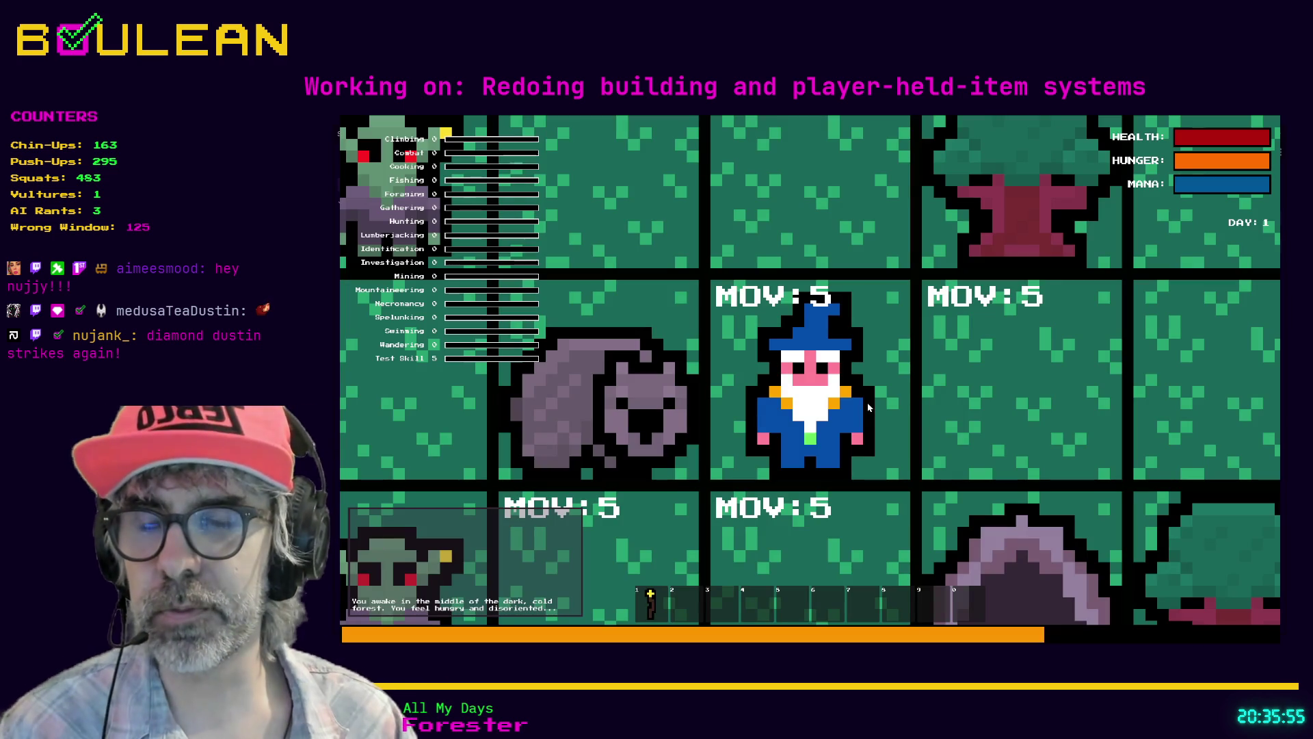
{"action": "scroll", "coordinate": [868, 408], "scroll_direction": "down", "scroll_amount": 5}
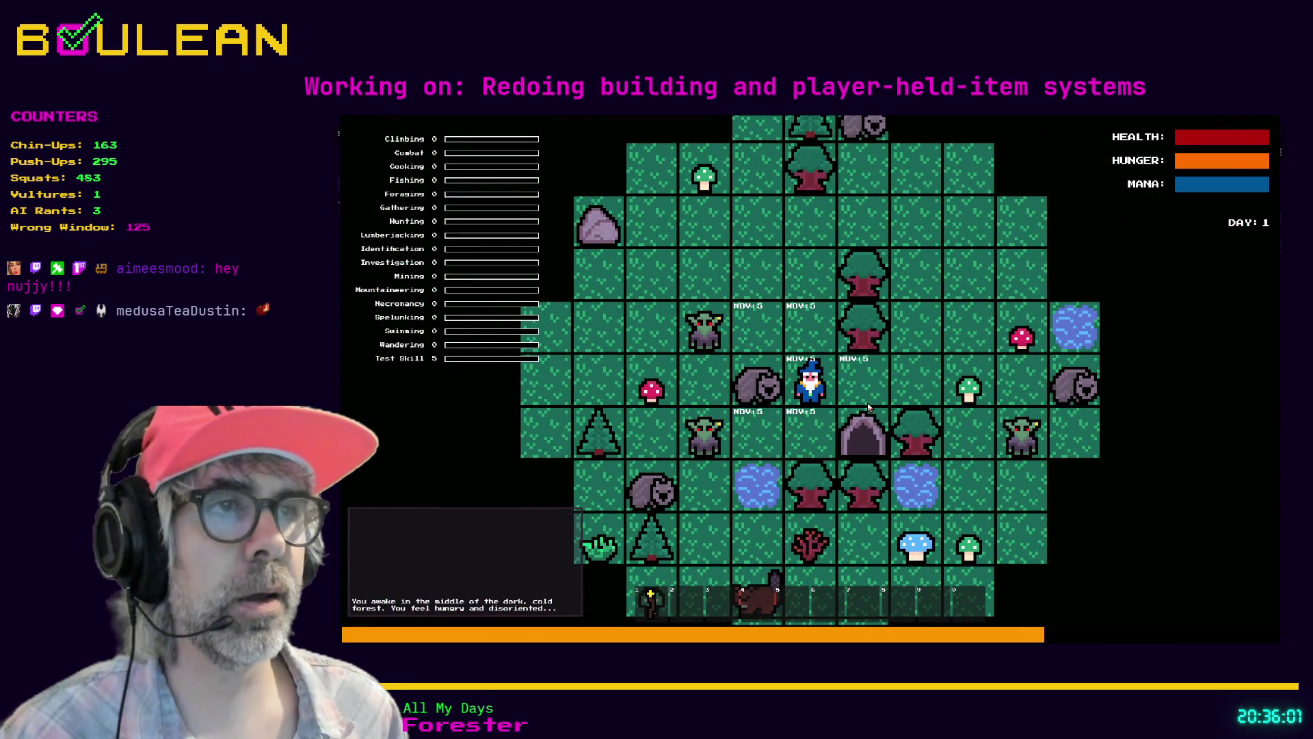
Step: Walk the wizard around to collect green, red, green and blue mushrooms
{"action": "left_click", "coordinate": [868, 408]}
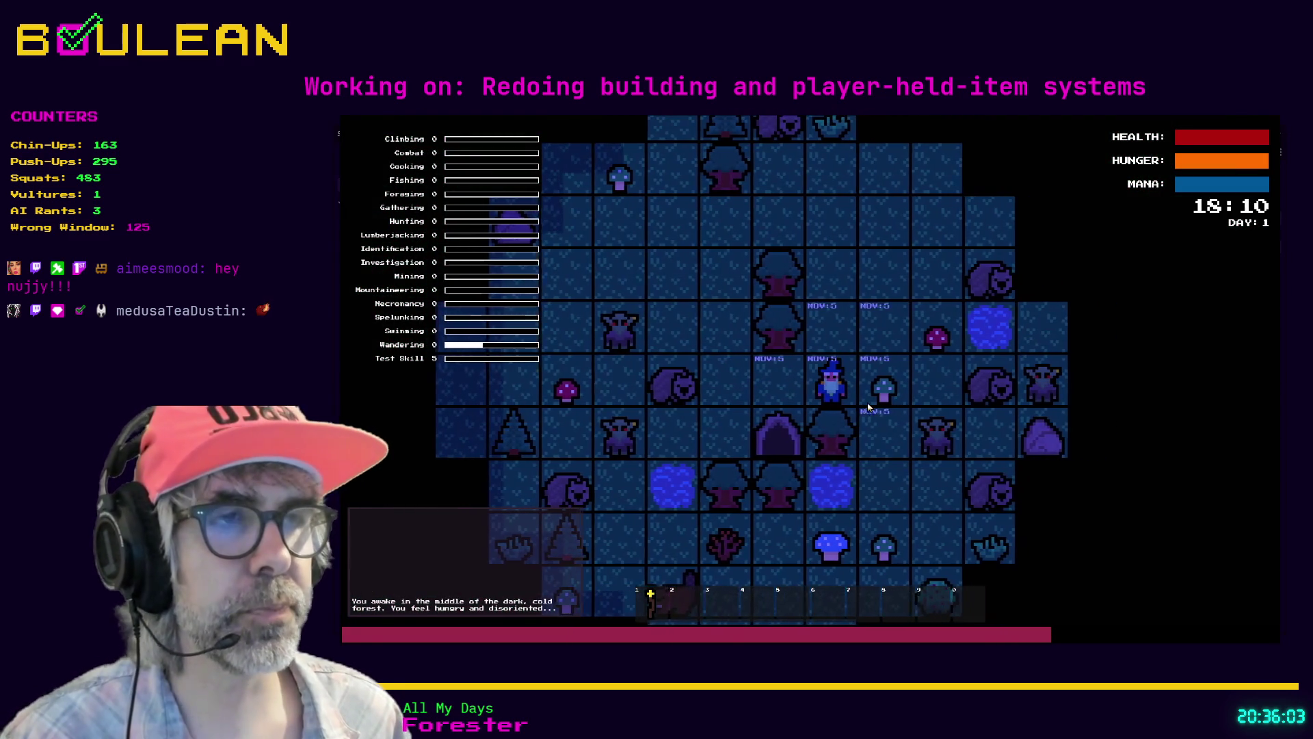
{"action": "left_click", "coordinate": [868, 408]}
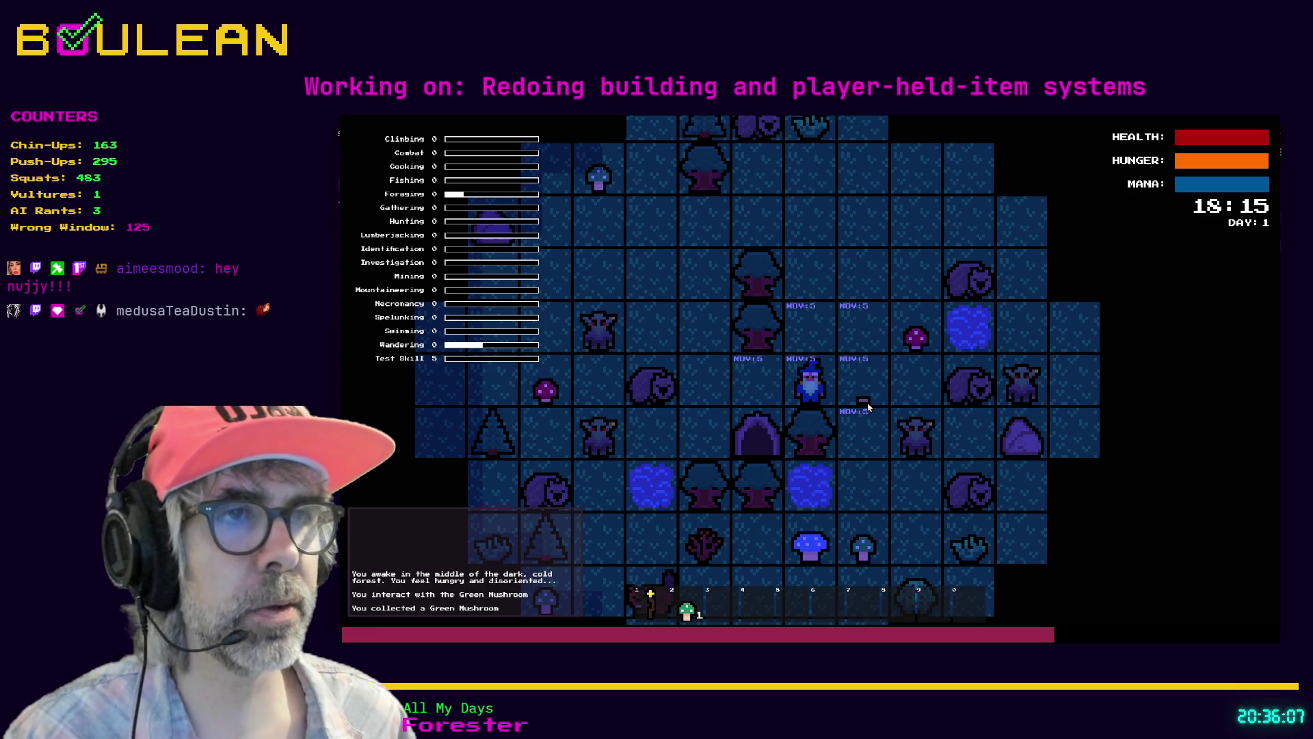
{"action": "key", "text": "Right"}
{"action": "key", "text": "Up"}
{"action": "key", "text": "Right"}
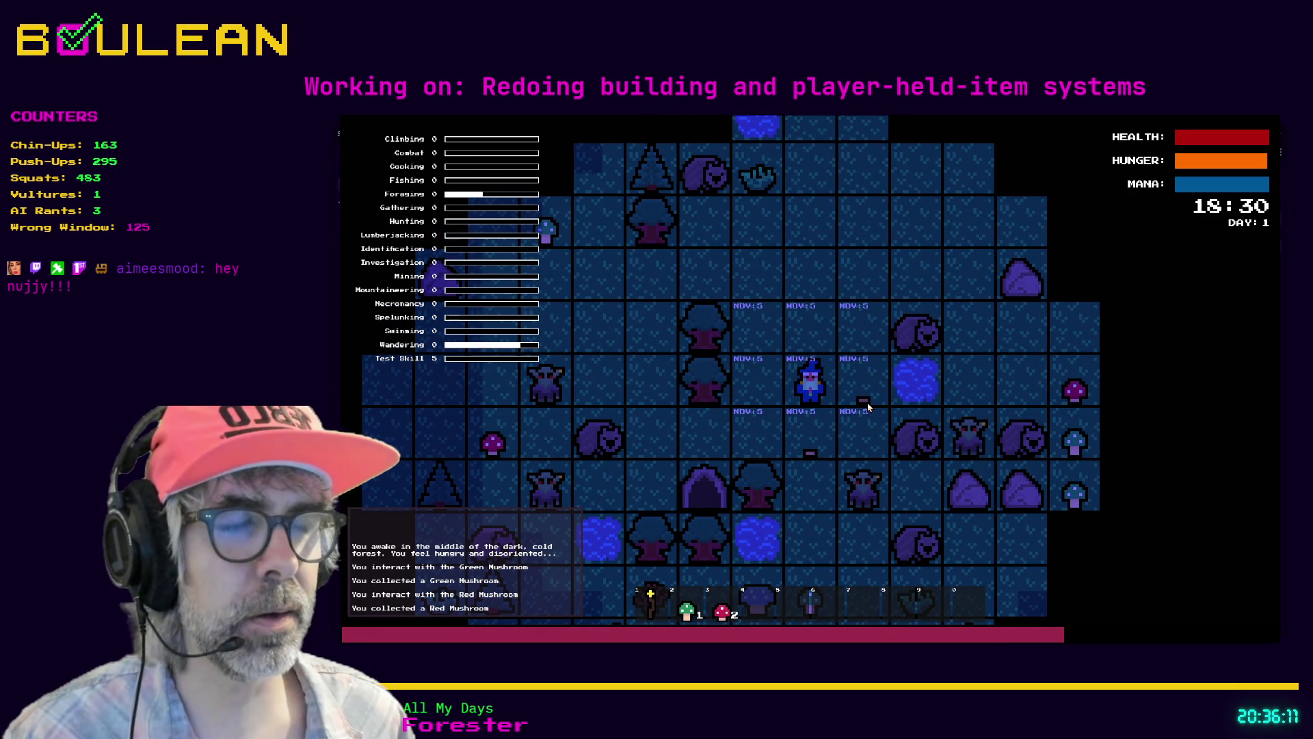
{"action": "key", "text": "Down"}
{"action": "key", "text": "Down"}
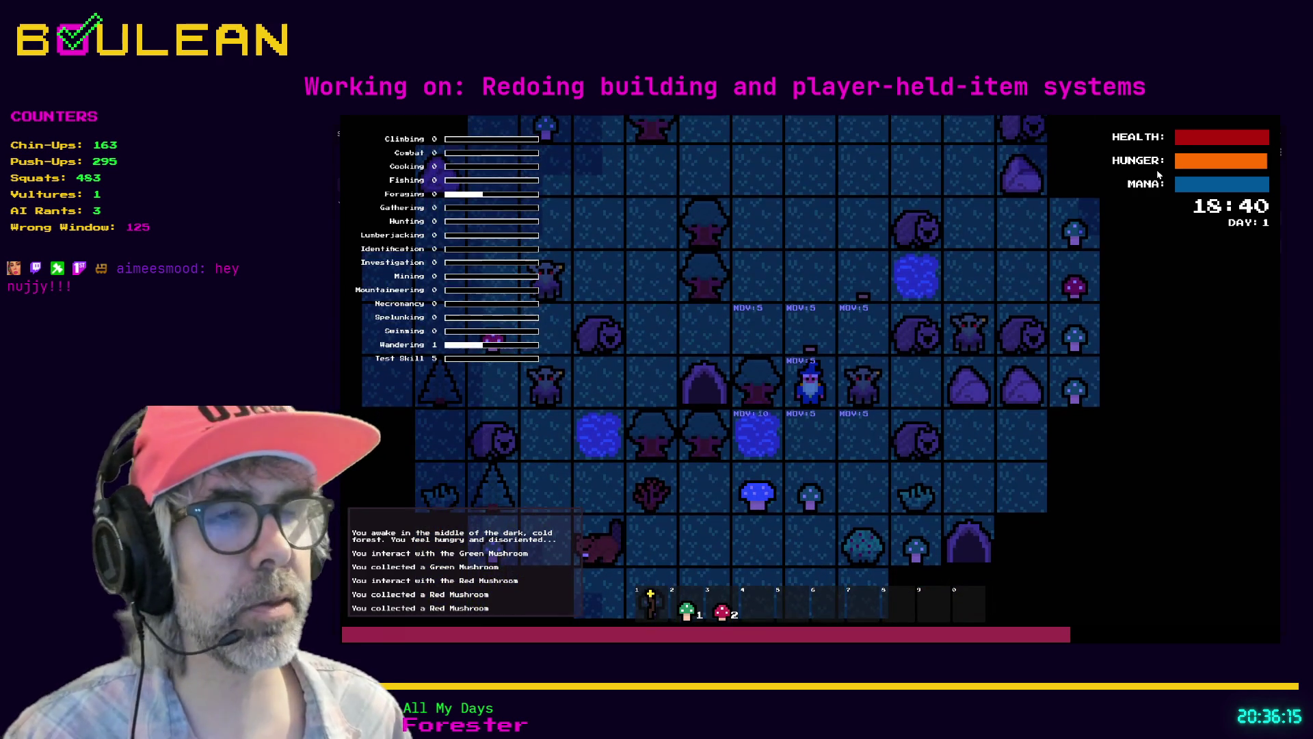
{"action": "key", "text": "Down"}
{"action": "key", "text": "Down"}
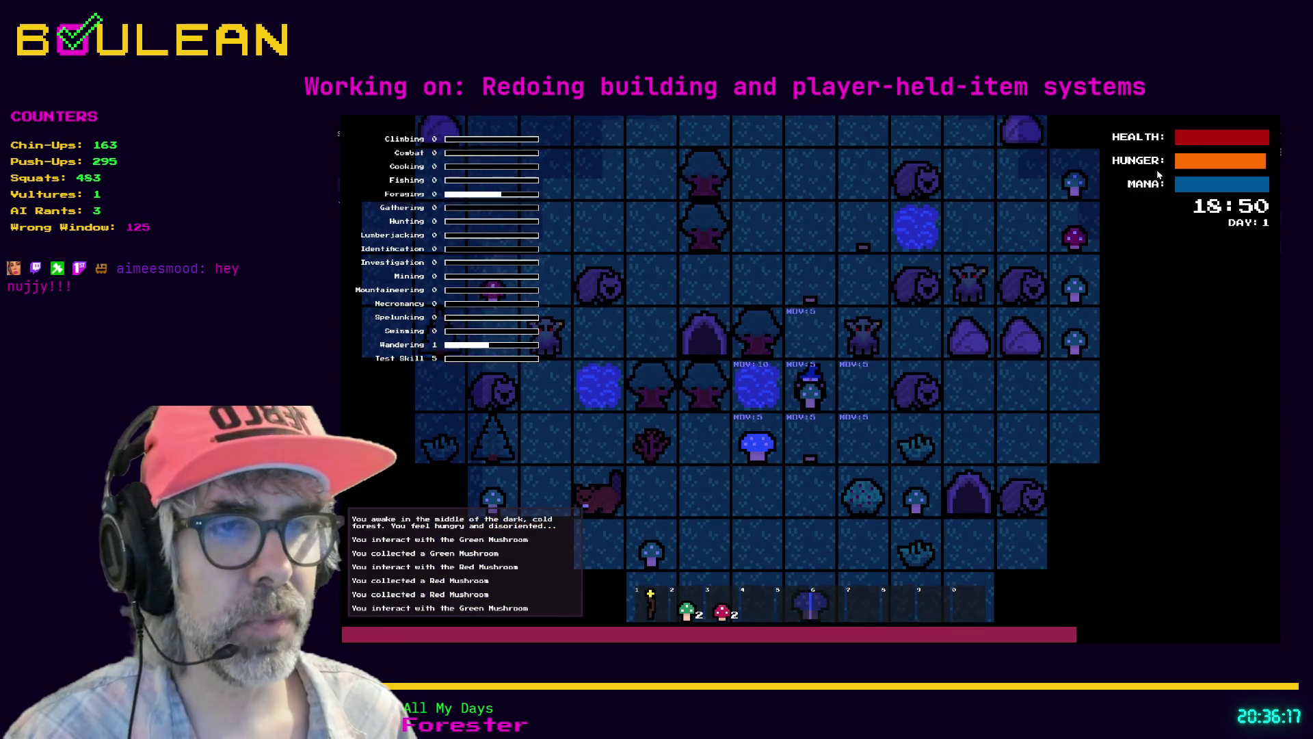
{"action": "key", "text": "Down"}
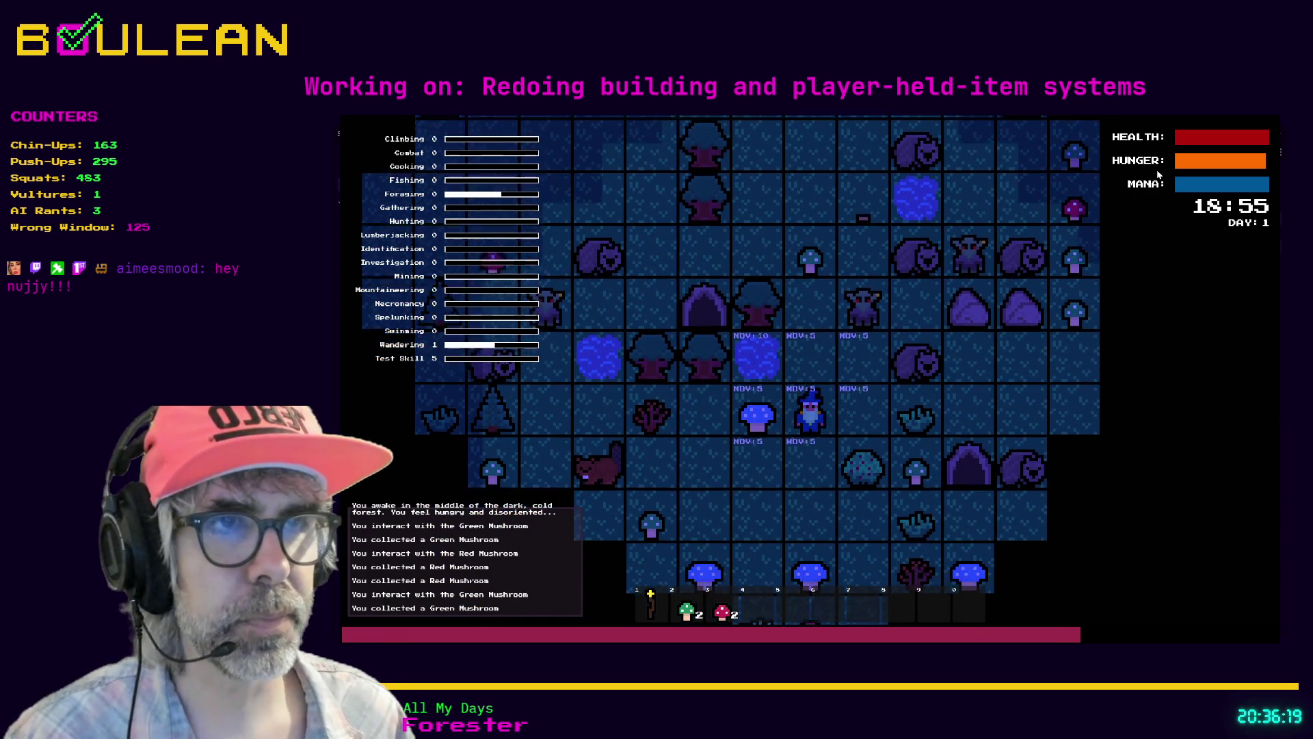
{"action": "key", "text": "Left"}
{"action": "scroll", "coordinate": [898, 366], "scroll_direction": "up", "scroll_amount": 3}
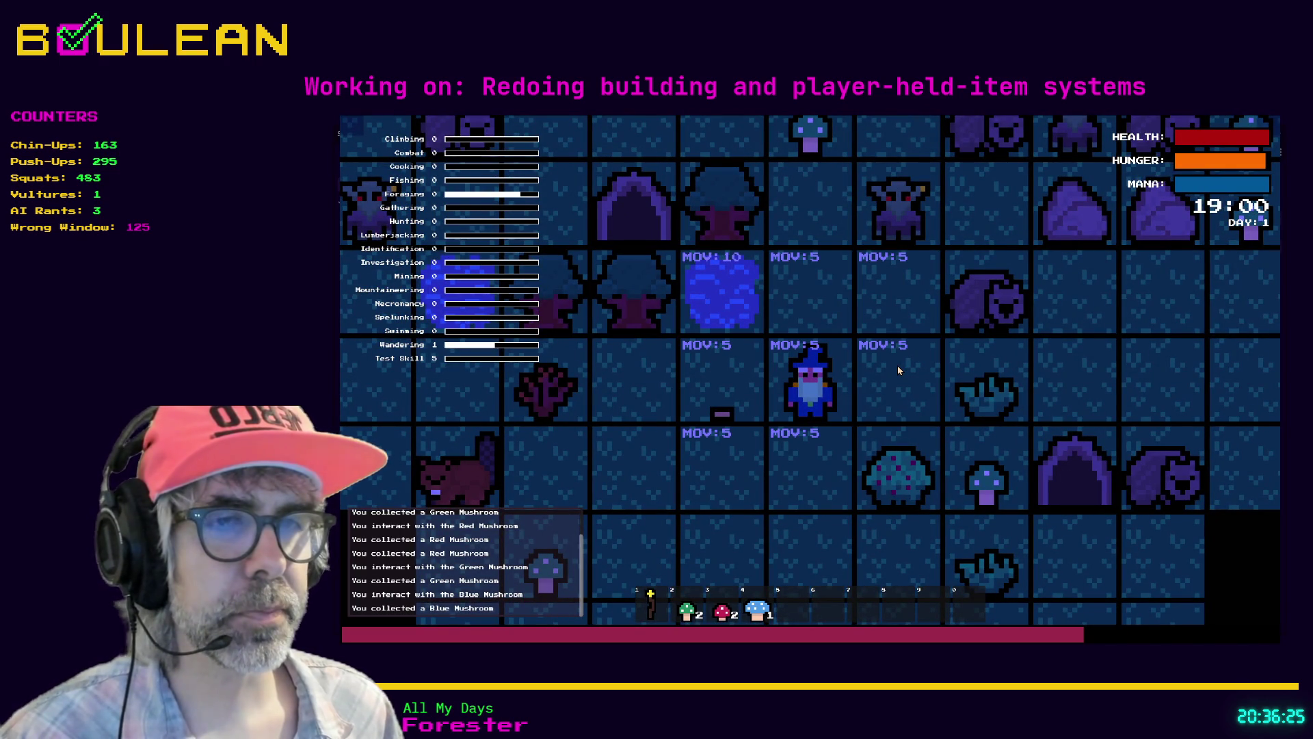
Step: Select the green mushroom in hotbar slot 2 and eat both green mushrooms
{"action": "key", "text": "1"}
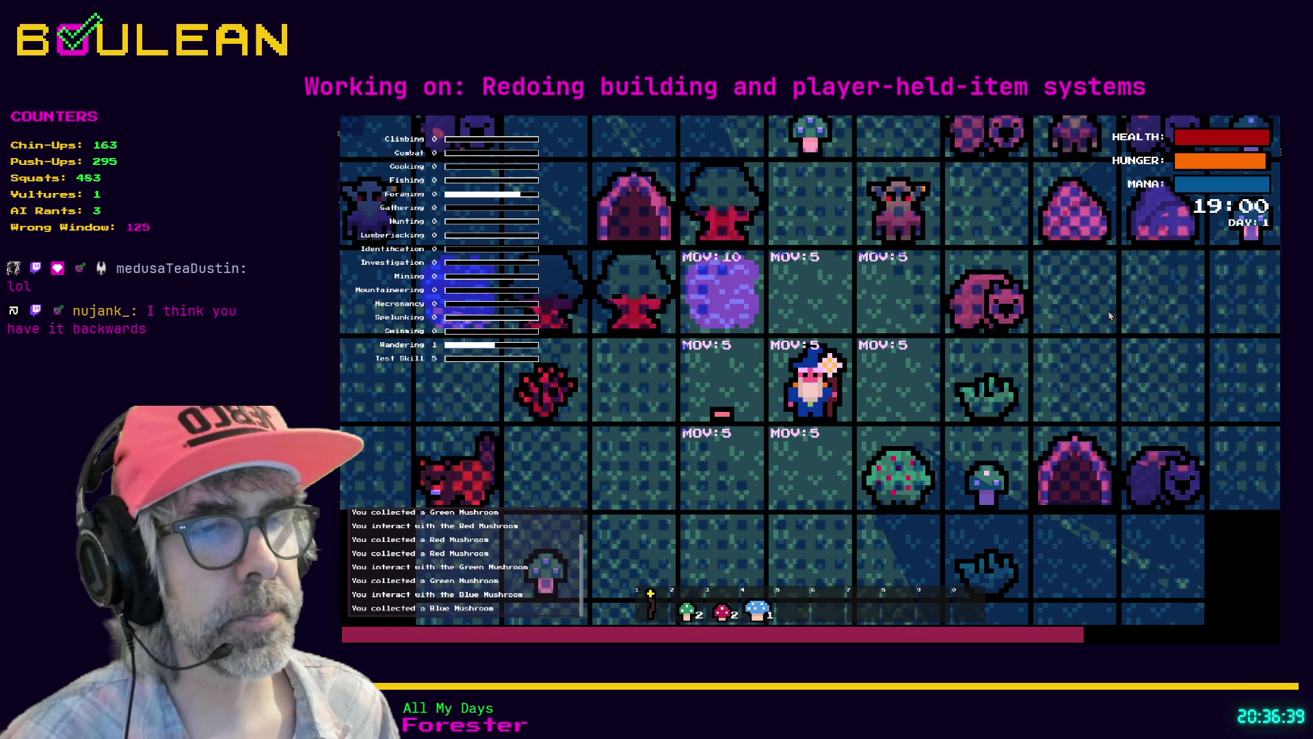
{"action": "key", "text": "e"}
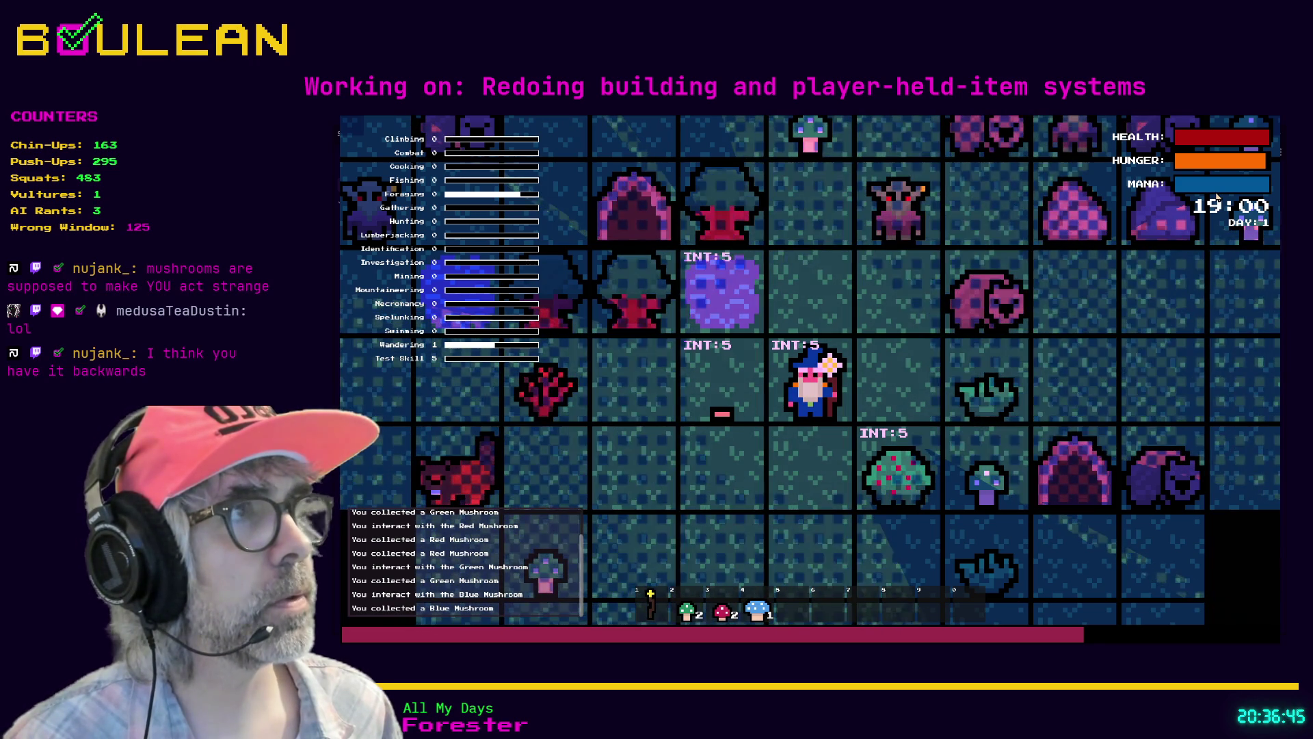
{"action": "key", "text": "2"}
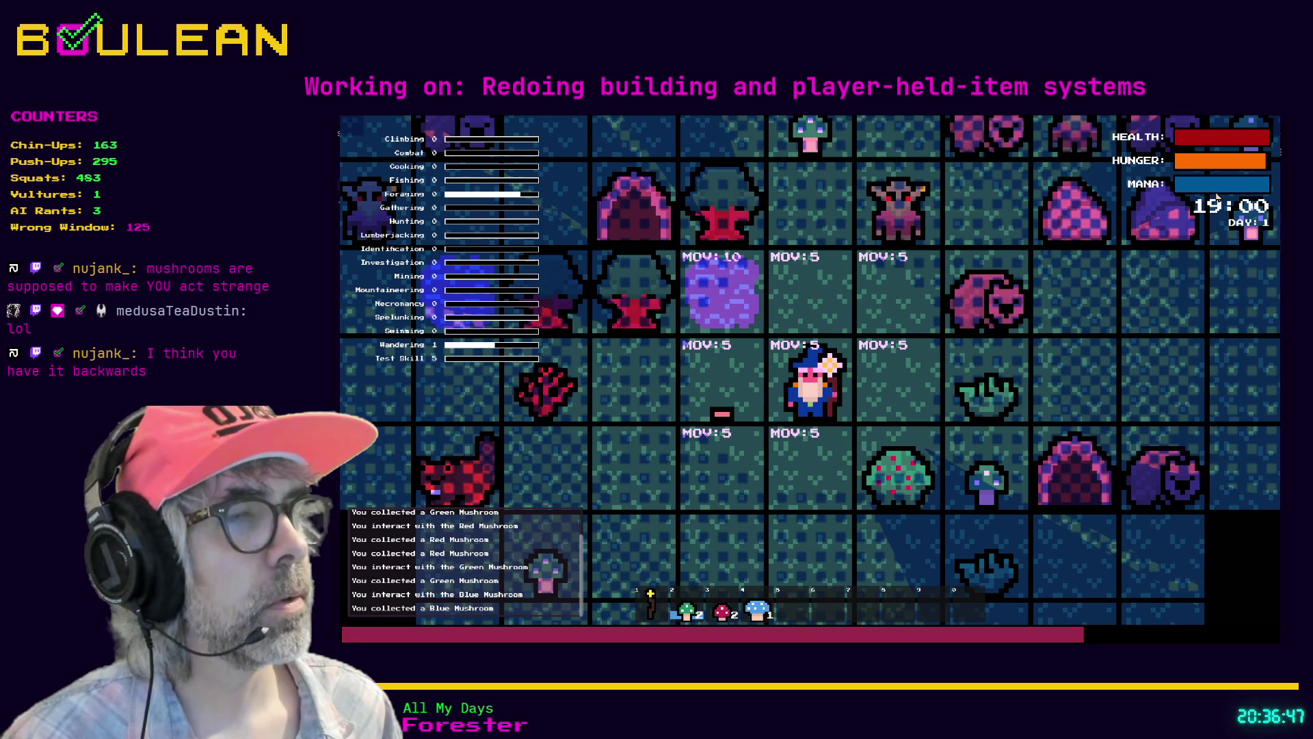
{"action": "key", "text": "e"}
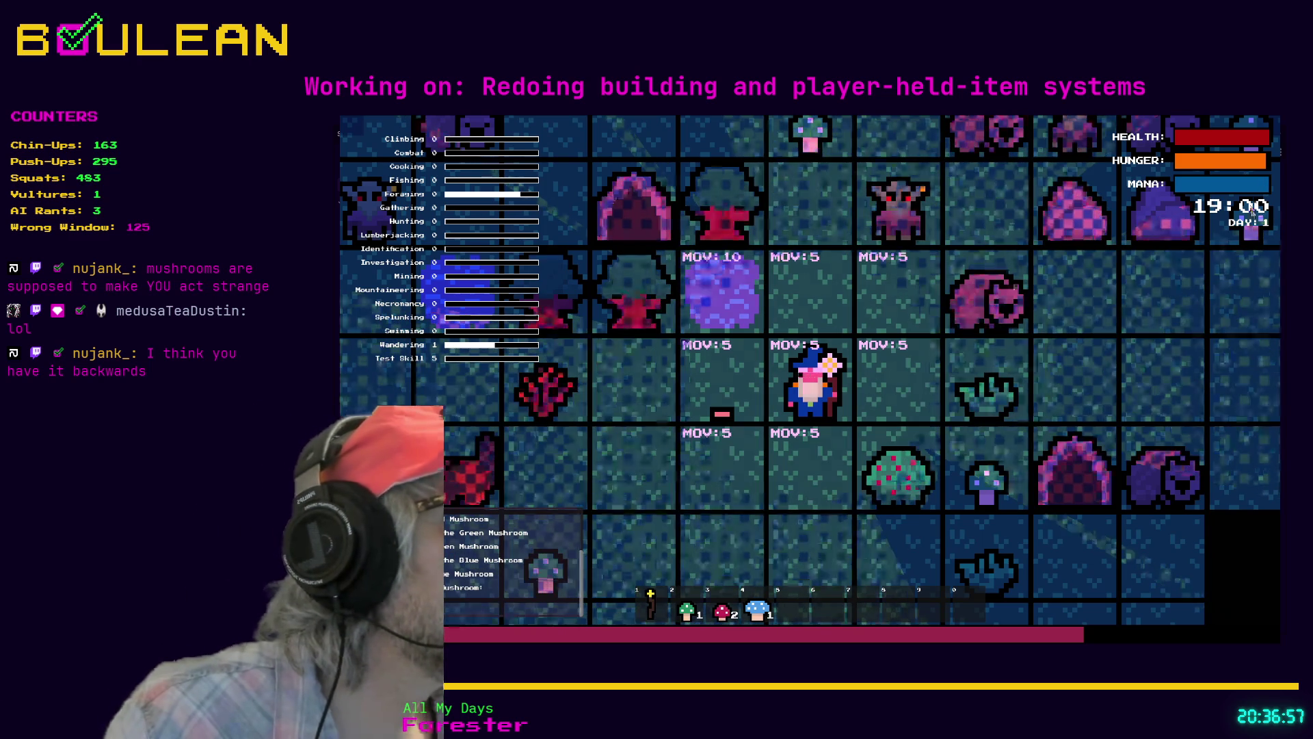
{"action": "key", "text": "e"}
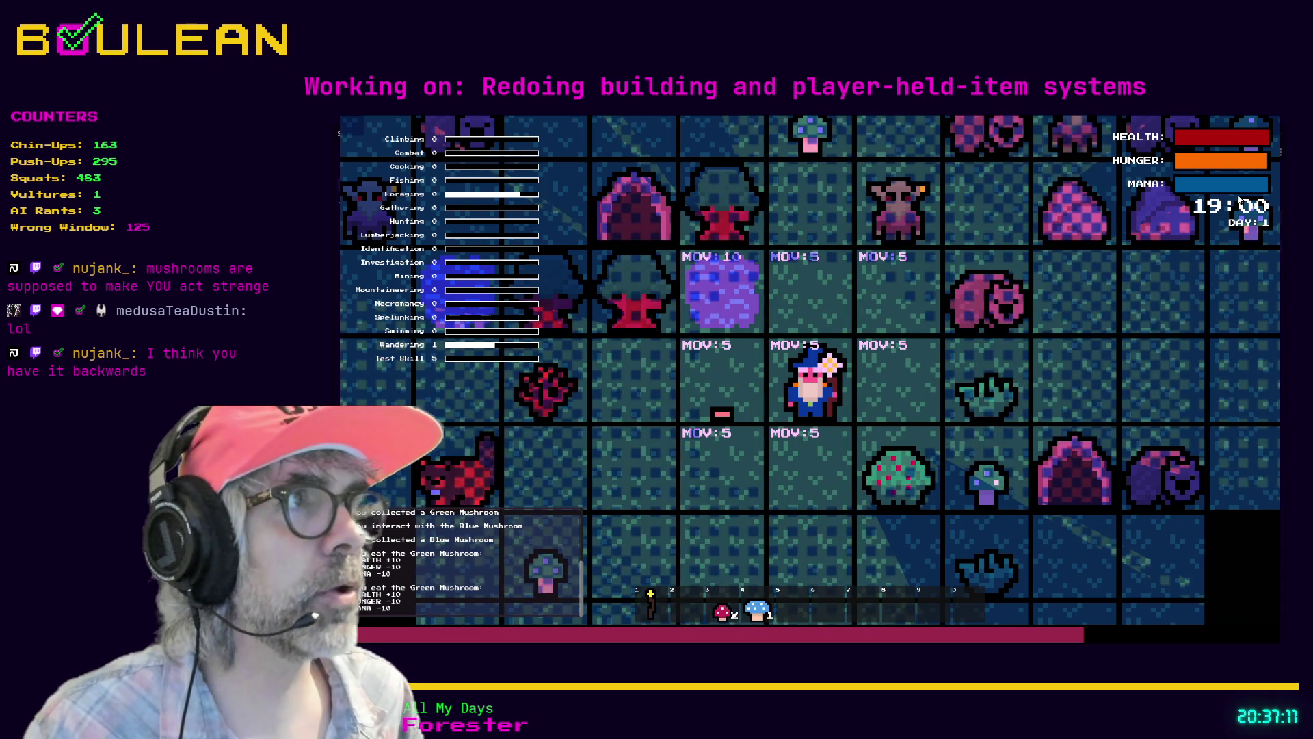
Step: Eat the remaining red mushrooms, then select and eat a blue mushroom from hotbar slot 4
{"action": "key", "text": "e"}
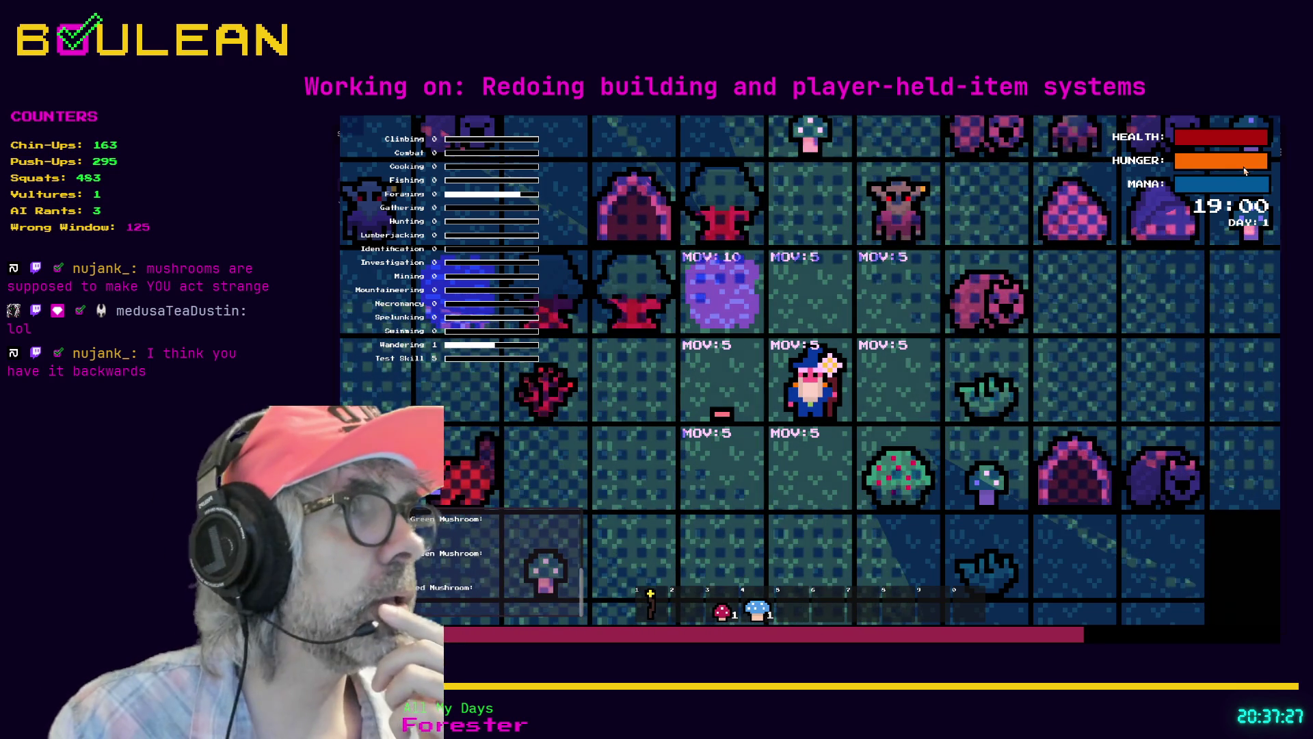
{"action": "left_click", "coordinate": [1245, 171]}
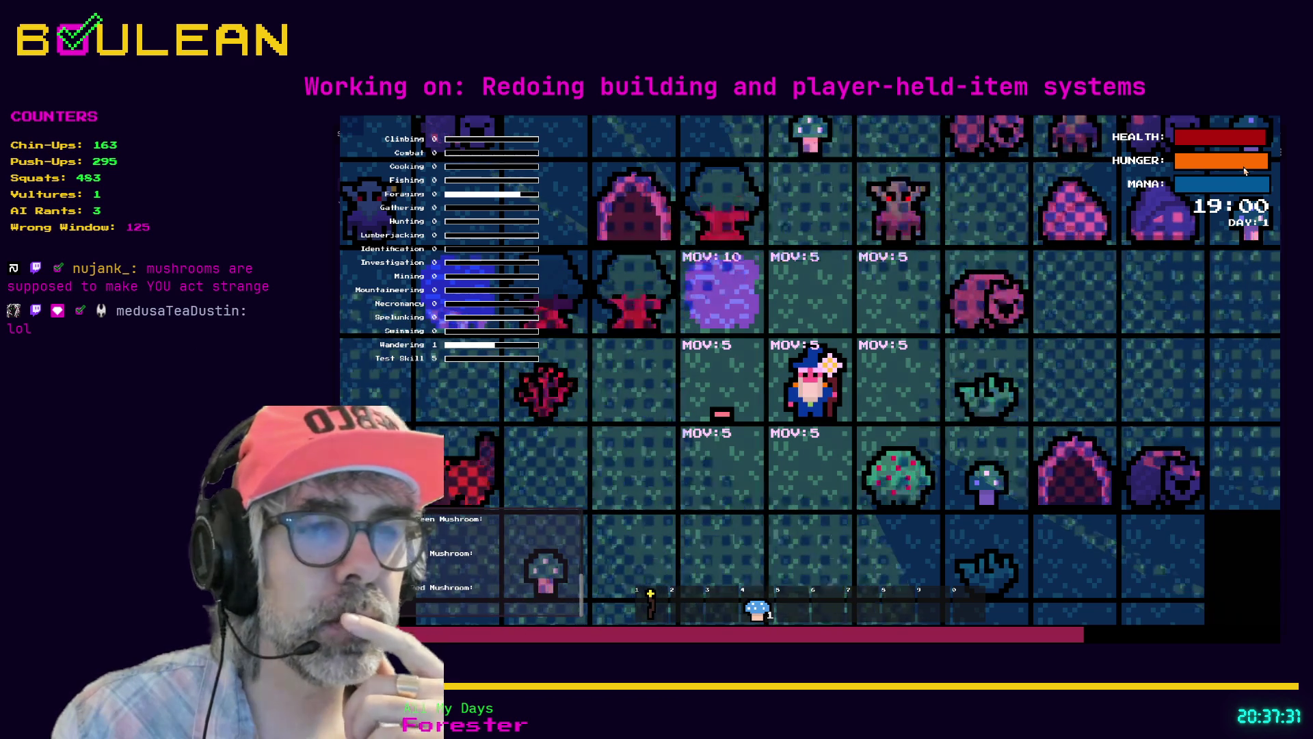
{"action": "key", "text": "4"}
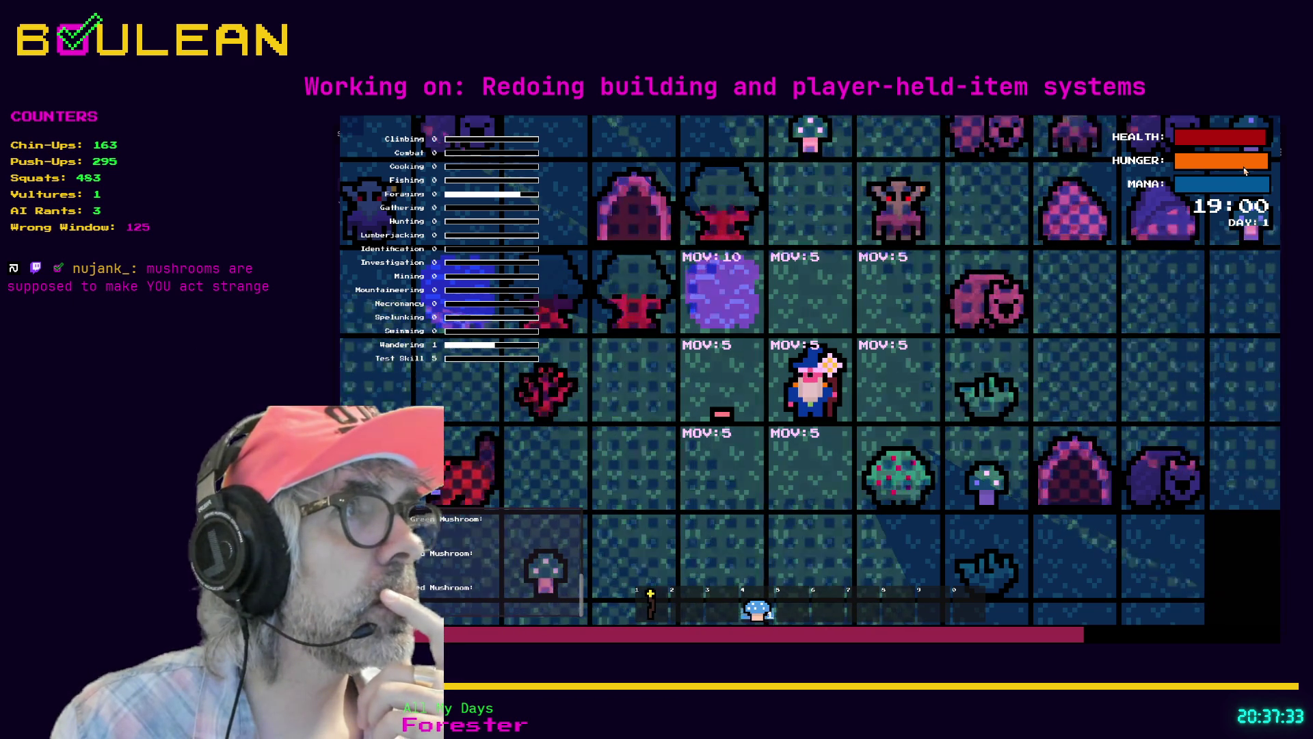
{"action": "key", "text": "e"}
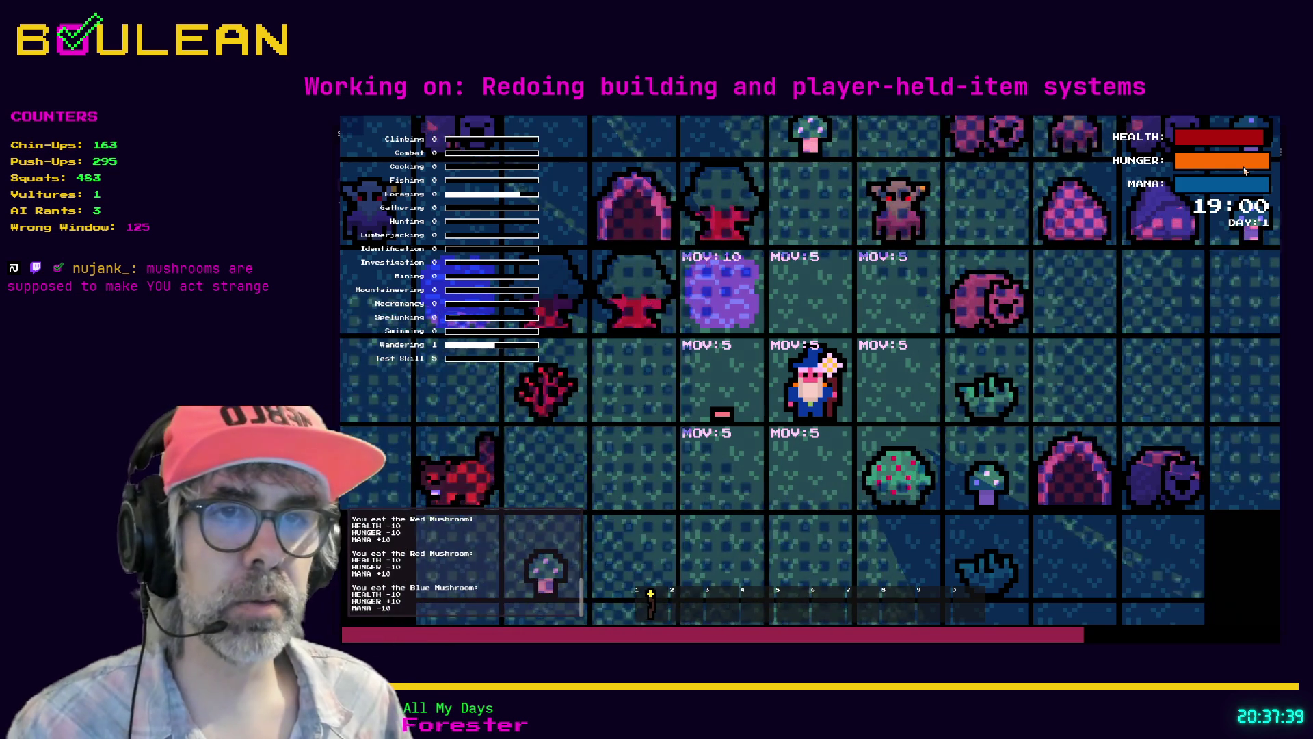
Step: Move down to collect another blue mushroom, eat it, and stop the running game
{"action": "key", "text": "s"}
{"action": "key", "text": "s"}
{"action": "key", "text": "e"}
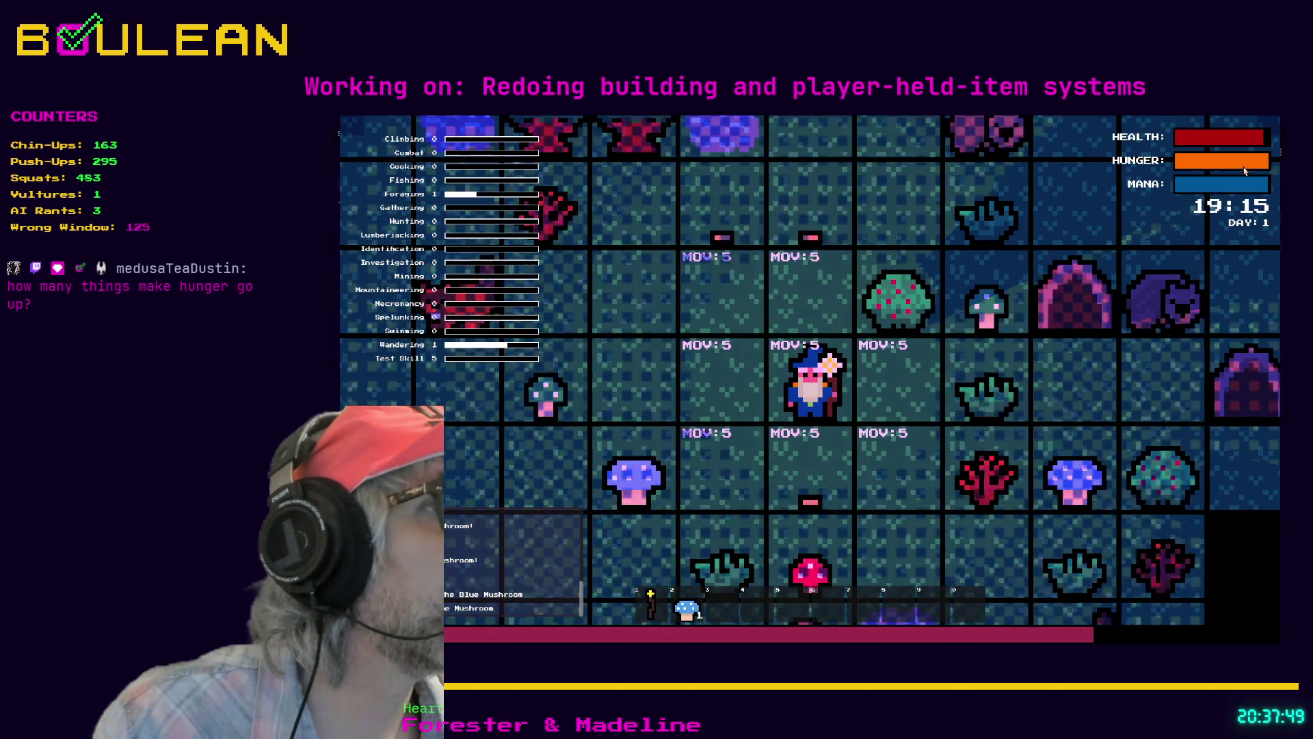
{"action": "key", "text": "2"}
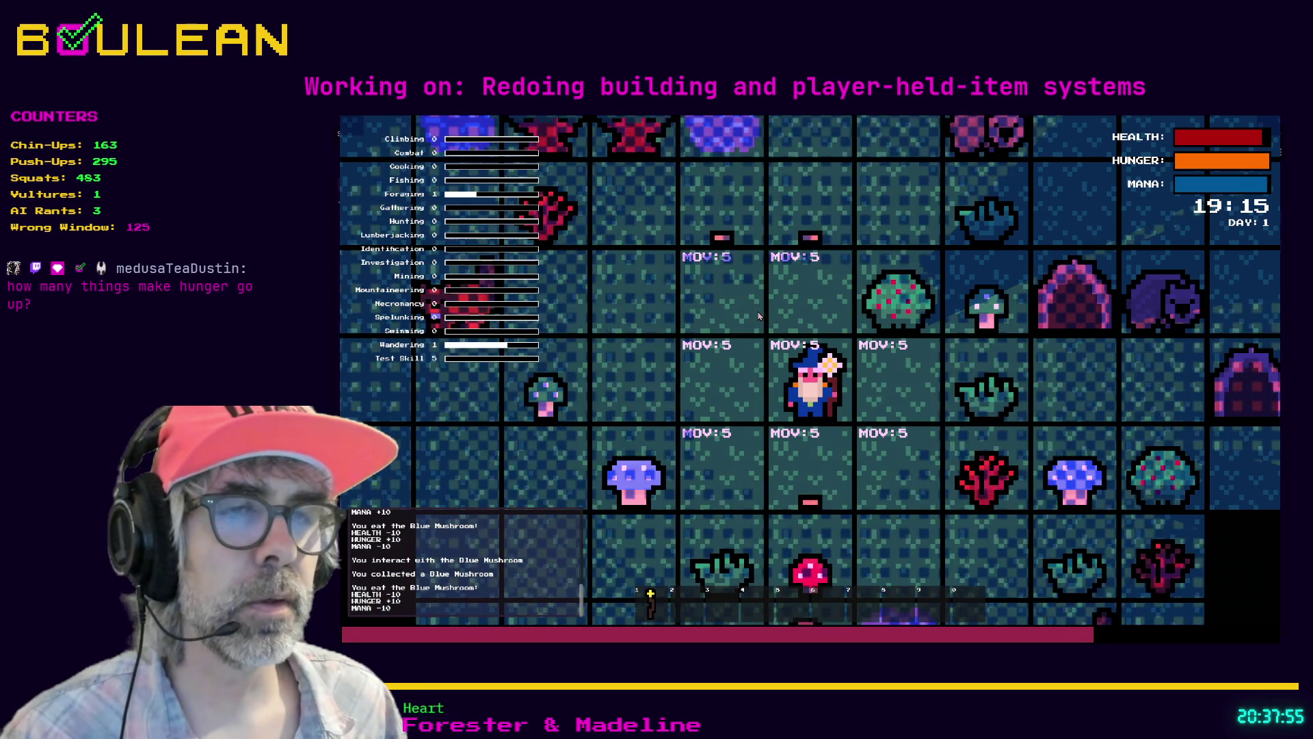
{"action": "key", "text": "Escape"}
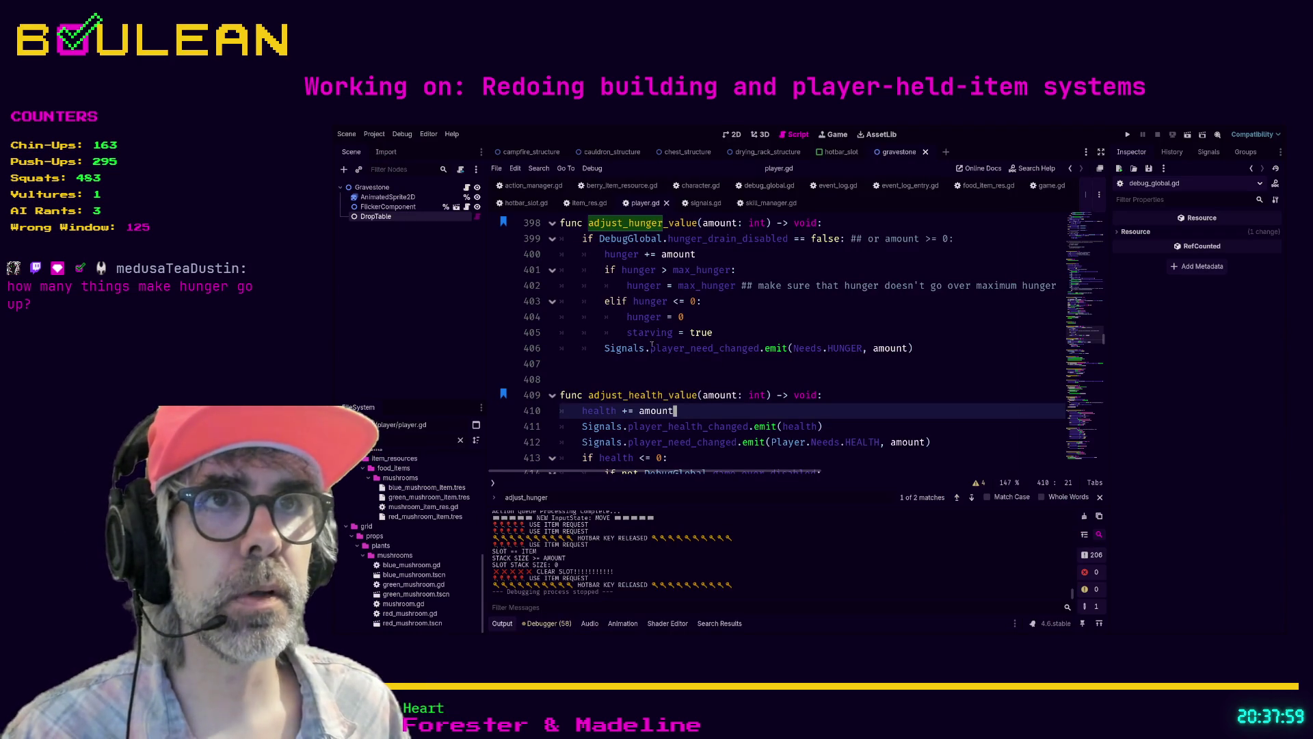
Step: Review the hunger, health and mana adjustment code in player.gd
{"action": "left_click", "coordinate": [715, 255]}
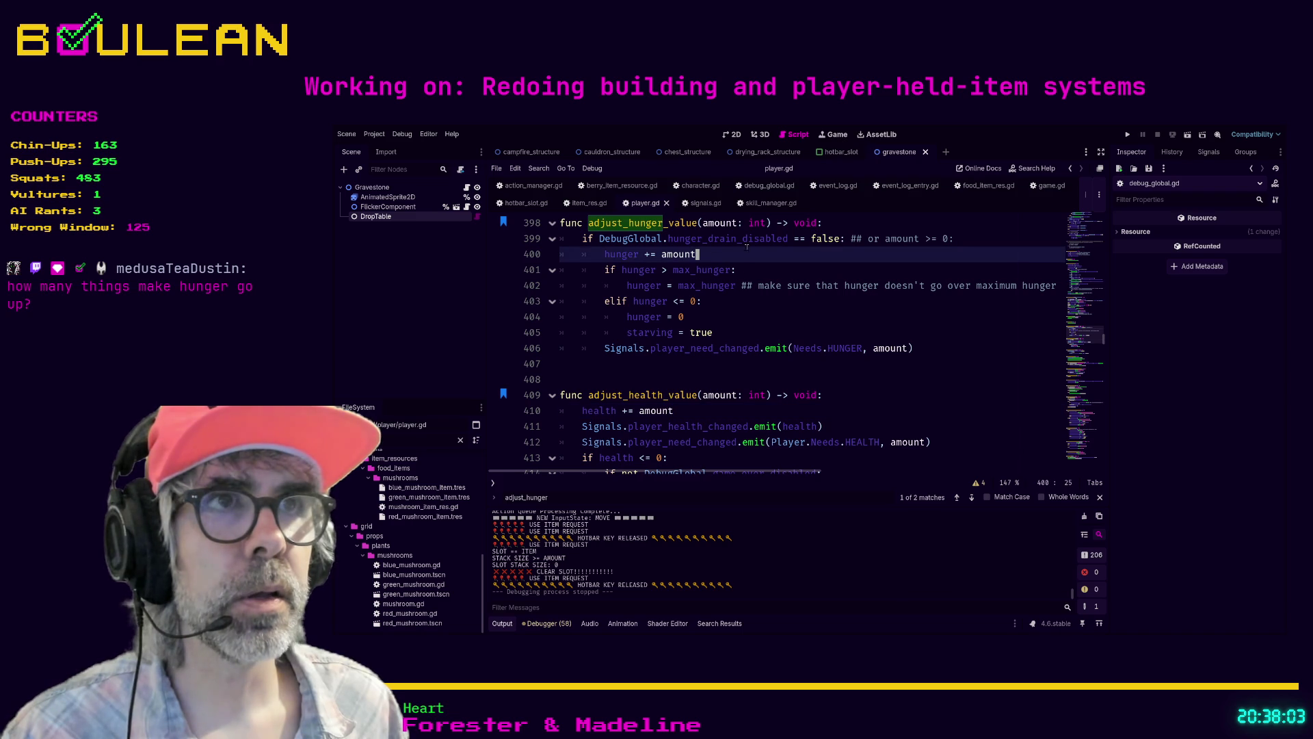
{"action": "left_click", "coordinate": [707, 405]}
{"action": "scroll", "coordinate": [684, 397], "scroll_direction": "down", "scroll_amount": 4}
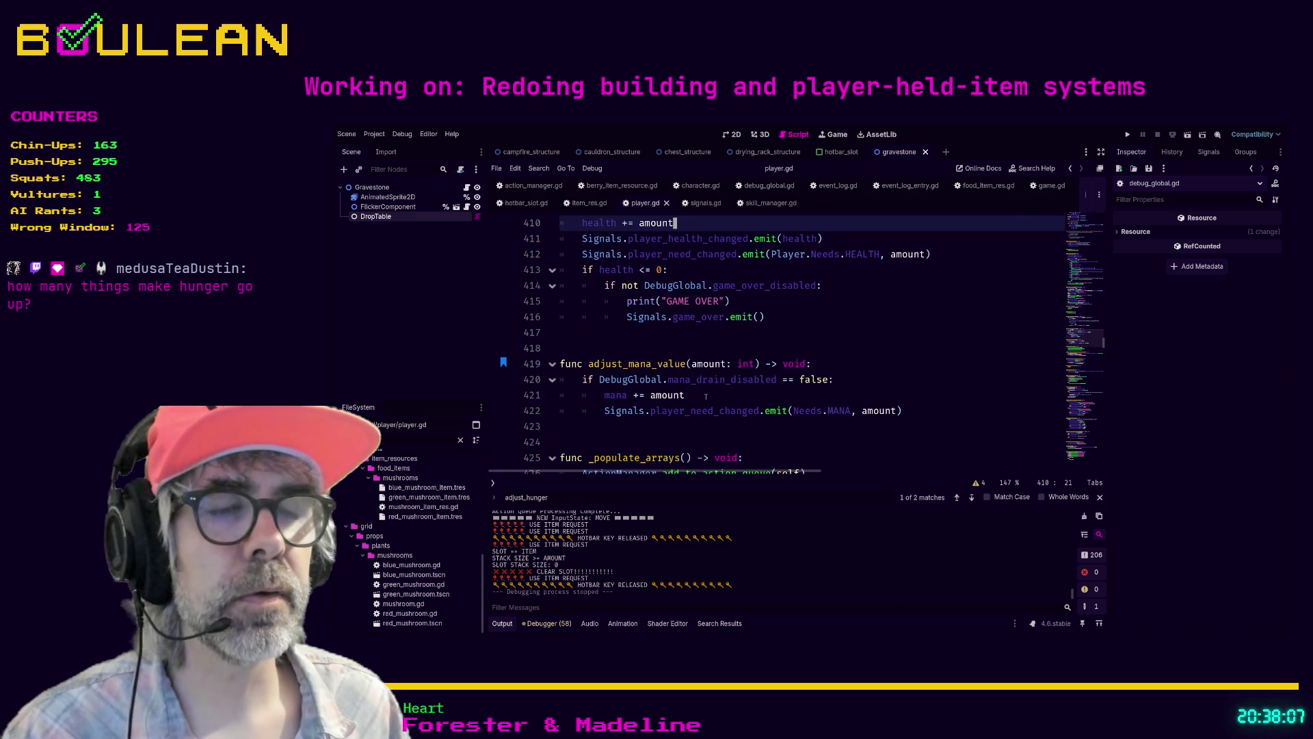
{"action": "left_click", "coordinate": [706, 396]}
{"action": "scroll", "coordinate": [714, 388], "scroll_direction": "up", "scroll_amount": 1}
{"action": "scroll", "coordinate": [714, 389], "scroll_direction": "up", "scroll_amount": 4}
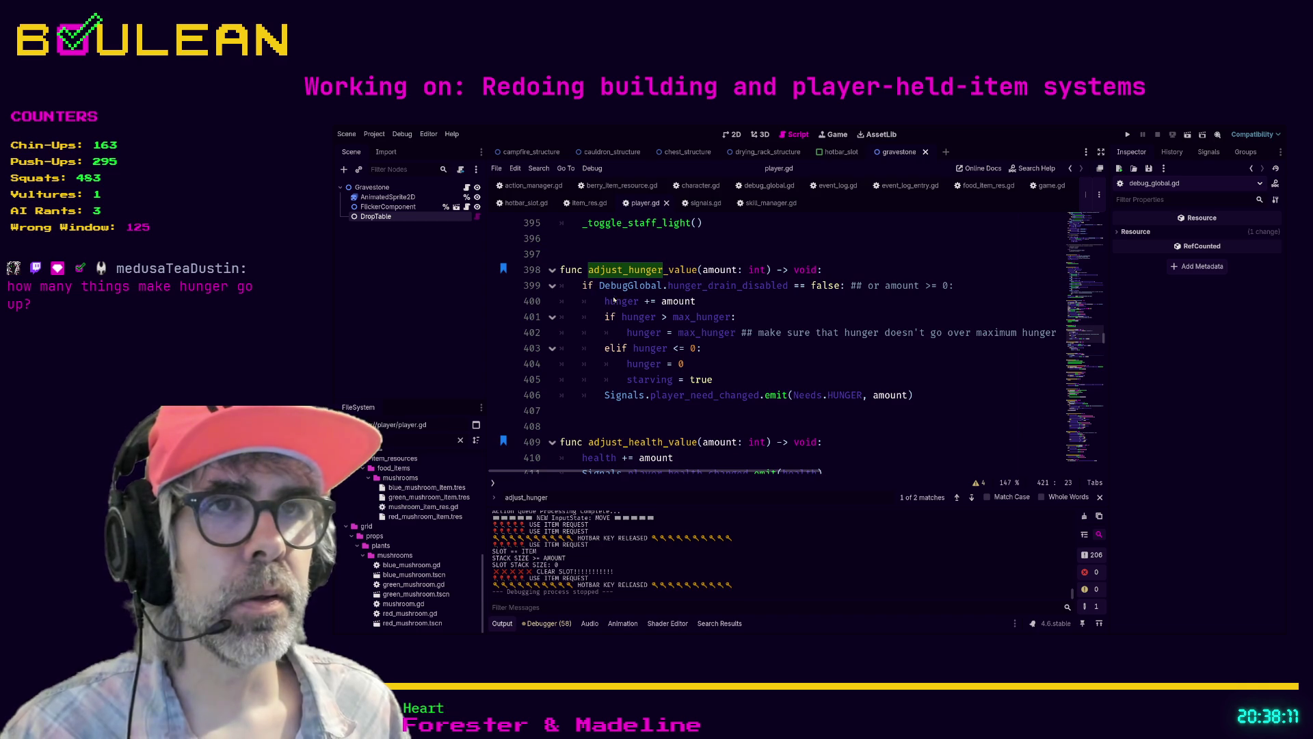
{"action": "left_click", "coordinate": [862, 307]}
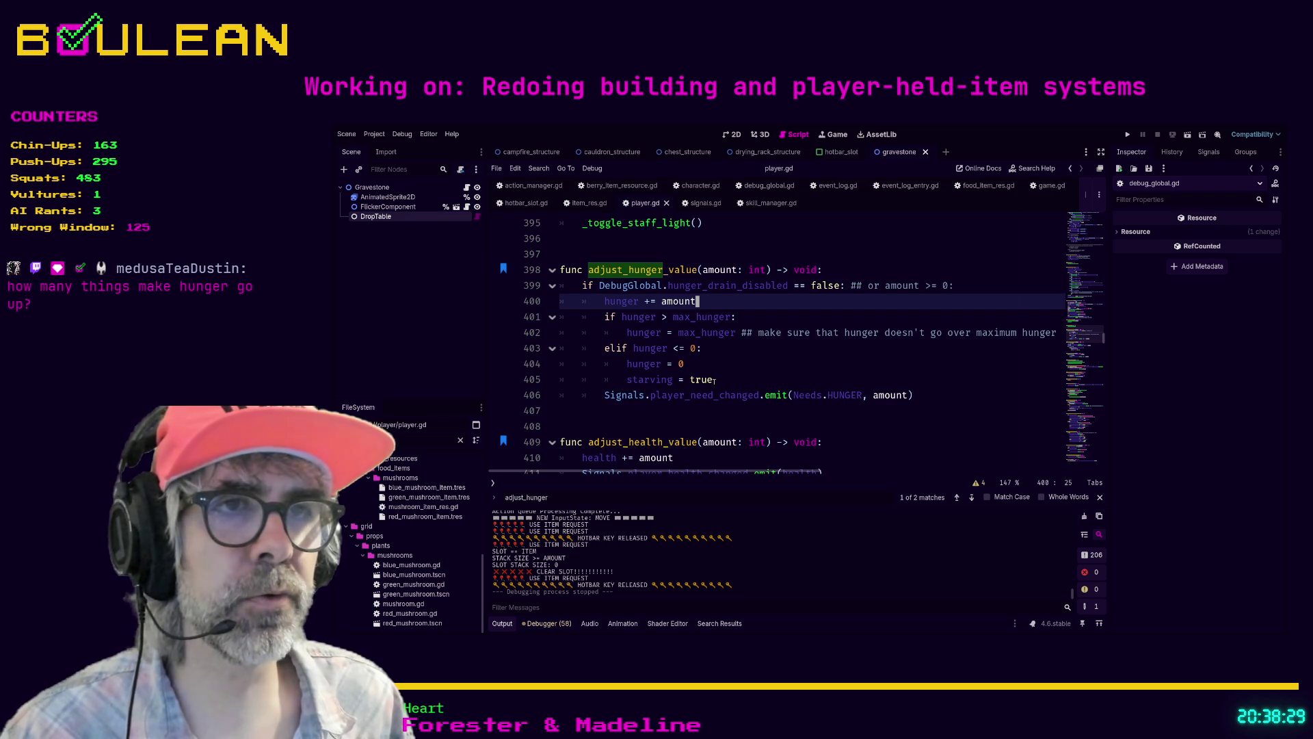
Step: Inspect the hunger = 0 reset on line 404 and the maximum hunger clamp on line 402
{"action": "left_click", "coordinate": [724, 368]}
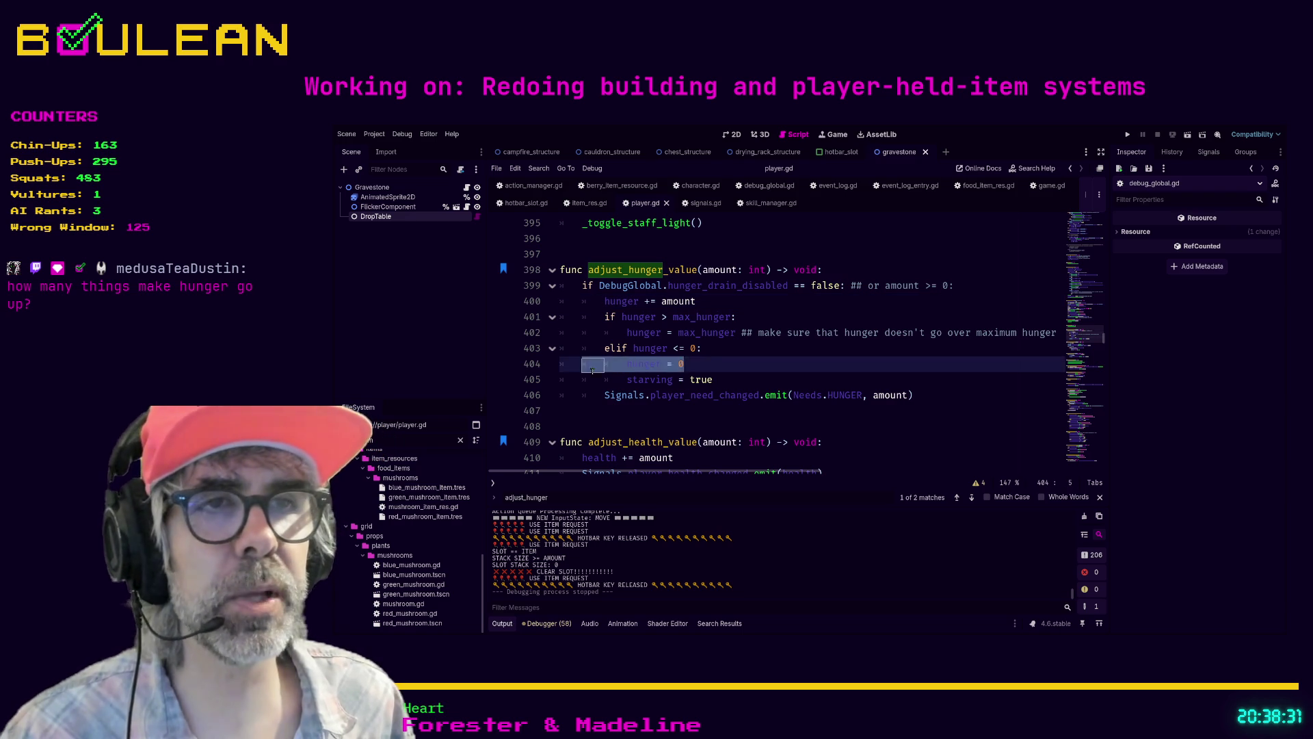
{"action": "left_click_drag", "start_coordinate": [581, 379], "coordinate": [561, 373]}
{"action": "left_click_drag", "start_coordinate": [698, 367], "coordinate": [568, 370]}
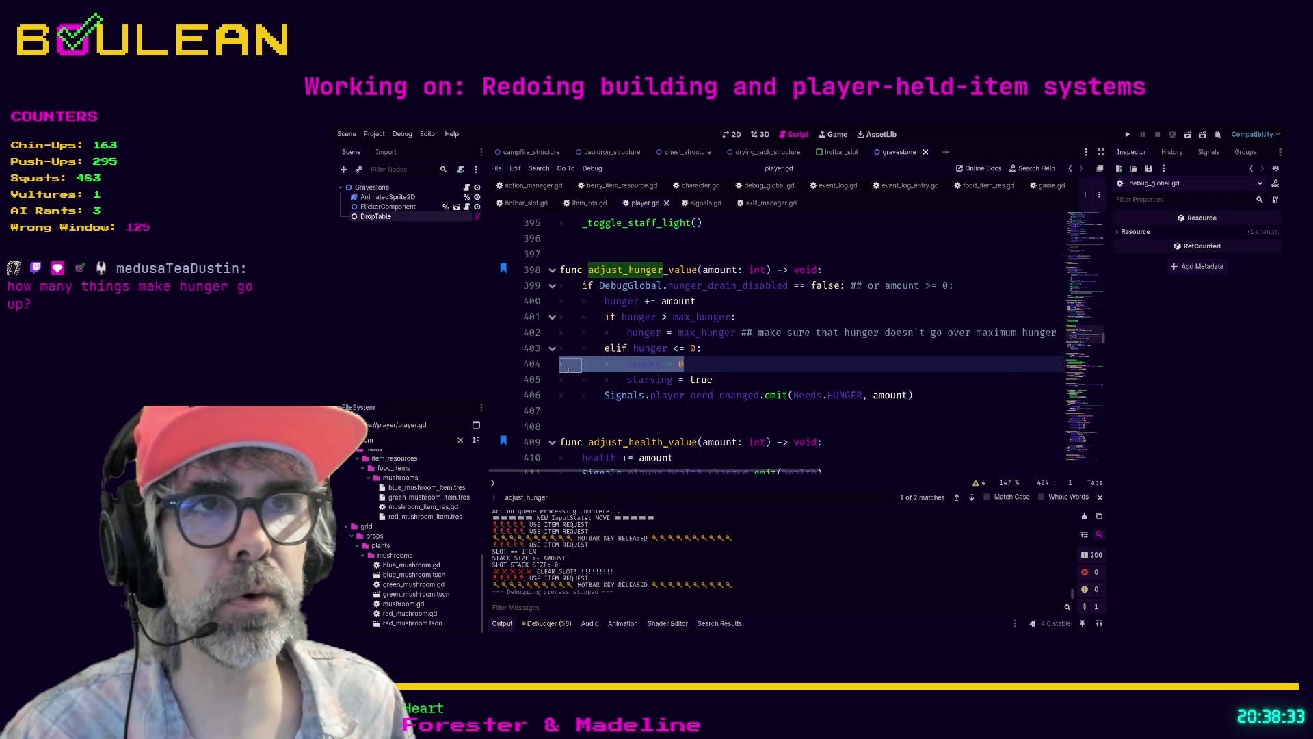
{"action": "left_click", "coordinate": [742, 334]}
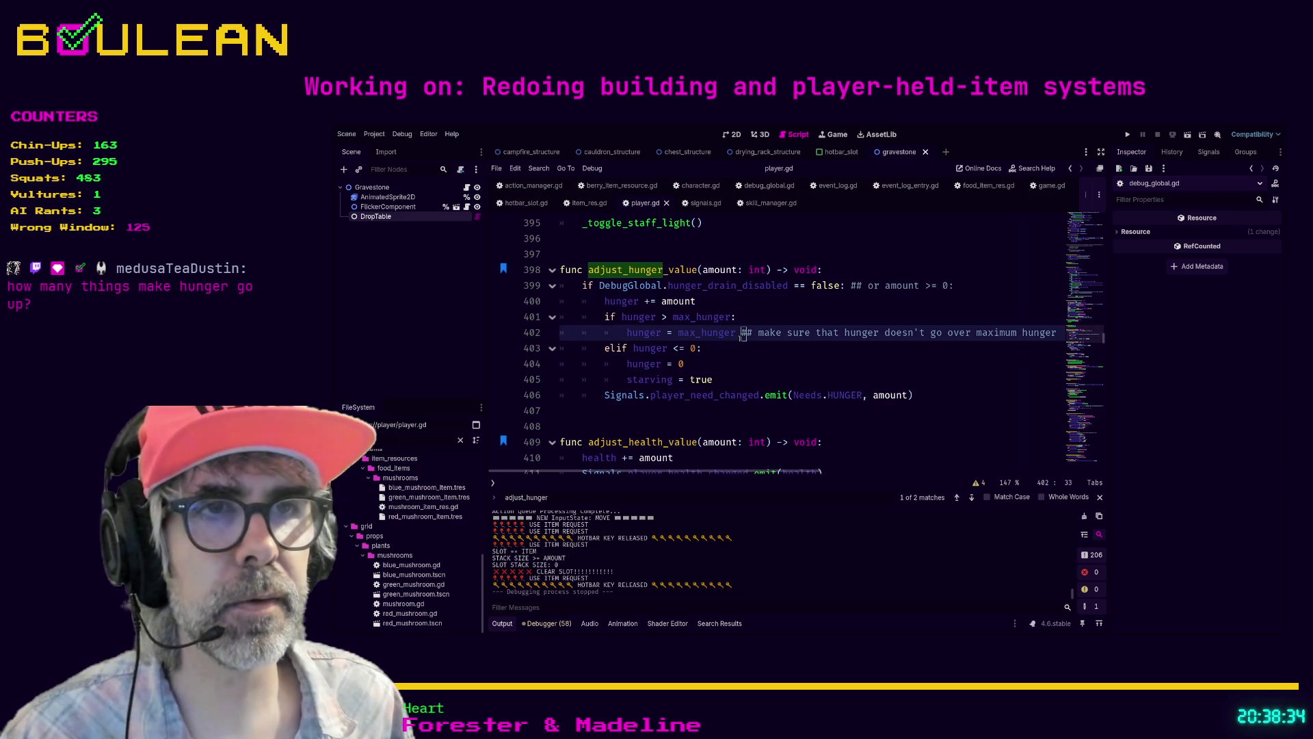
{"action": "left_click", "coordinate": [682, 411]}
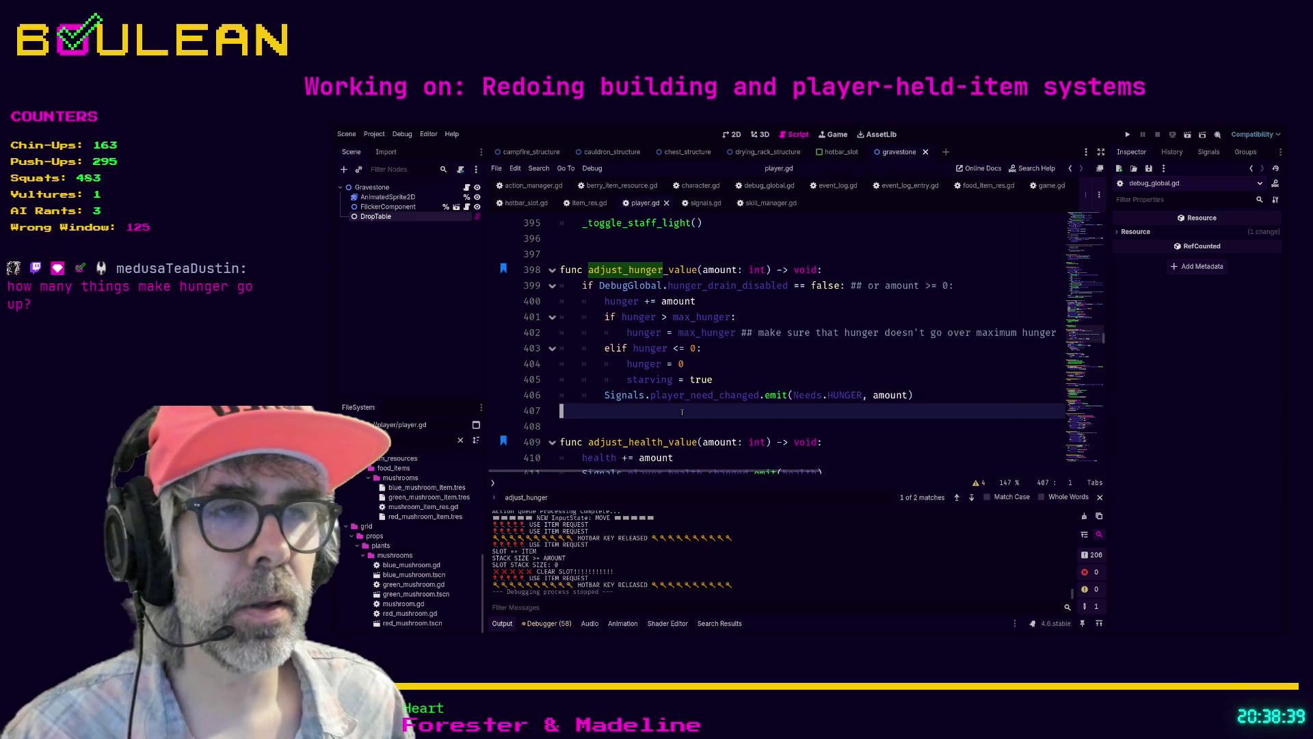
{"action": "scroll", "coordinate": [749, 419], "scroll_direction": "down", "scroll_amount": 5}
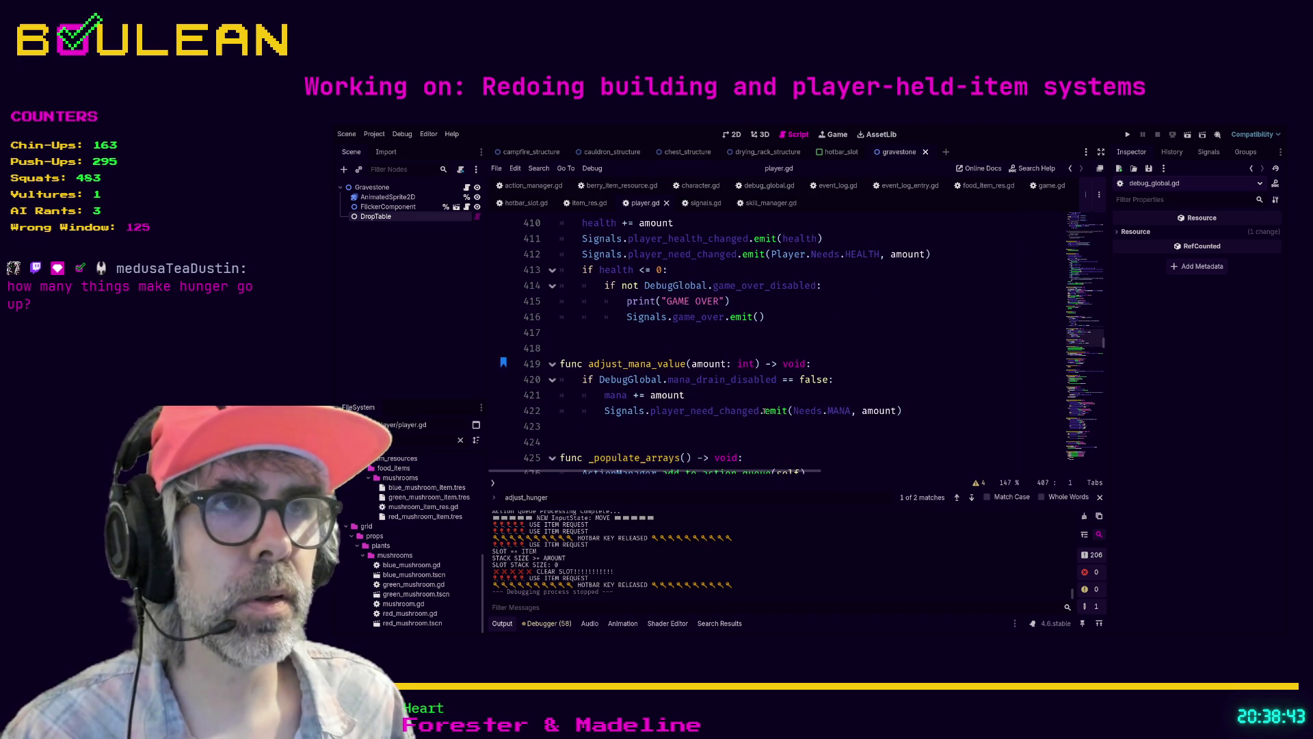
{"action": "scroll", "coordinate": [764, 410], "scroll_direction": "up", "scroll_amount": 1}
{"action": "scroll", "coordinate": [730, 373], "scroll_direction": "down", "scroll_amount": 1}
{"action": "scroll", "coordinate": [705, 387], "scroll_direction": "up", "scroll_amount": 5}
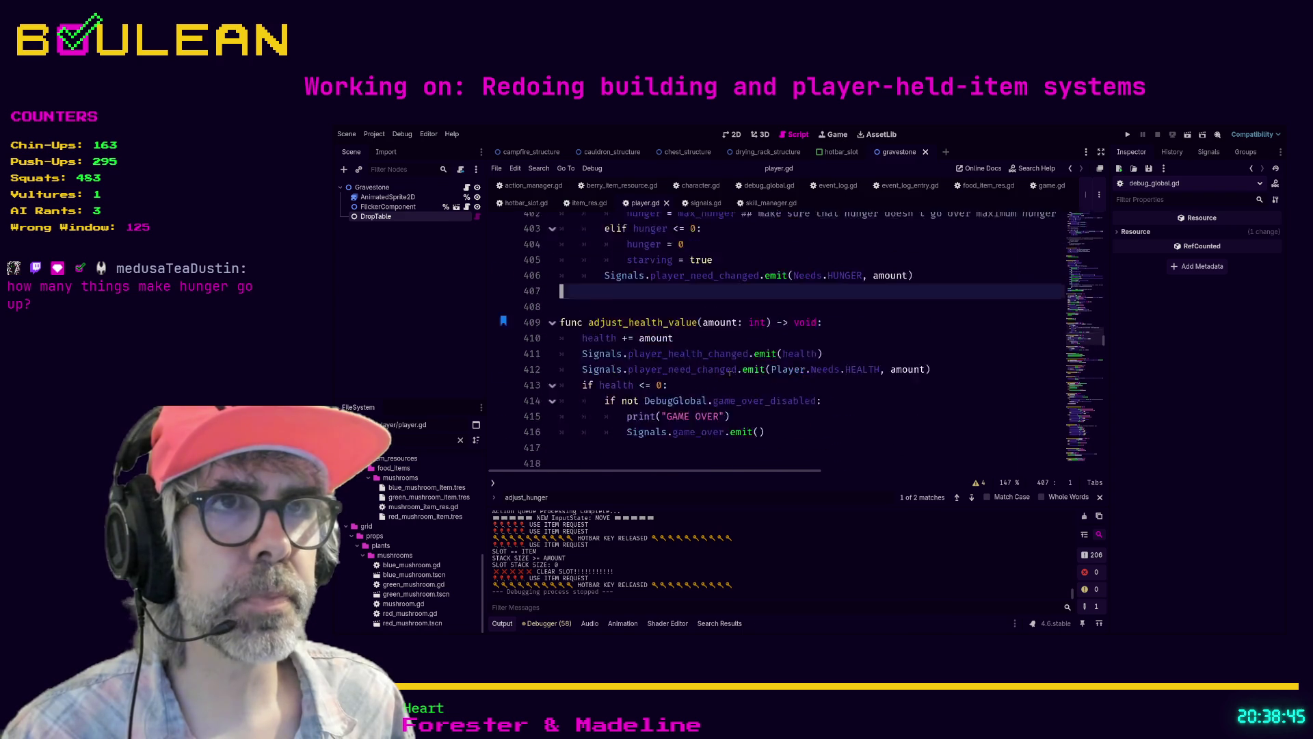
Step: Search all project files for adjust_hunger_value
{"action": "double_click", "coordinate": [671, 271]}
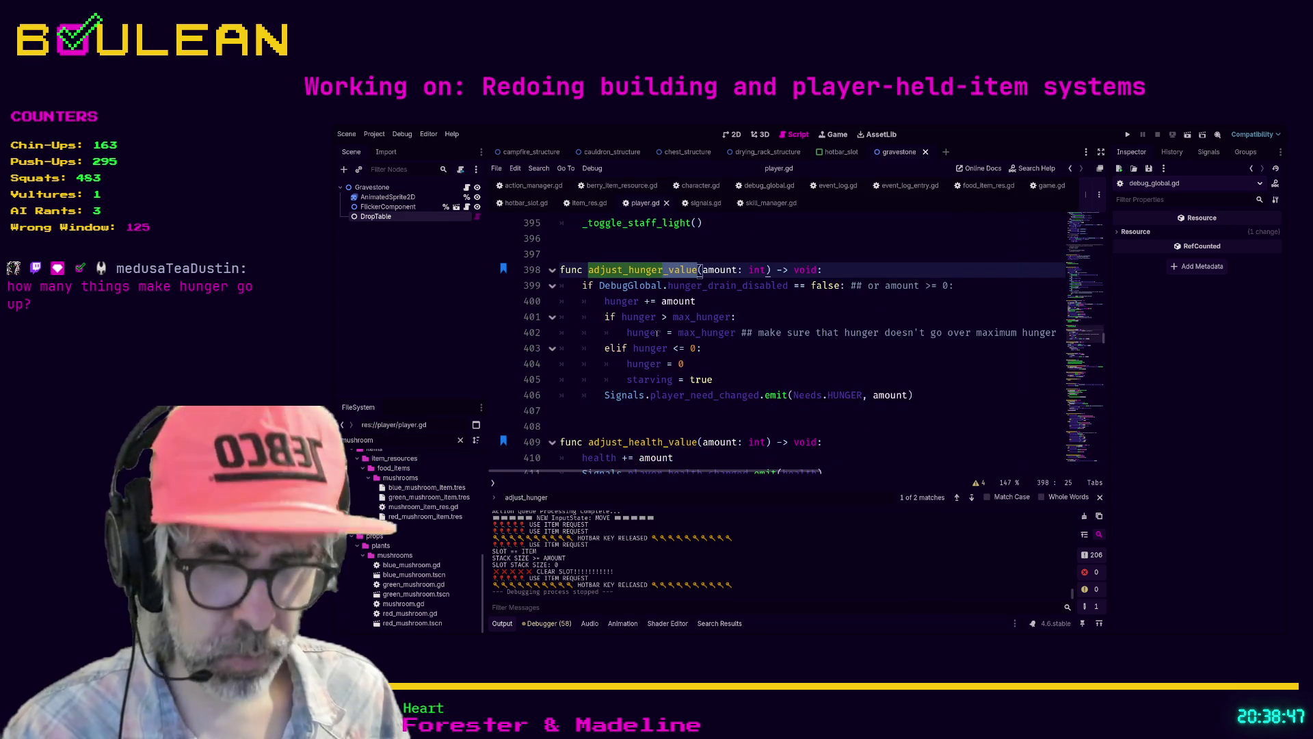
{"action": "left_click", "coordinate": [669, 270]}
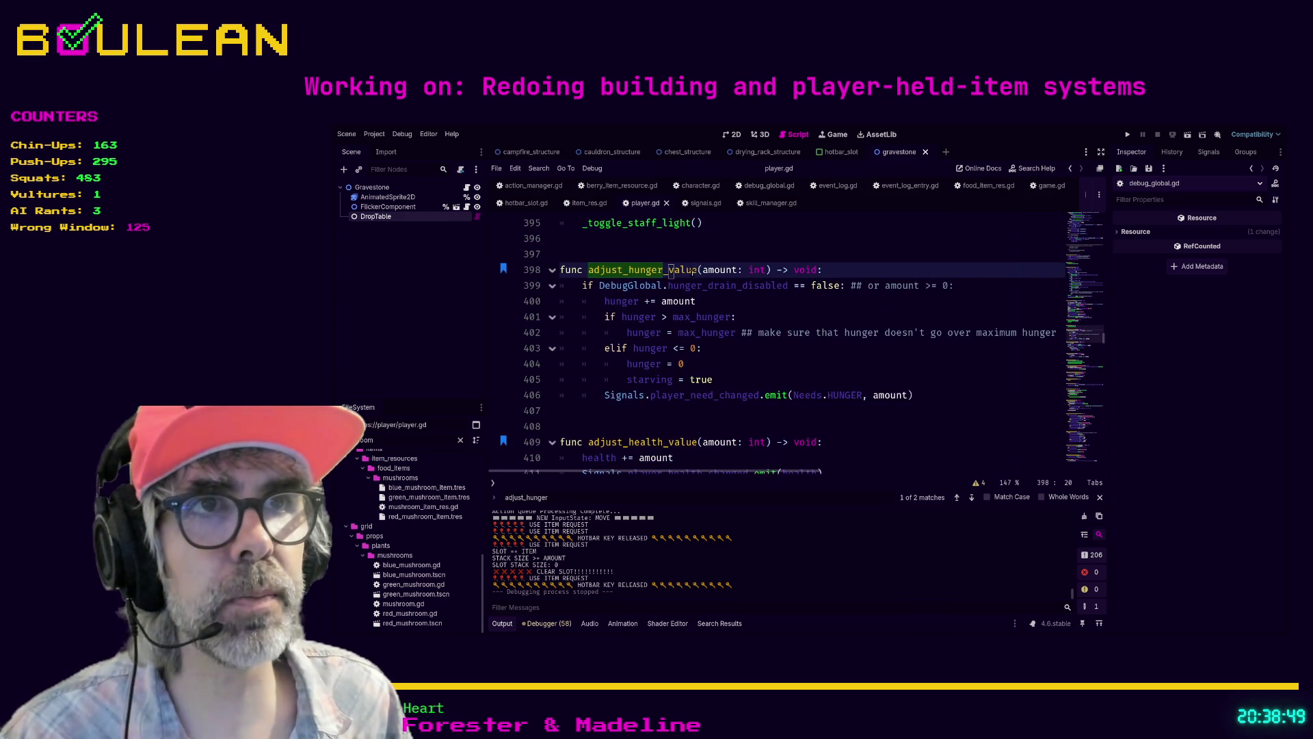
{"action": "left_click_drag", "start_coordinate": [697, 270], "coordinate": [589, 270]}
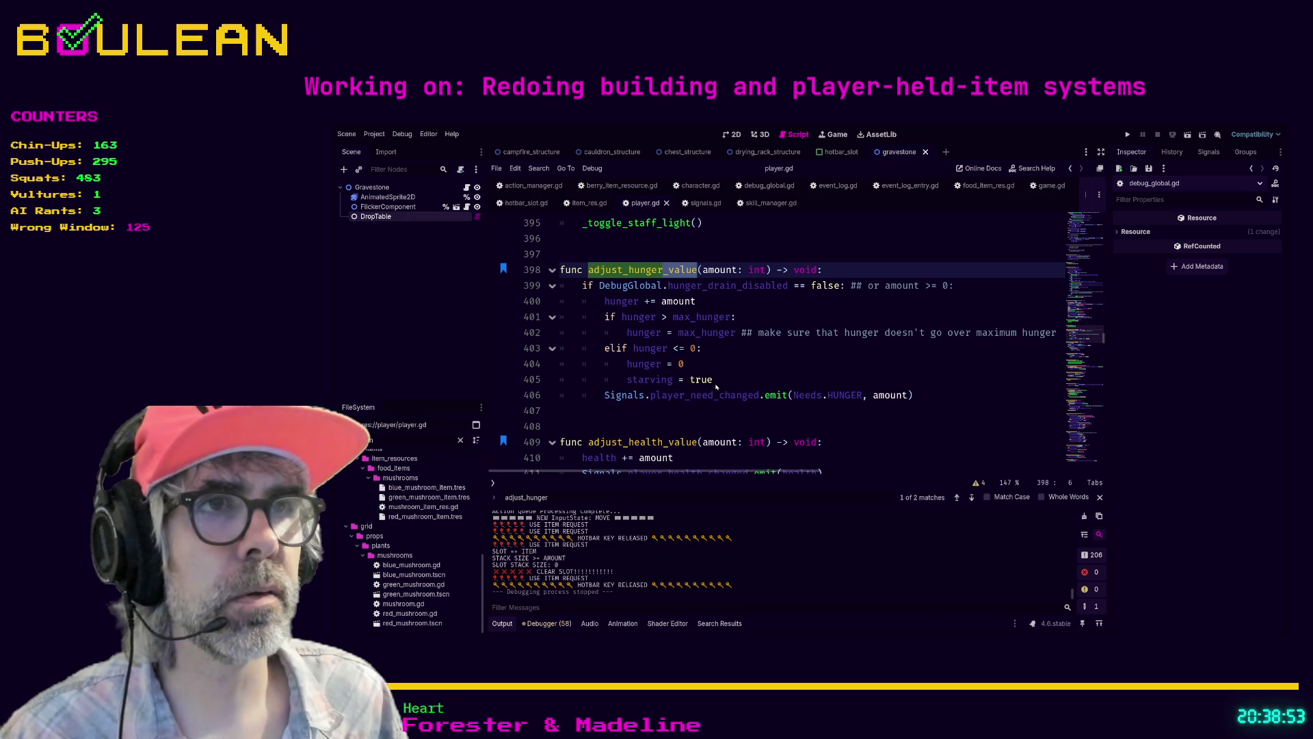
{"action": "key", "text": "ctrl+shift+f"}
{"action": "key", "text": "Return"}
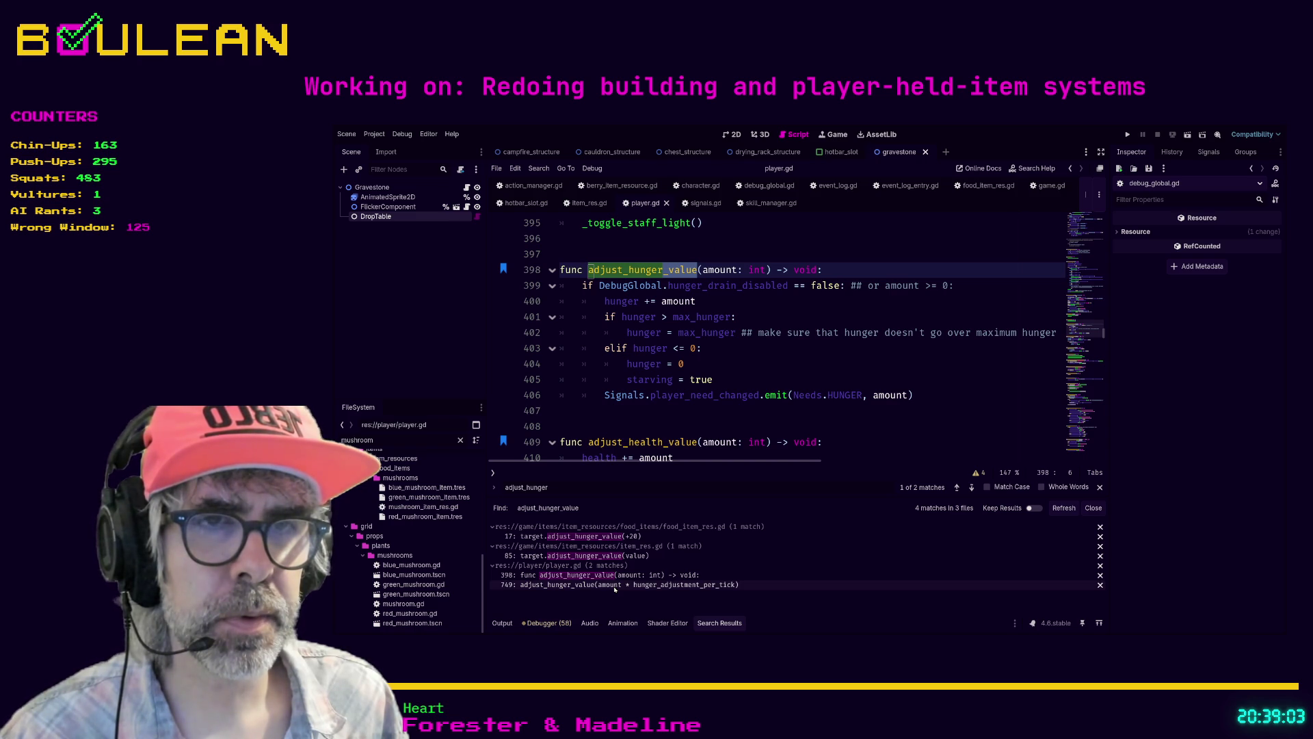
Step: Open the line 749 search result and go to the hunger_adjustment_per_tick declaration
{"action": "left_click", "coordinate": [615, 585]}
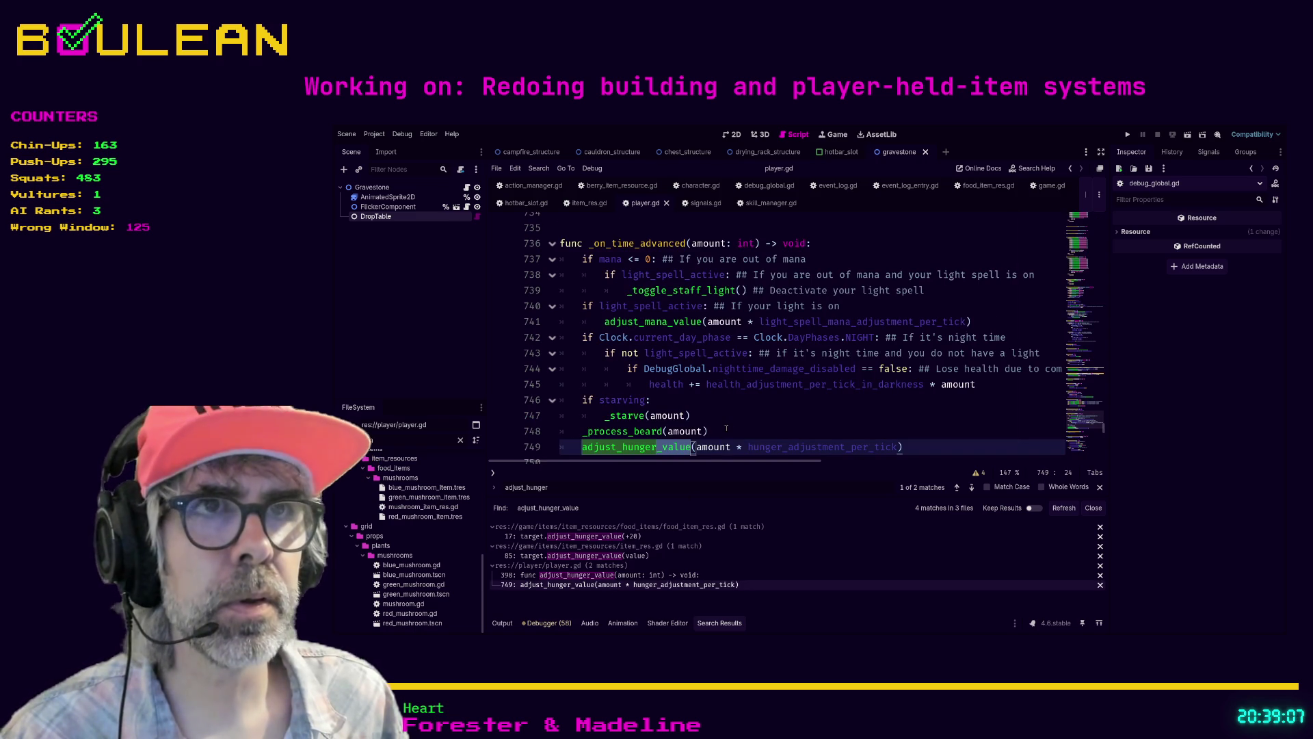
{"action": "scroll", "coordinate": [726, 428], "scroll_direction": "down", "scroll_amount": 3}
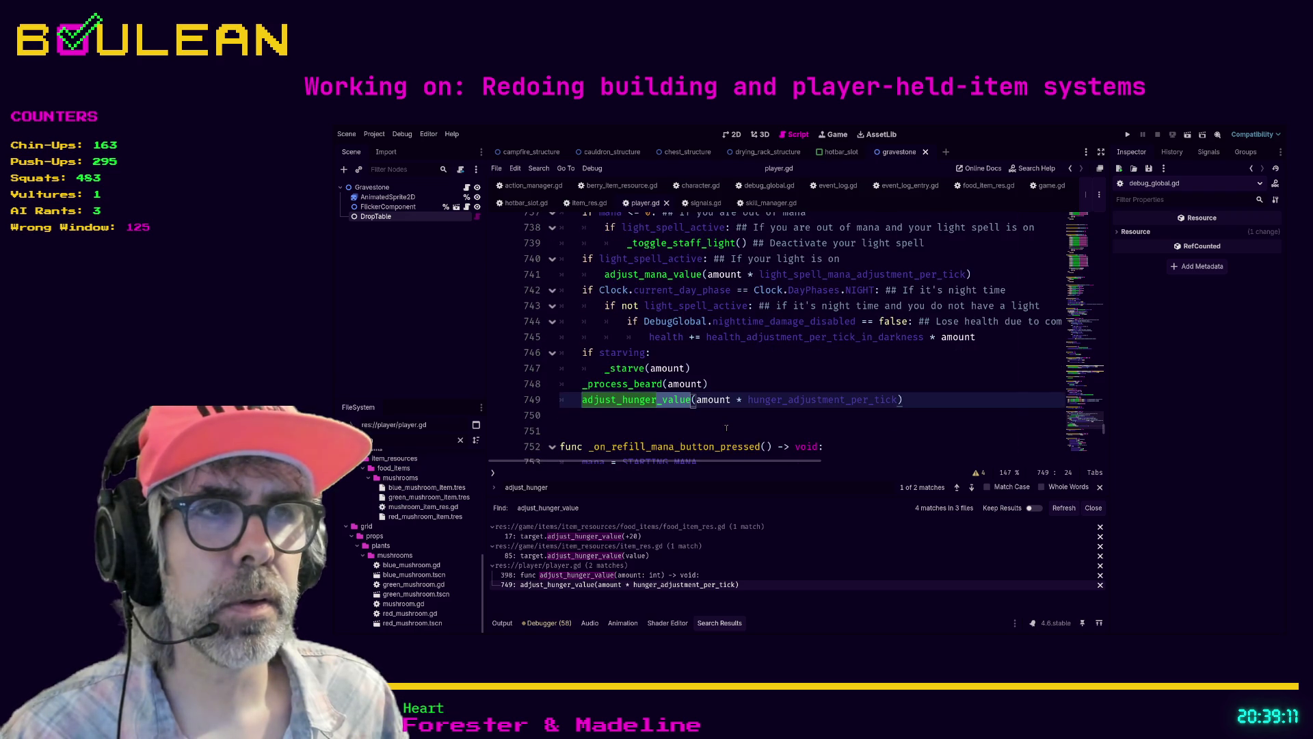
{"action": "left_click", "coordinate": [580, 401]}
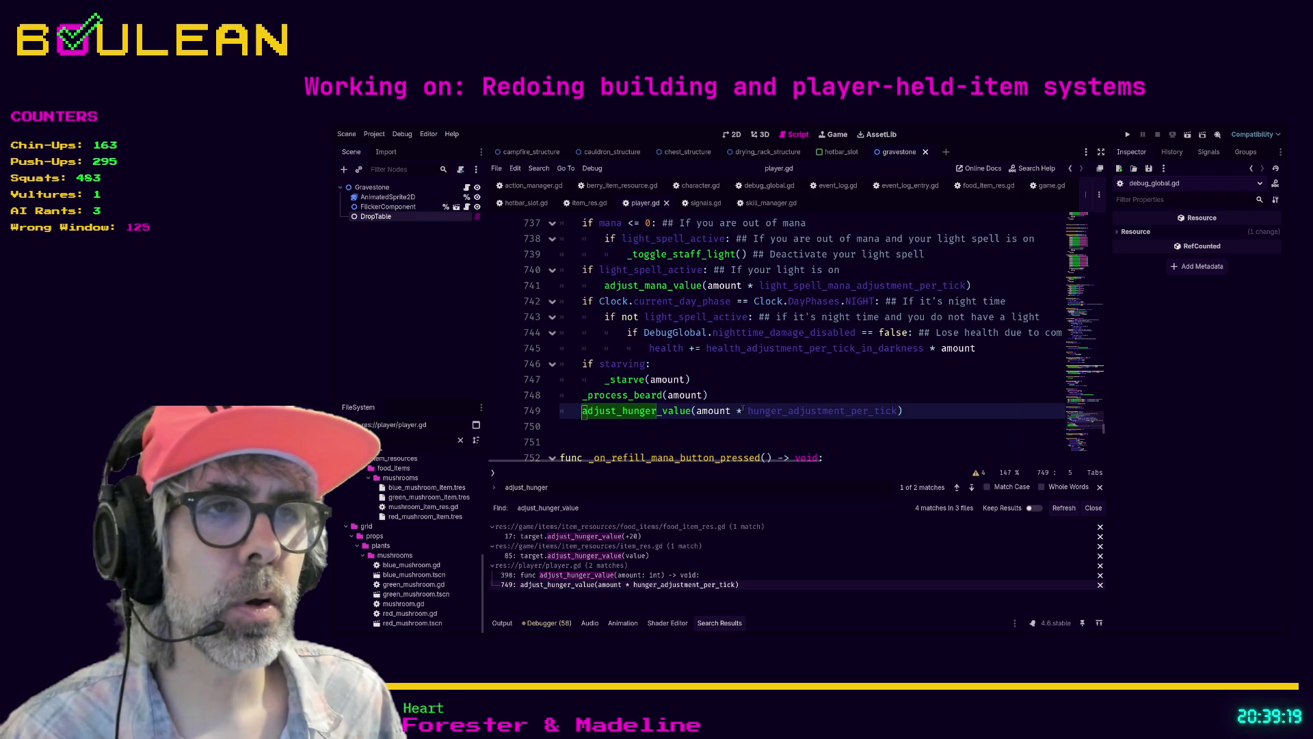
{"action": "left_click", "coordinate": [764, 413]}
Step: Change hunger_adjustment_per_tick on line 88 from -1 to -2 and save player.gd
{"action": "left_click", "coordinate": [764, 414], "text": "ctrl"}
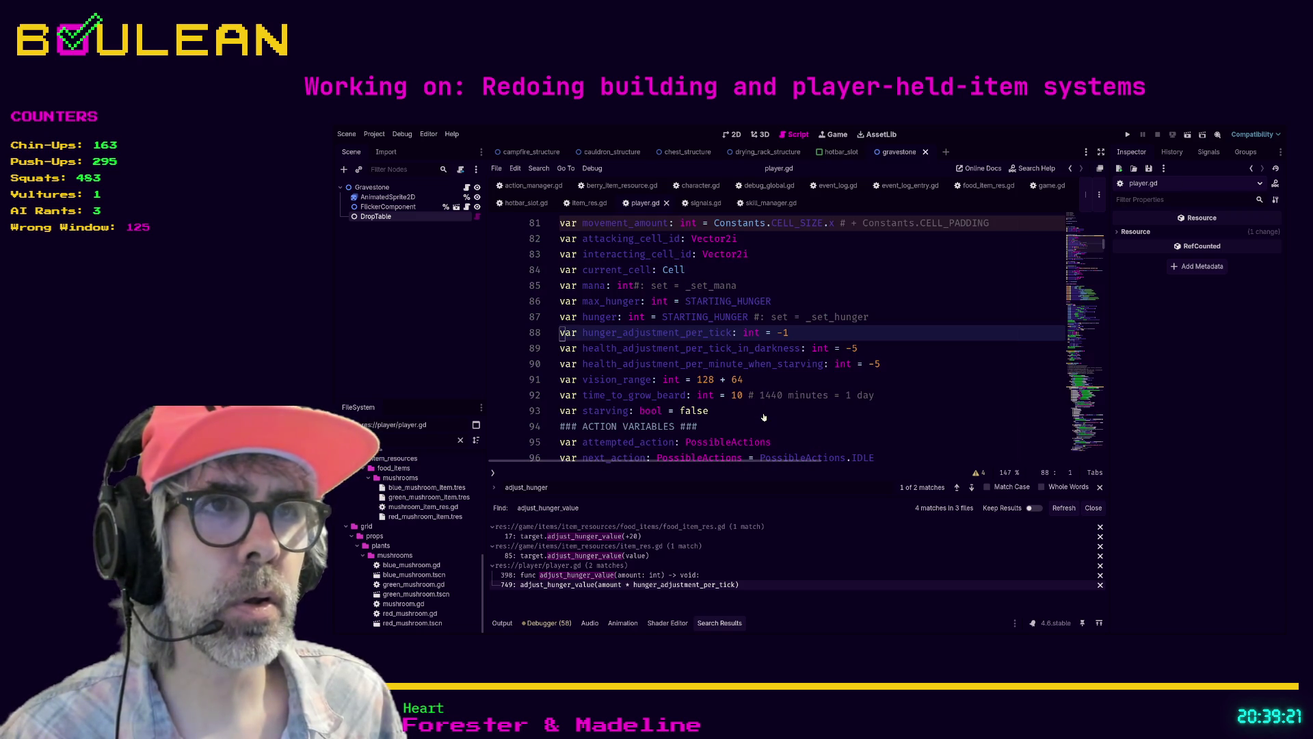
{"action": "key", "text": "End"}
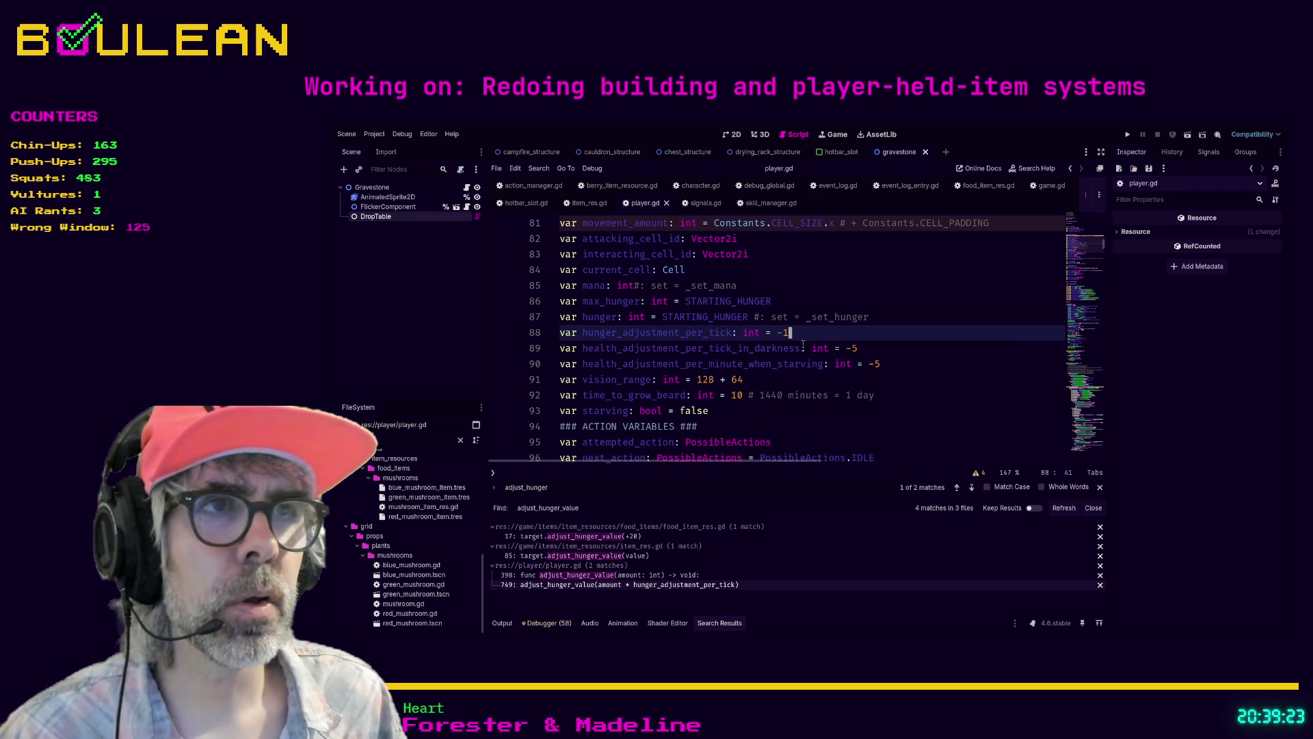
{"action": "key", "text": "Left"}
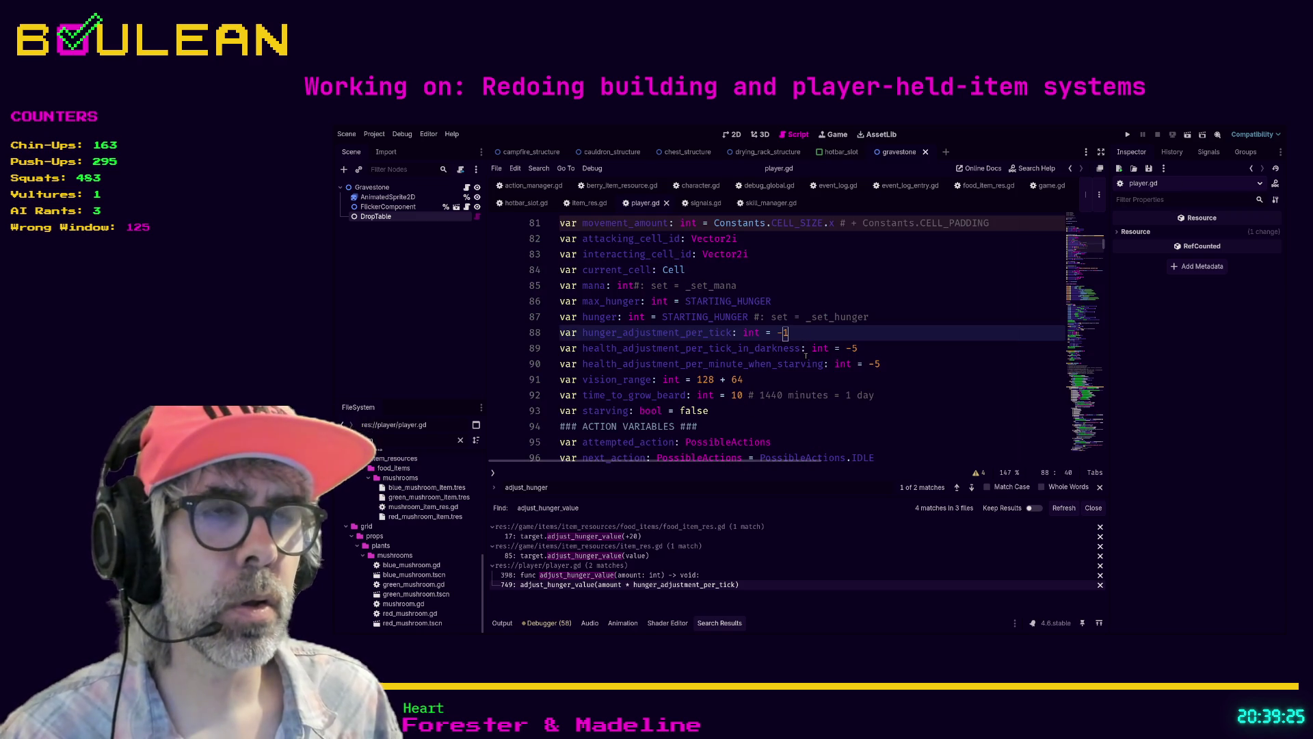
{"action": "key", "text": "Delete"}
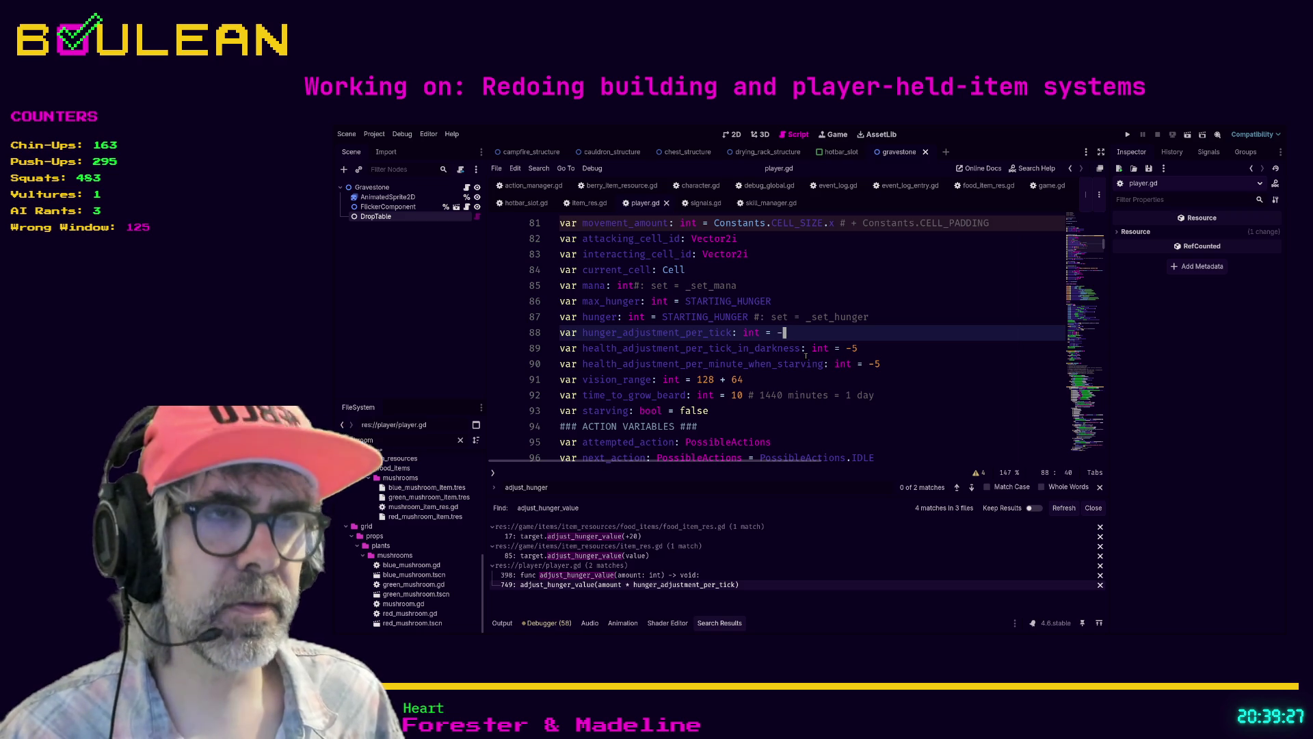
{"action": "type", "text": "2"}
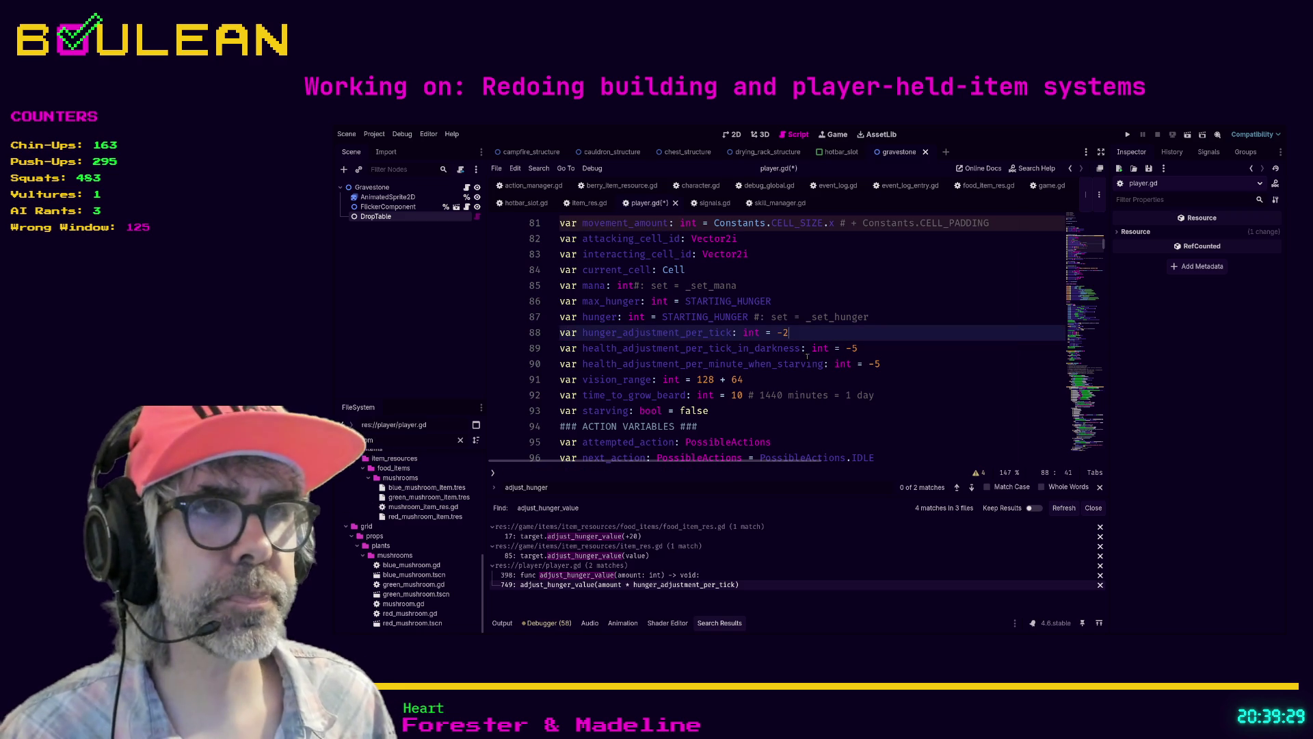
{"action": "left_click", "coordinate": [904, 385]}
{"action": "key", "text": "ctrl+s"}
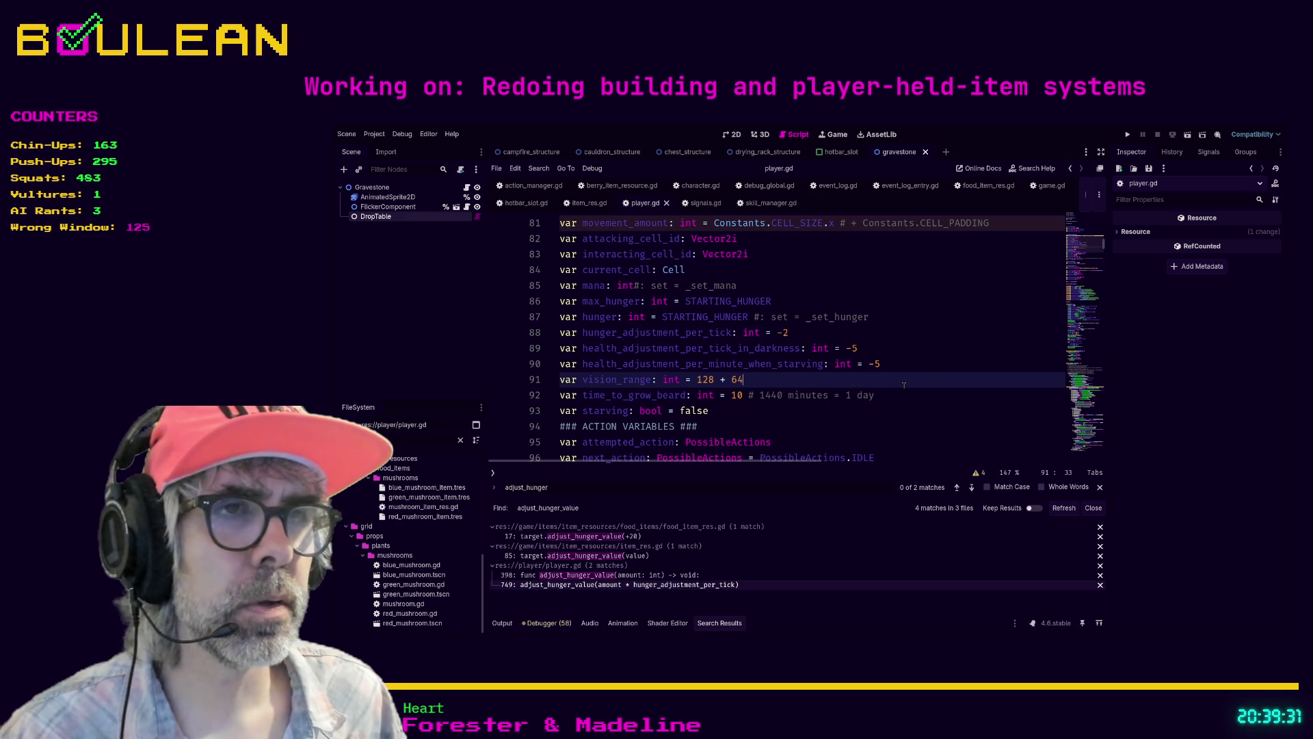
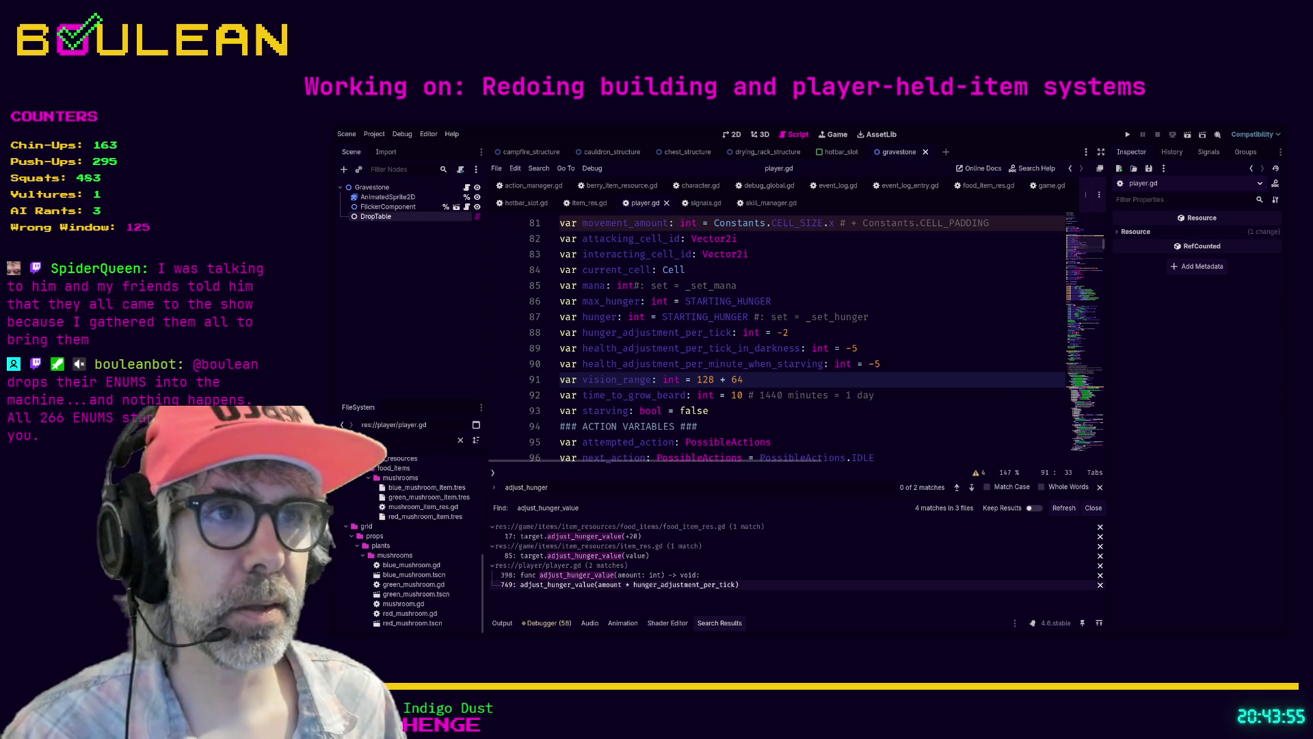
Step: Compare the blue, green and red mushroom resources, ending on Blue Mushroom: Hunger 10, Health and Mana -10
{"action": "left_click", "coordinate": [843, 427]}
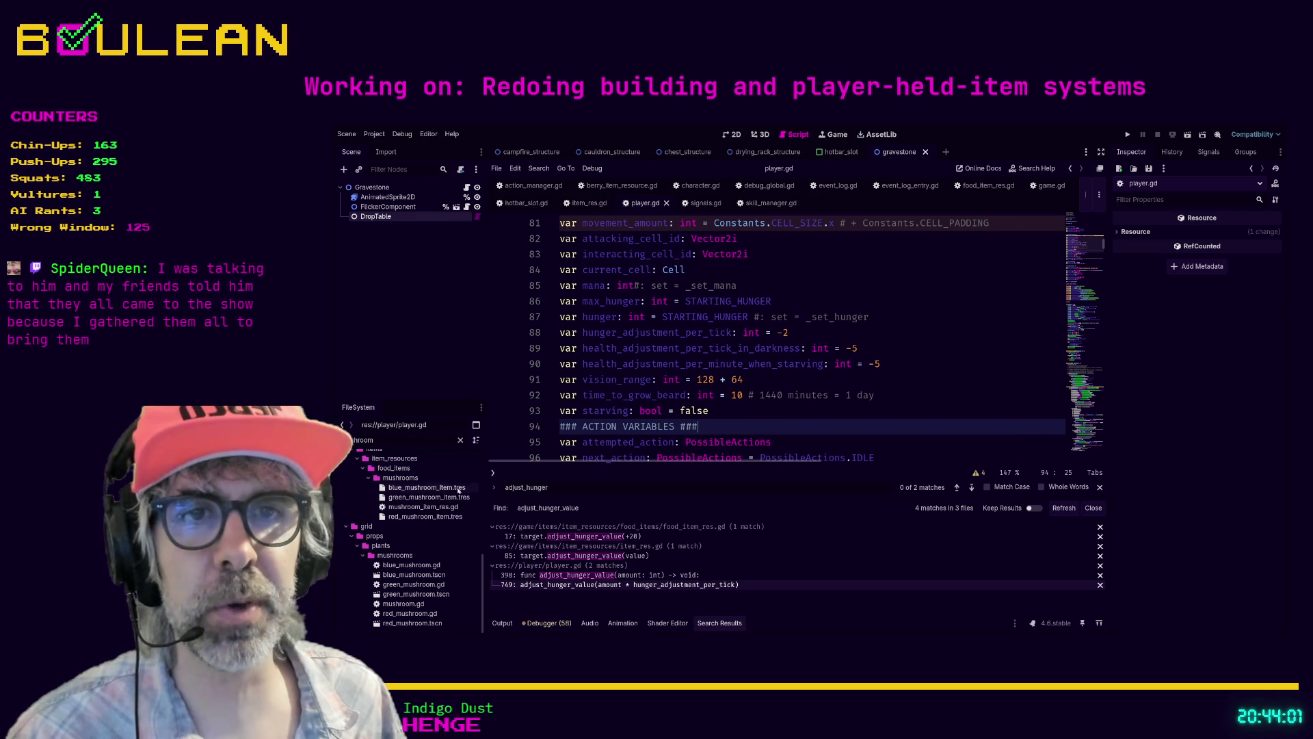
{"action": "left_click", "coordinate": [425, 488]}
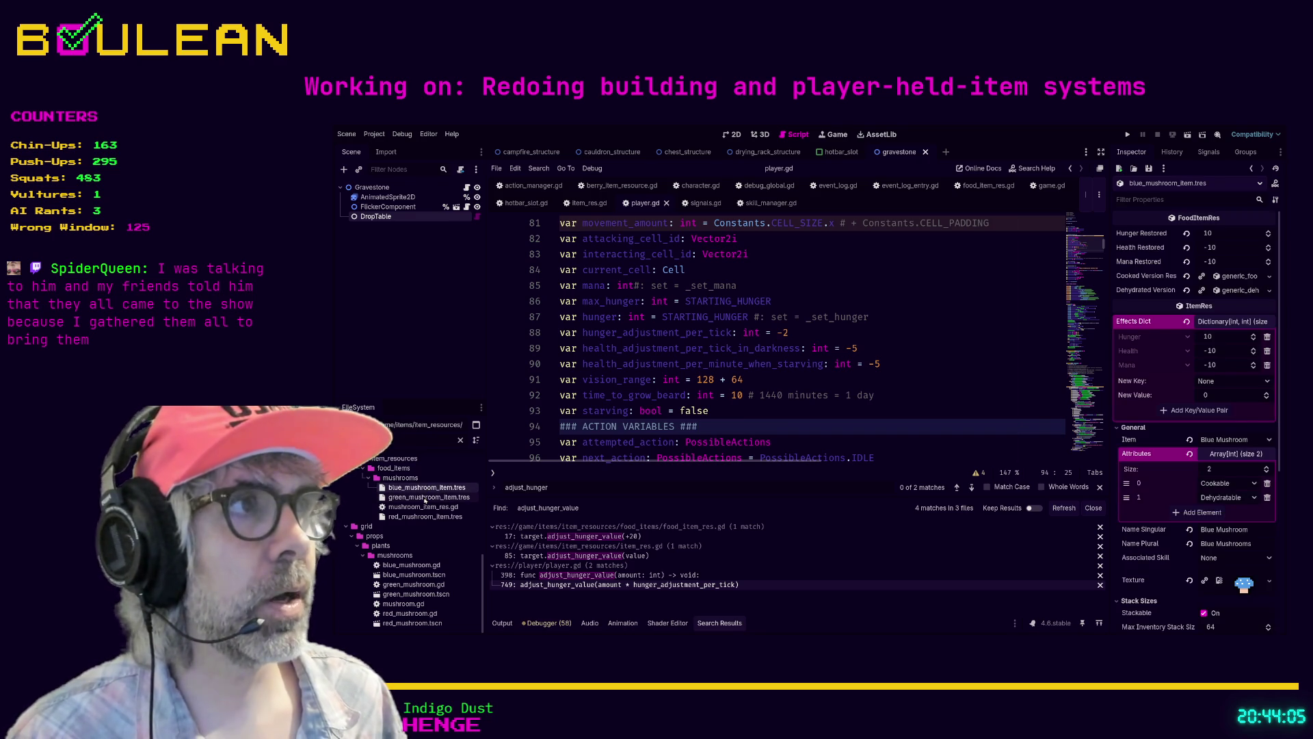
{"action": "left_click", "coordinate": [425, 500]}
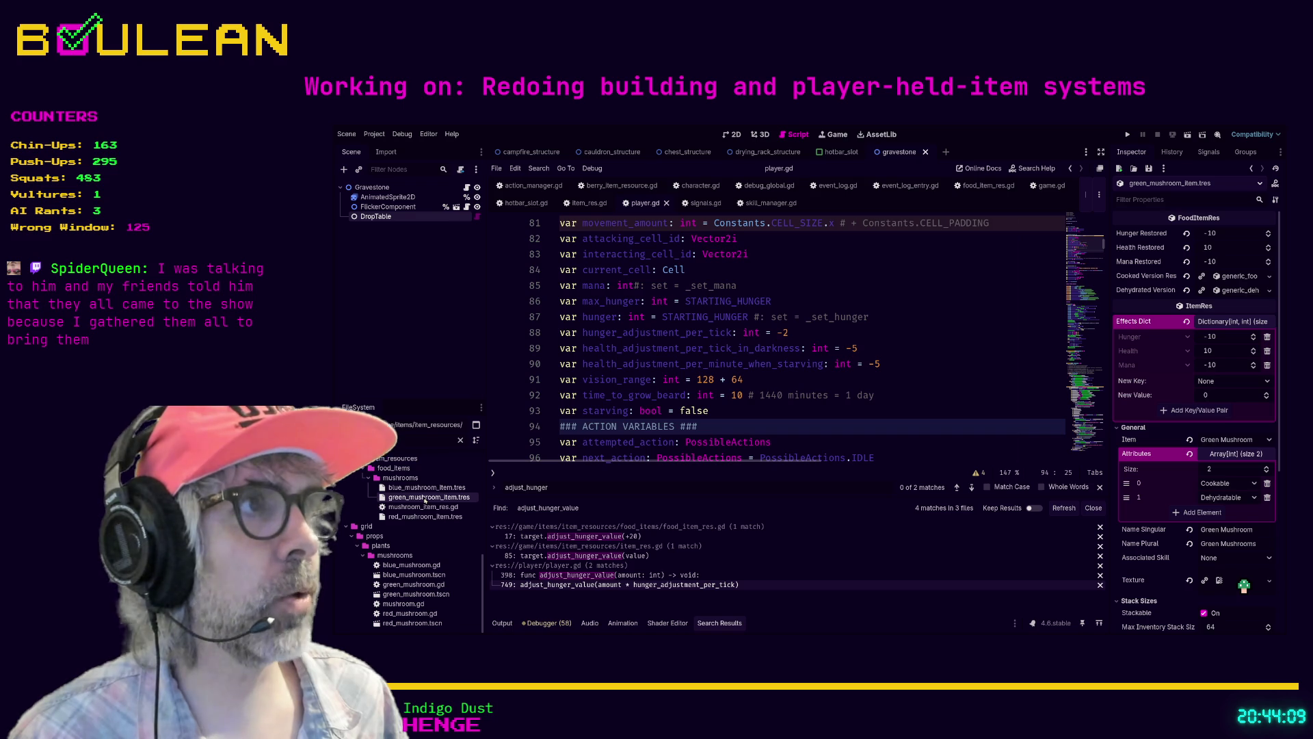
{"action": "left_click", "coordinate": [413, 518]}
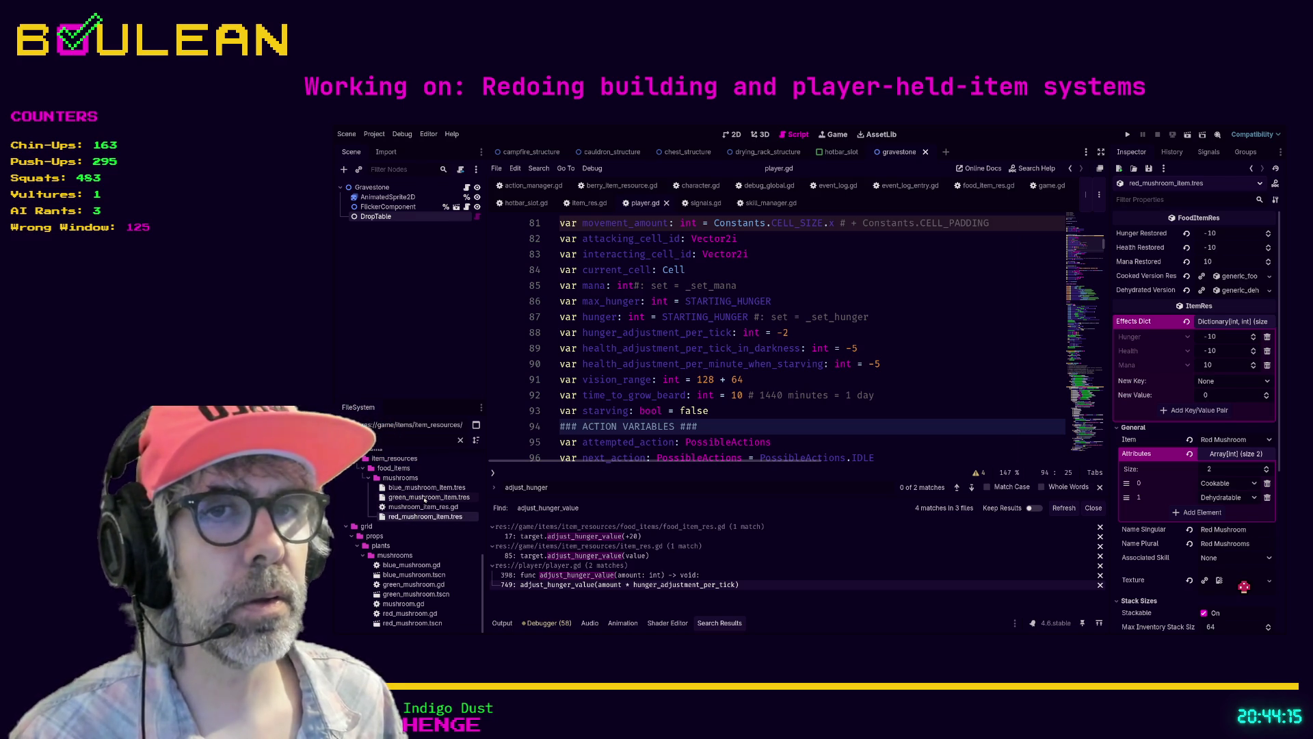
{"action": "left_click", "coordinate": [425, 499]}
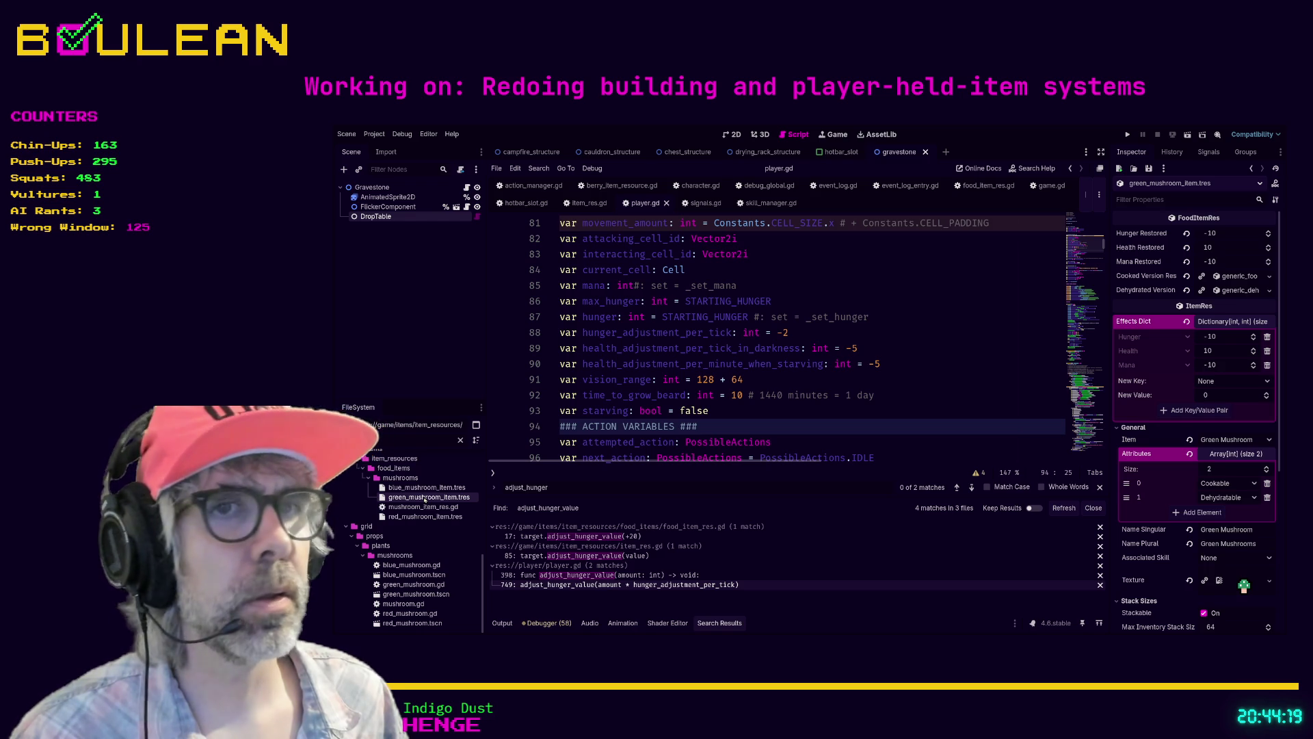
{"action": "left_click", "coordinate": [429, 488]}
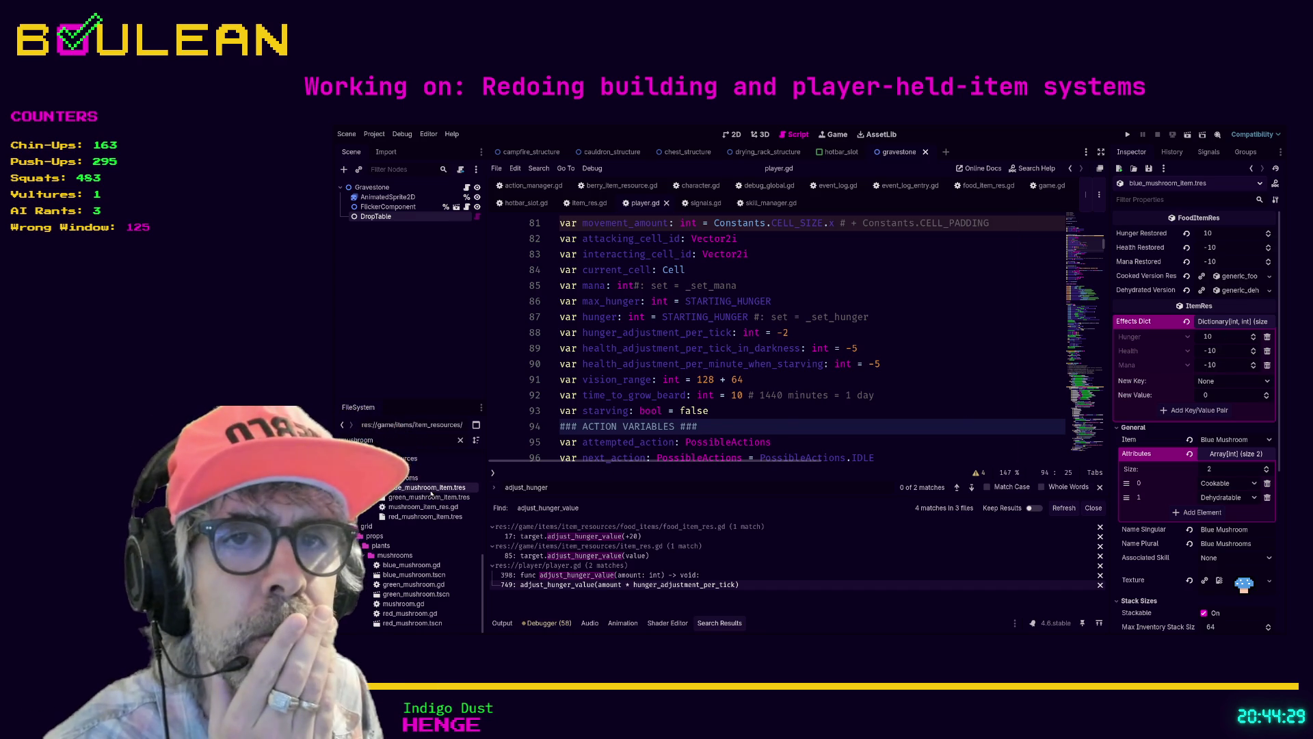
{"action": "double_click", "coordinate": [425, 497]}
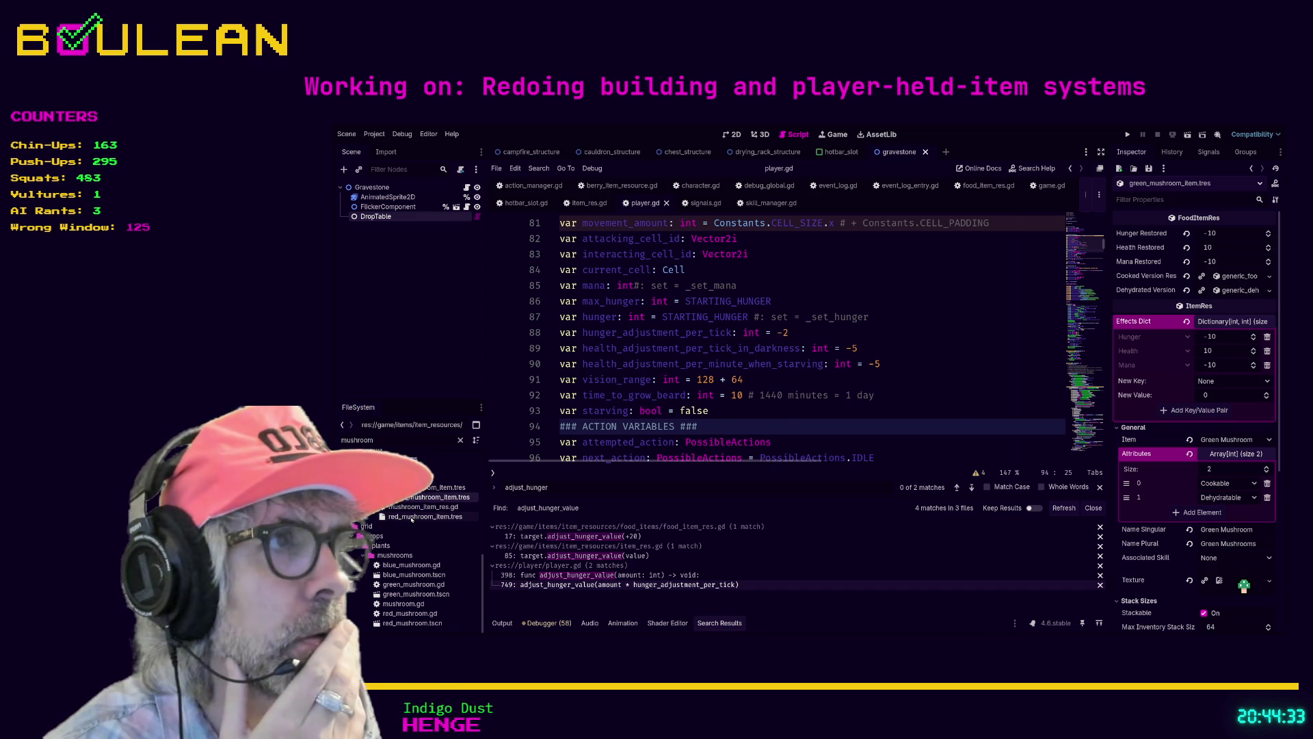
{"action": "double_click", "coordinate": [411, 517]}
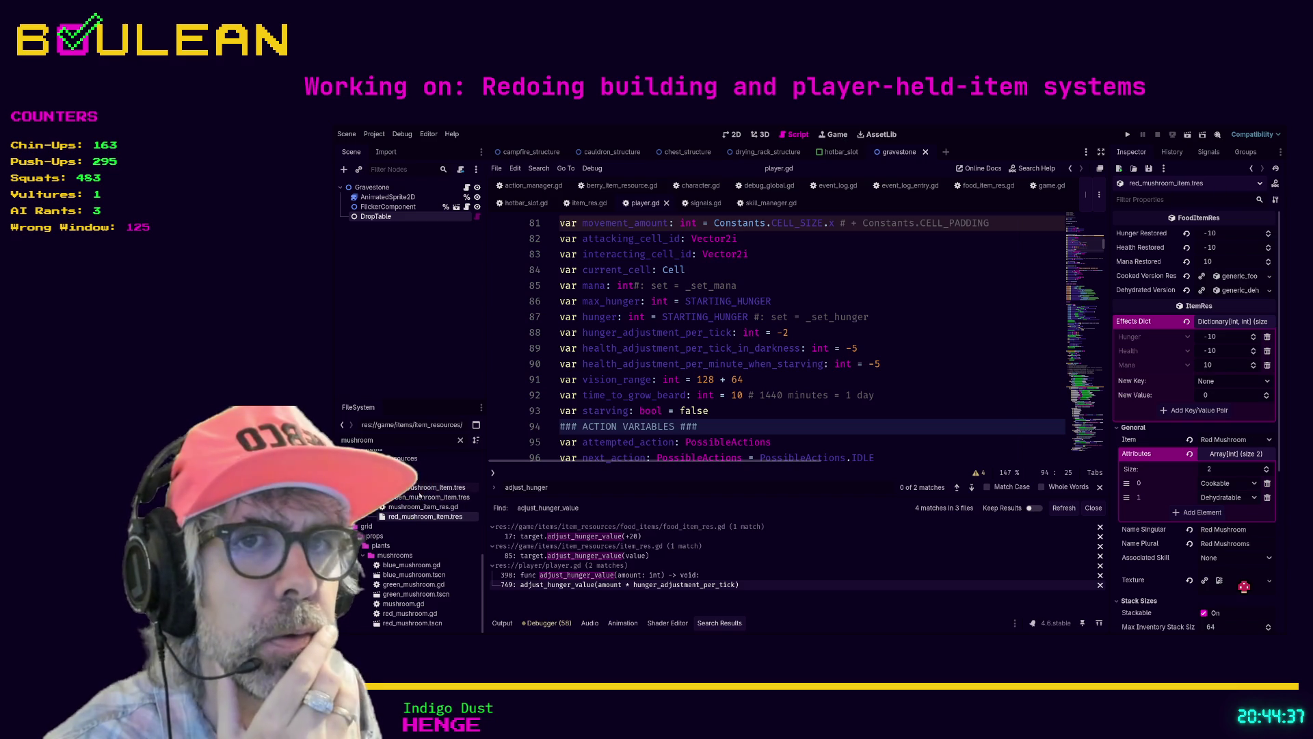
{"action": "double_click", "coordinate": [419, 489]}
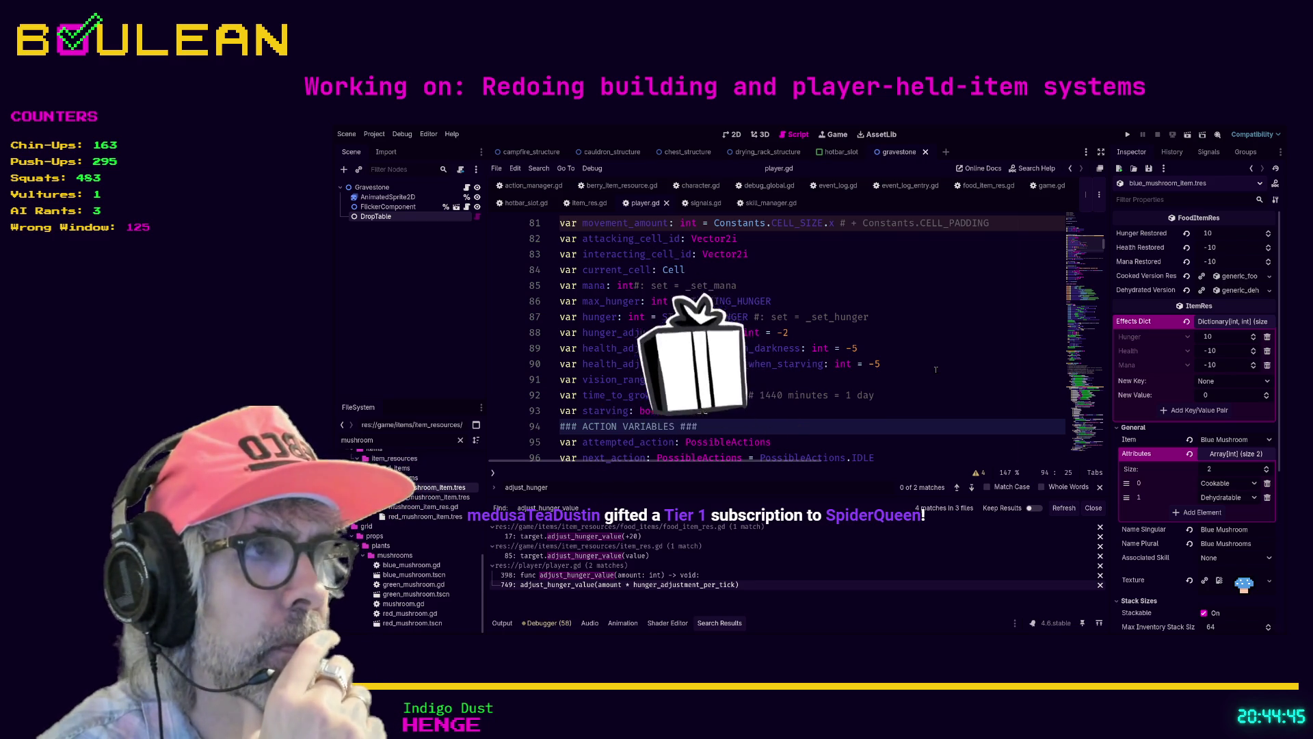
{"action": "left_click", "coordinate": [925, 395]}
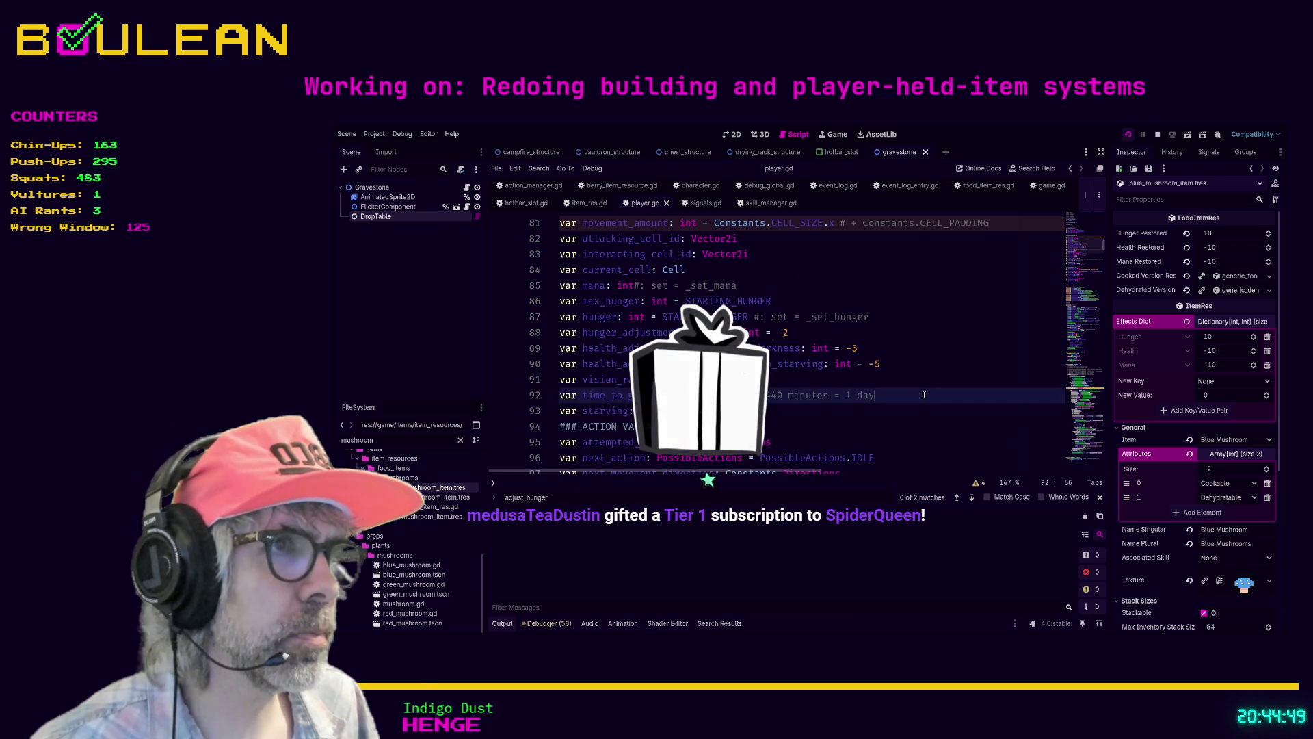
Step: Run the game, pick up a Blue Mushroom, then stop the test run
{"action": "key", "text": "F5"}
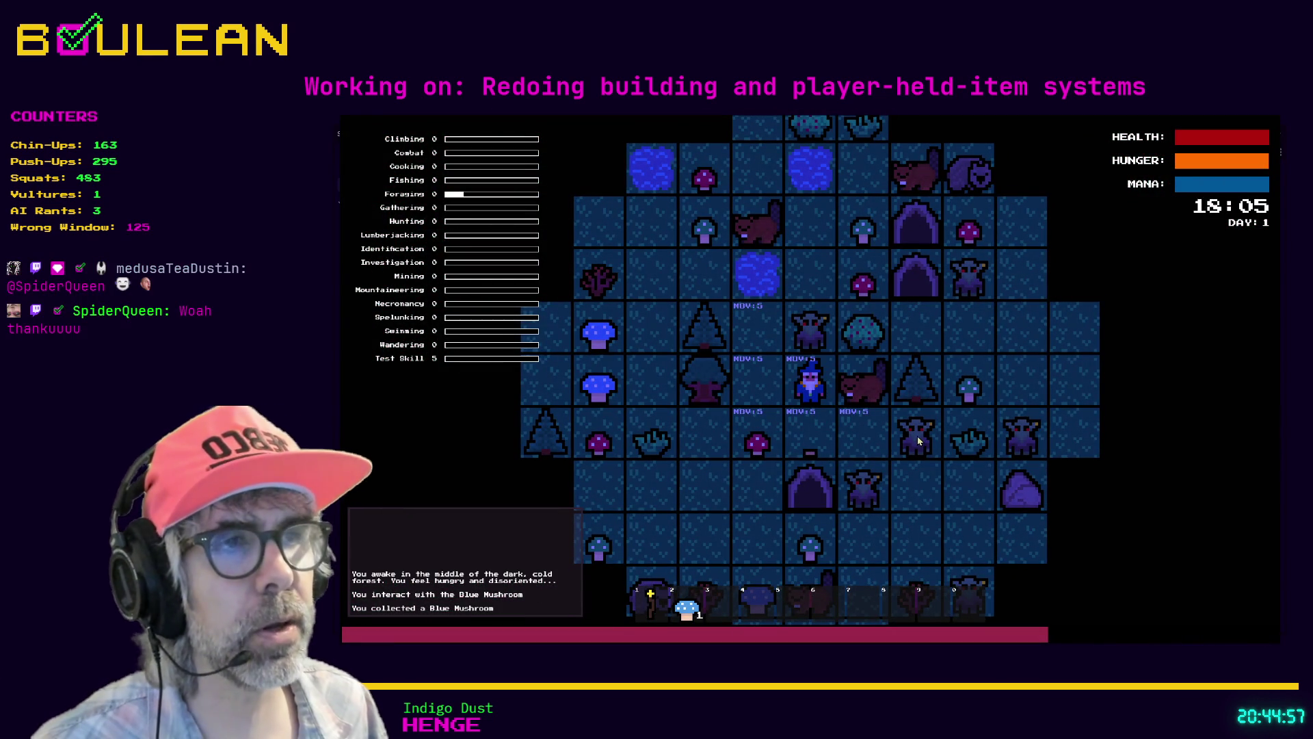
{"action": "key", "text": "F8"}
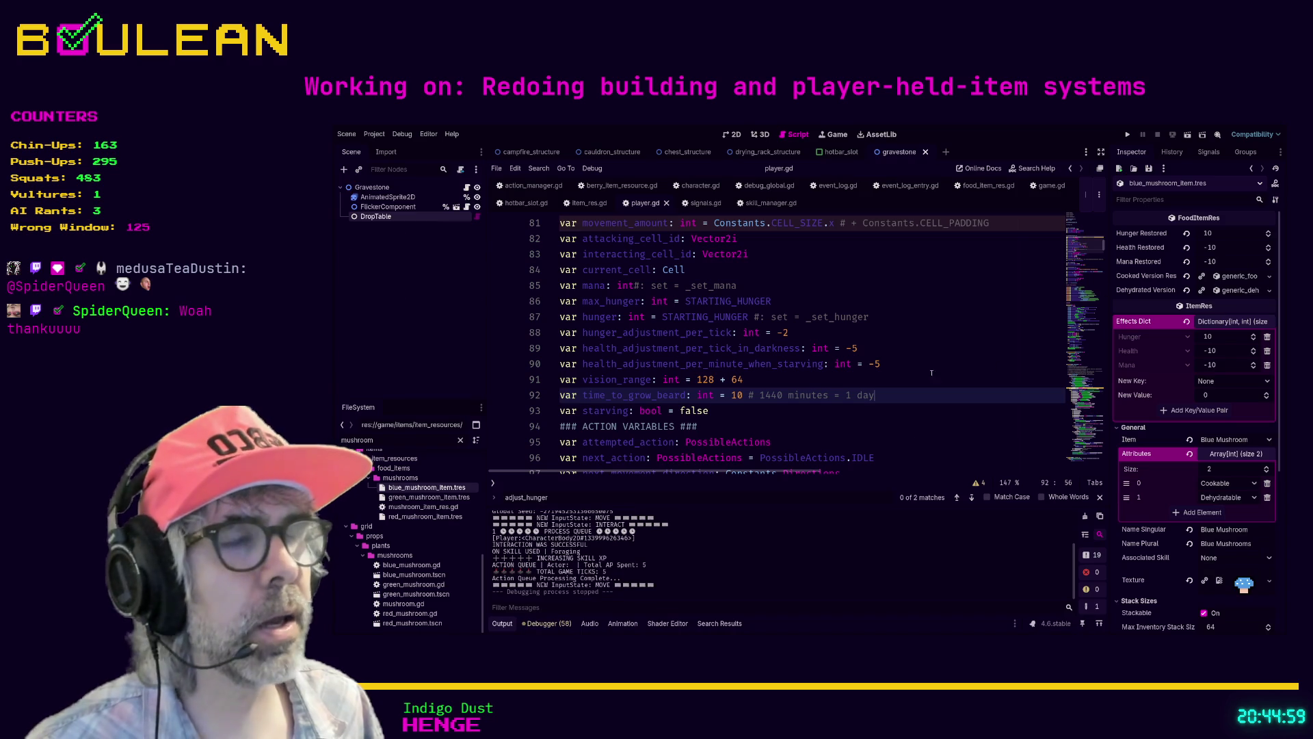
Step: Filter the FileSystem for 'player', open player.tscn and scroll through its Scene tree
{"action": "left_click", "coordinate": [423, 441]}
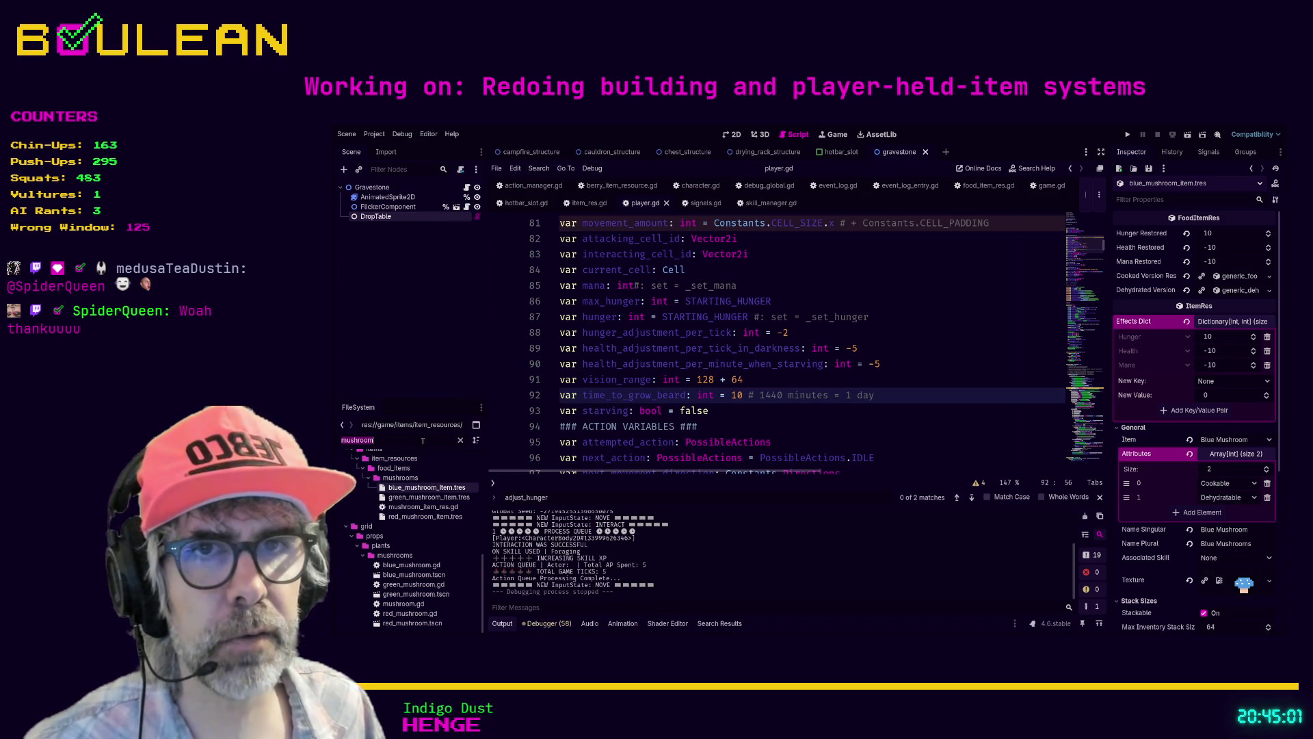
{"action": "type", "text": "player"}
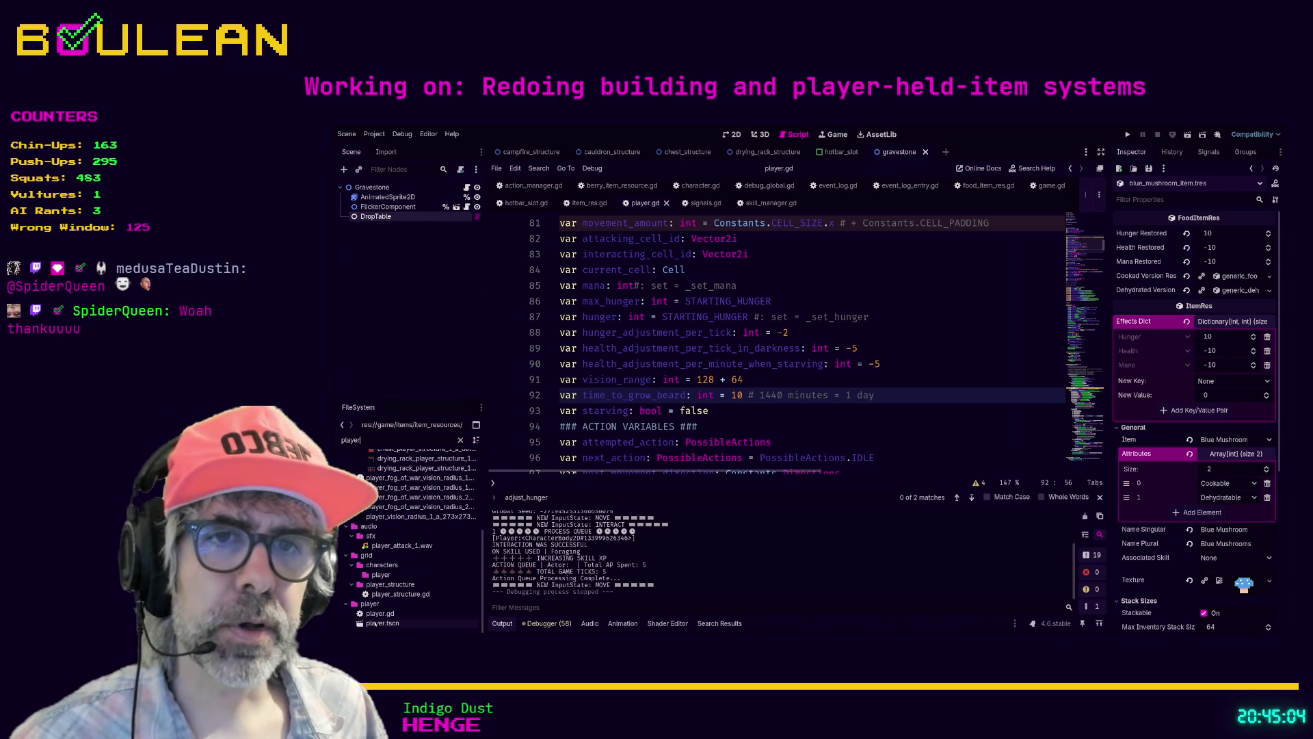
{"action": "double_click", "coordinate": [375, 624]}
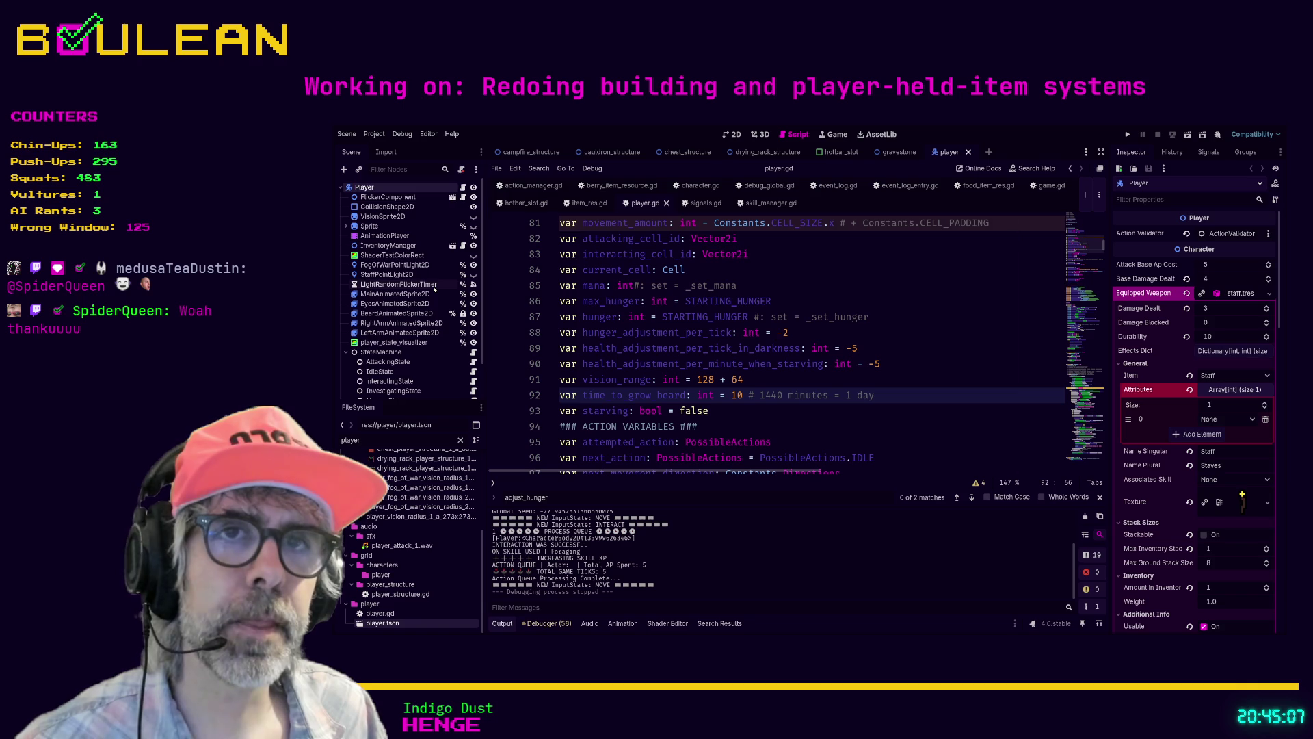
{"action": "scroll", "coordinate": [433, 290], "scroll_direction": "down", "scroll_amount": 2}
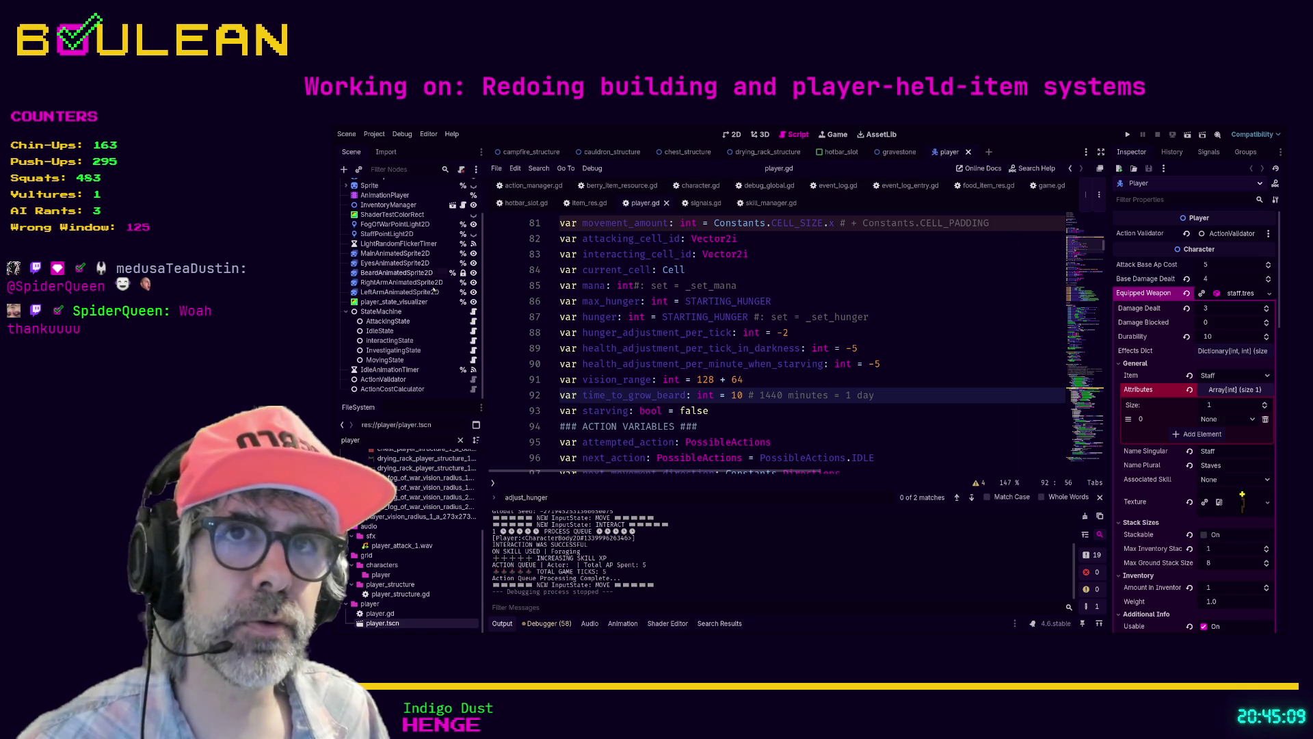
{"action": "scroll", "coordinate": [422, 299], "scroll_direction": "up", "scroll_amount": 2}
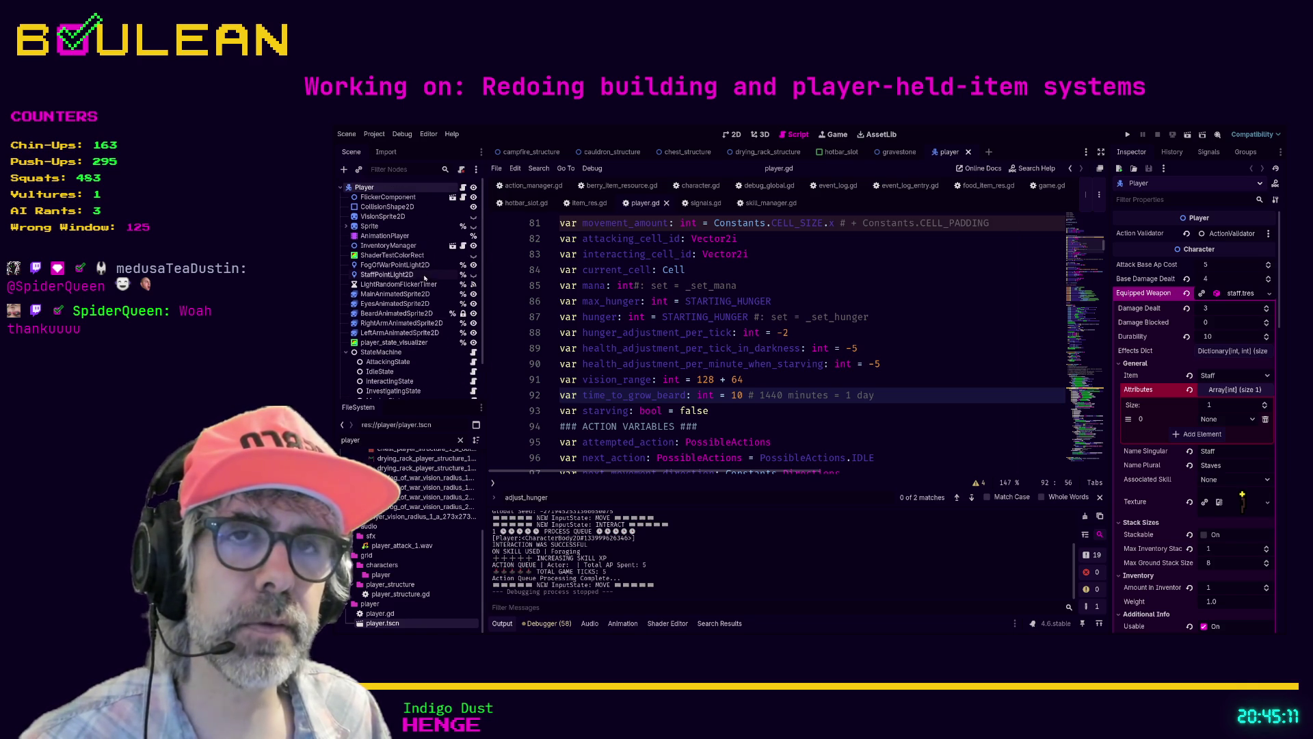
{"action": "scroll", "coordinate": [420, 280], "scroll_direction": "down", "scroll_amount": 2}
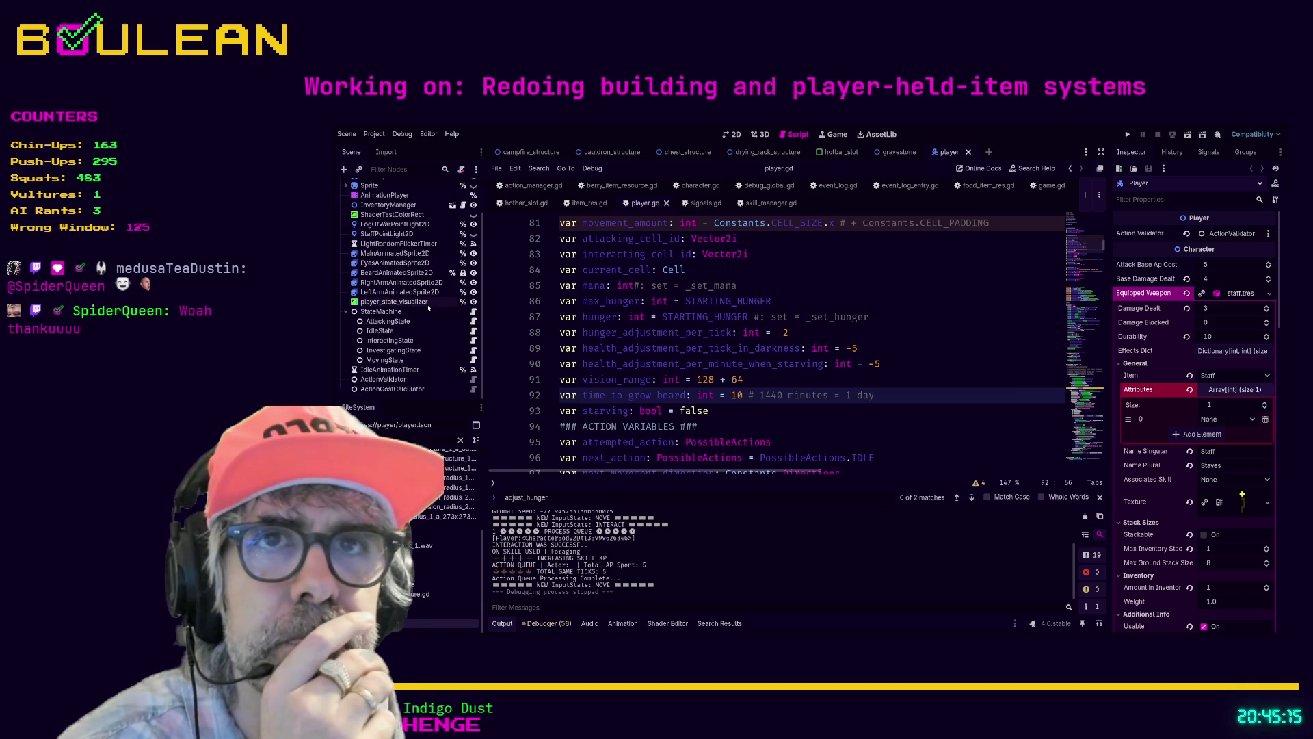
{"action": "scroll", "coordinate": [426, 305], "scroll_direction": "up", "scroll_amount": 2}
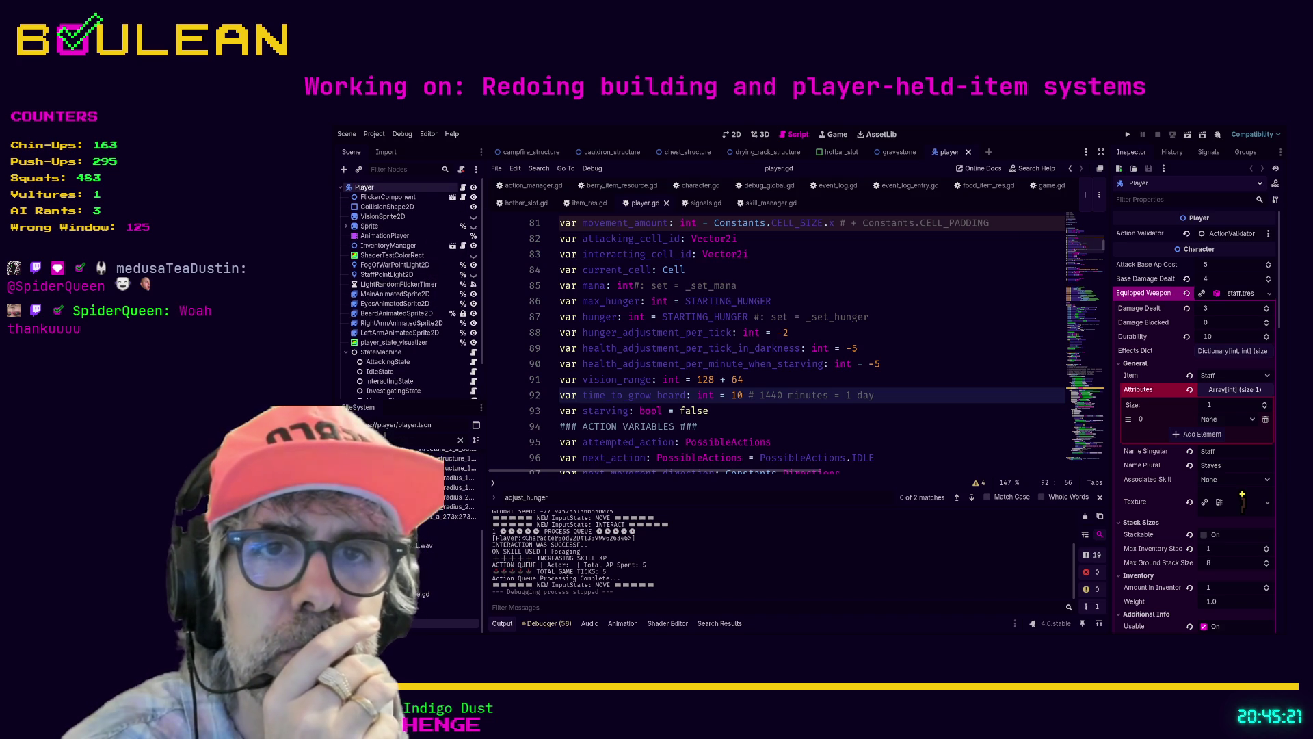
Step: Filter the FileSystem for 'ui' and open game_ui.tscn
{"action": "left_click", "coordinate": [385, 436]}
{"action": "type", "text": "ui"}
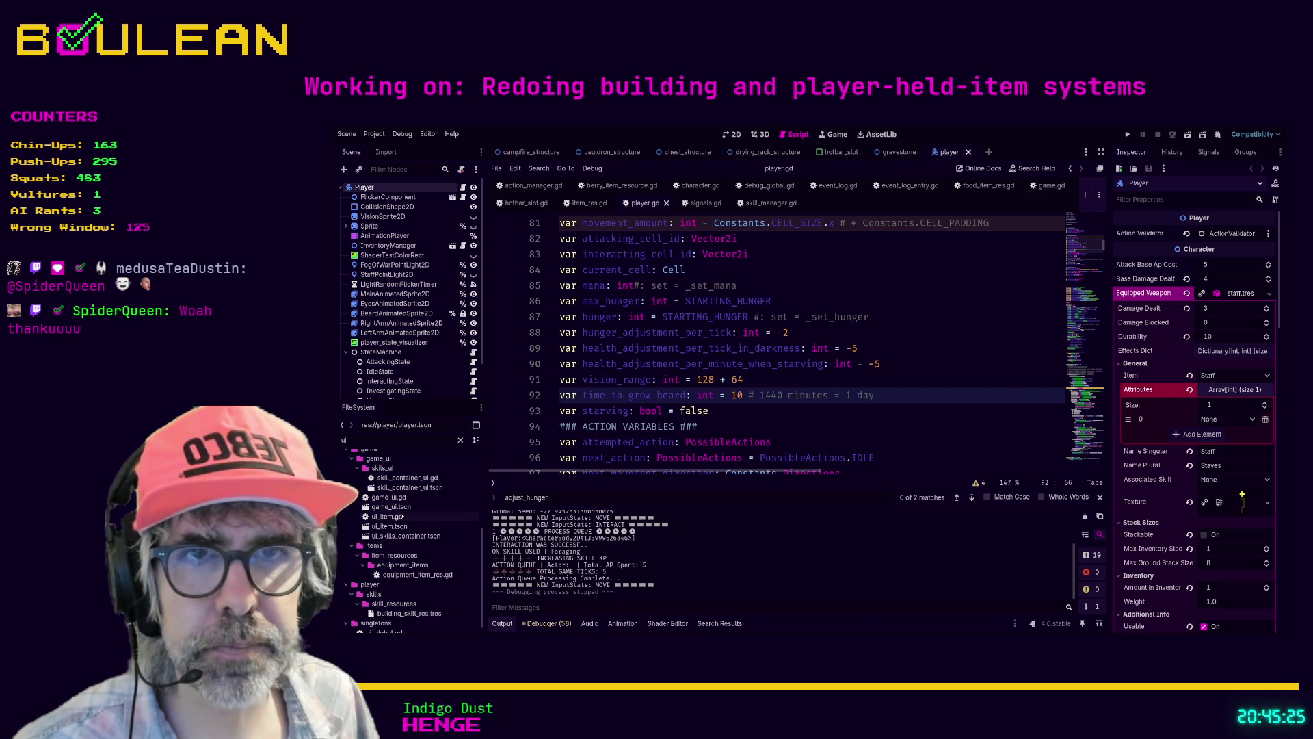
{"action": "double_click", "coordinate": [413, 508]}
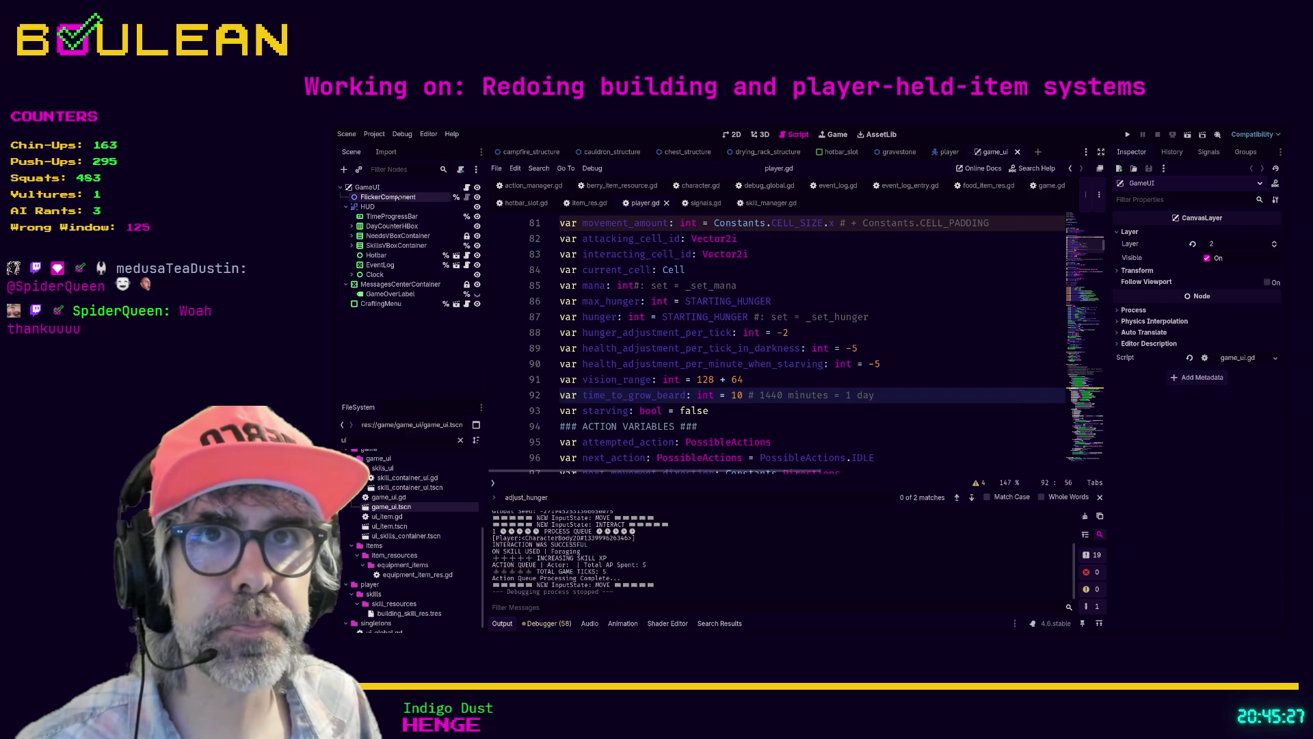
Step: Open game_ui.gd and search 'health' through to _on_player_need_changed's health, hunger and mana bar updates
{"action": "left_click", "coordinate": [467, 186]}
{"action": "left_click", "coordinate": [759, 351]}
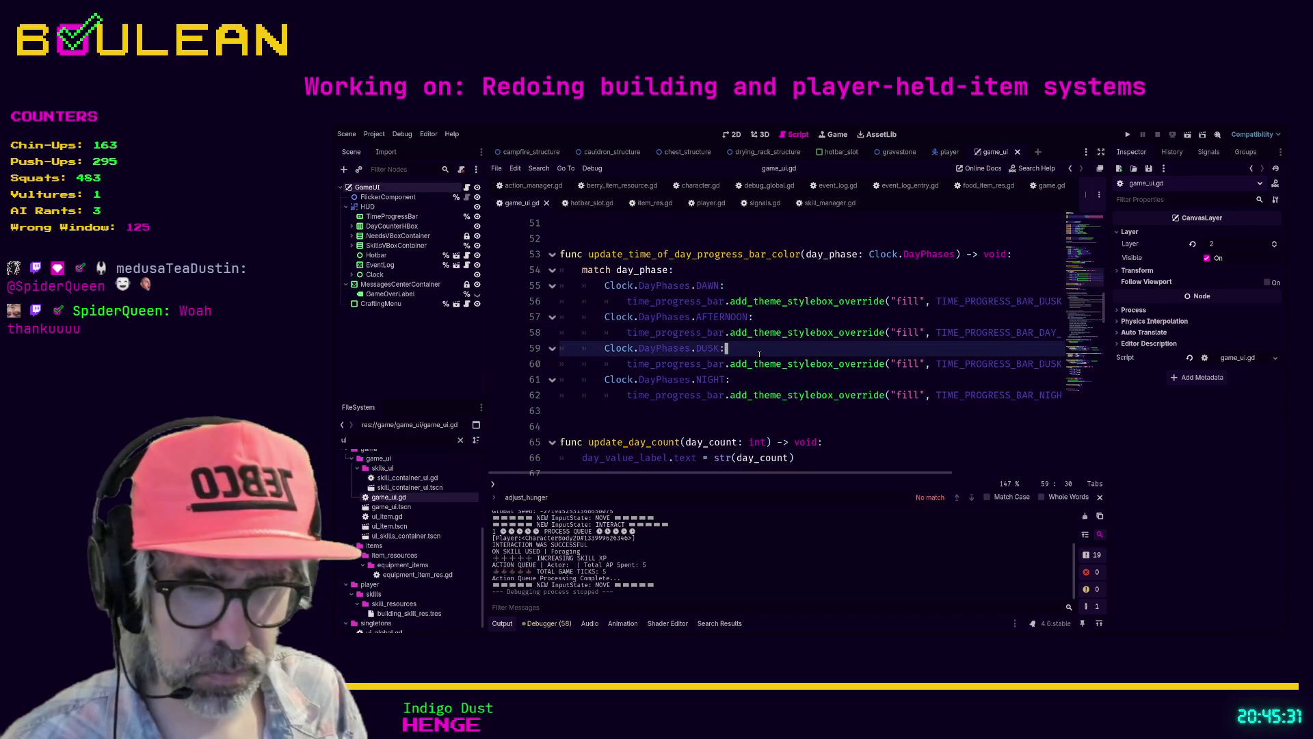
{"action": "key", "text": "ctrl+f"}
{"action": "type", "text": "health"}
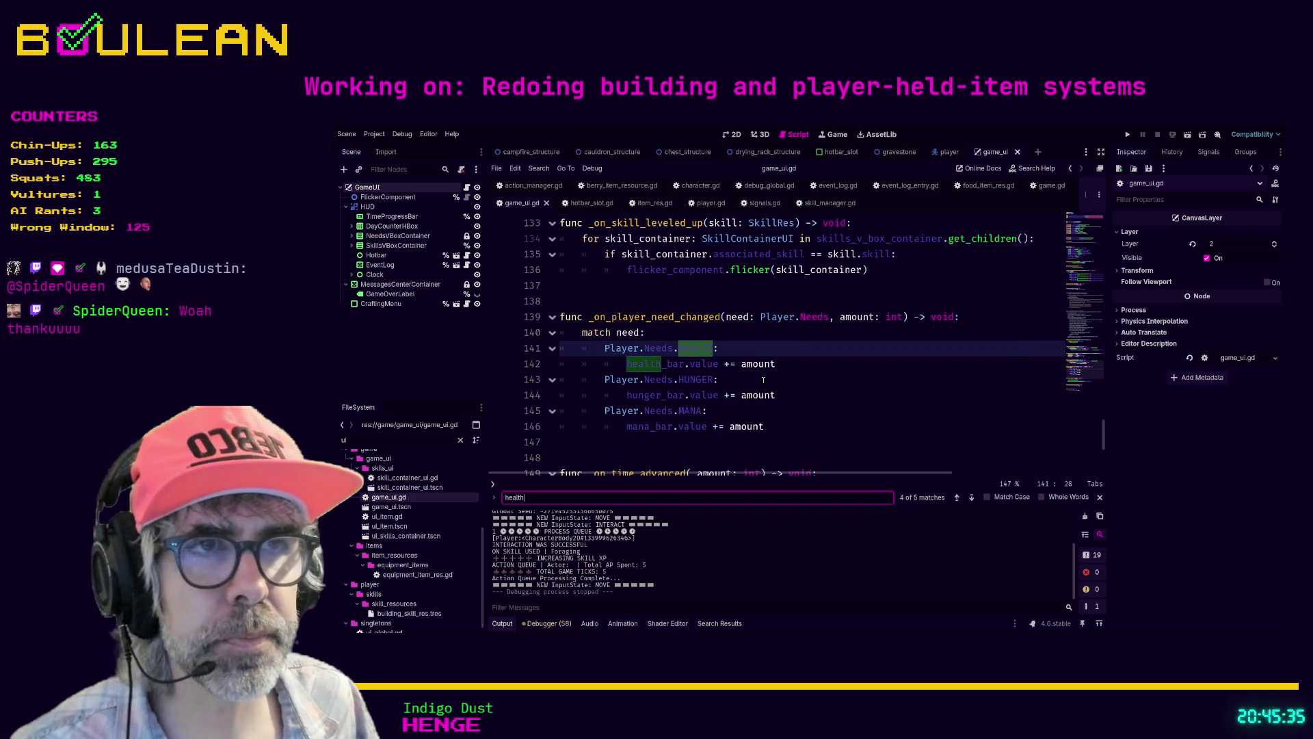
{"action": "left_click", "coordinate": [763, 380]}
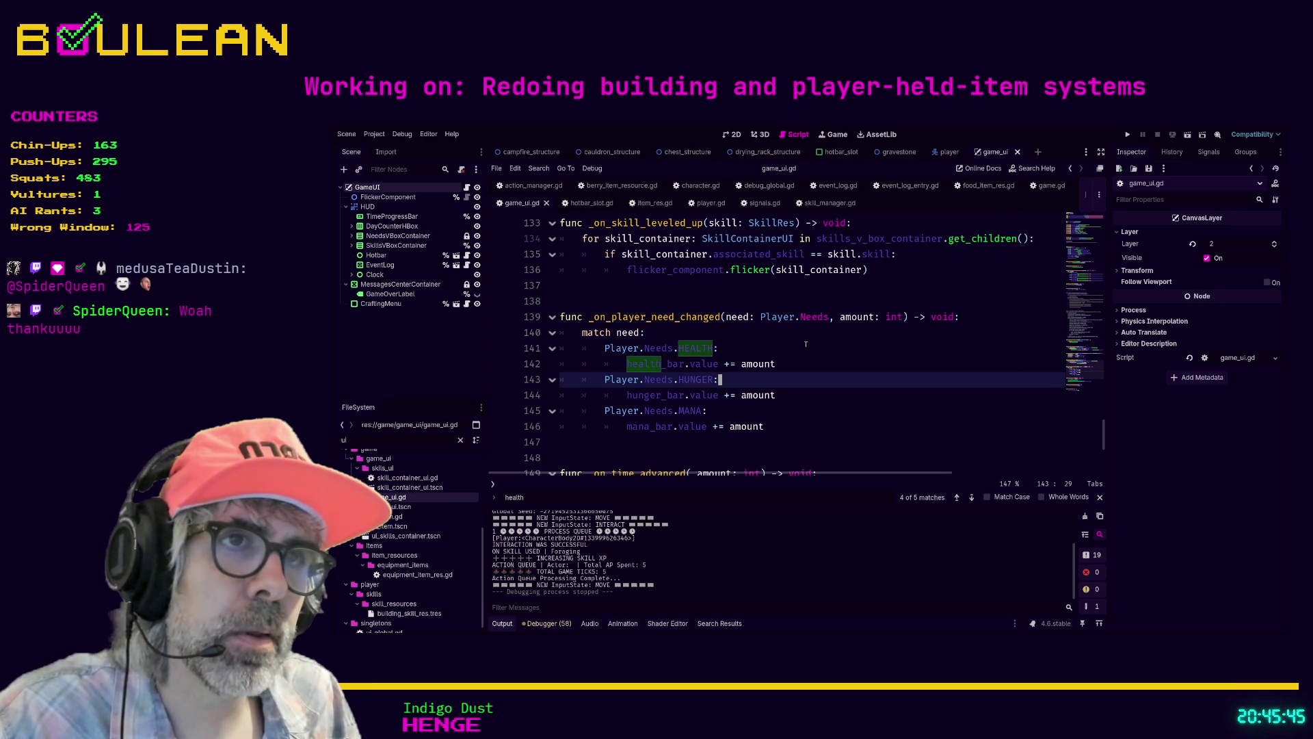
{"action": "left_click", "coordinate": [972, 498]}
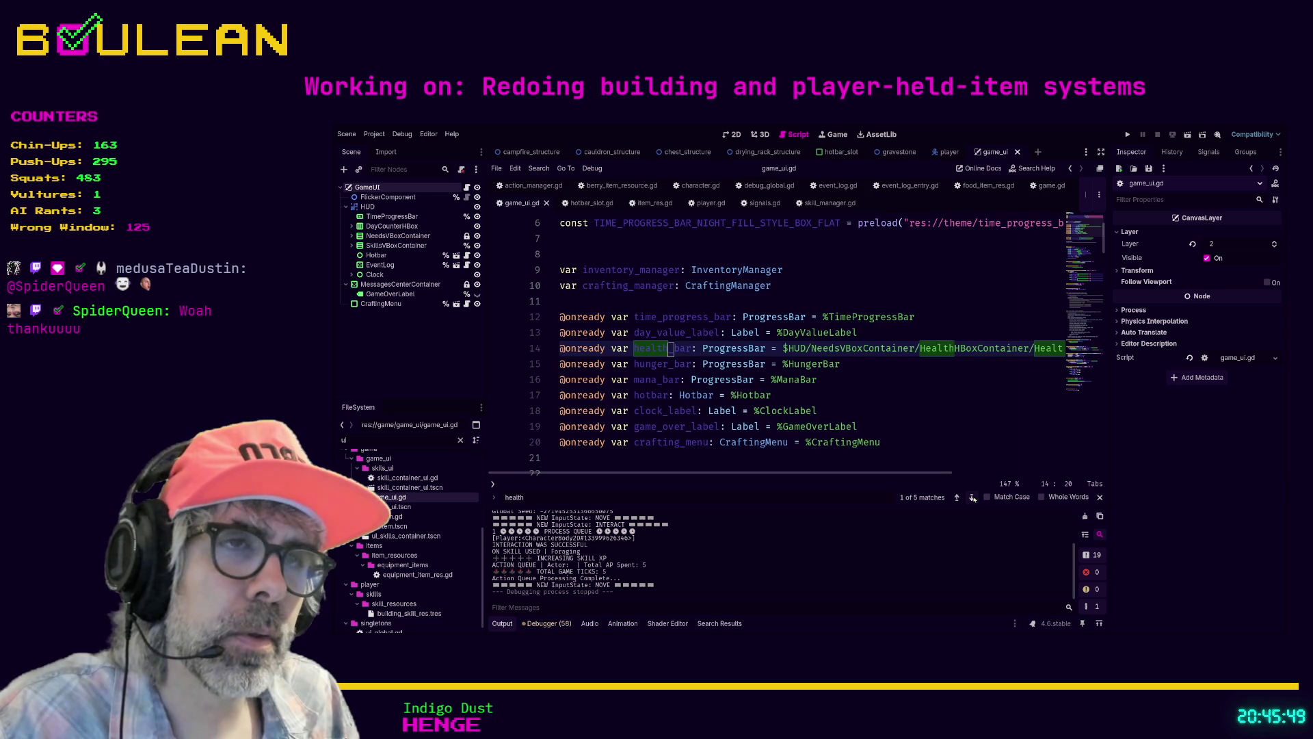
{"action": "left_click", "coordinate": [972, 498]}
{"action": "left_click", "coordinate": [972, 498]}
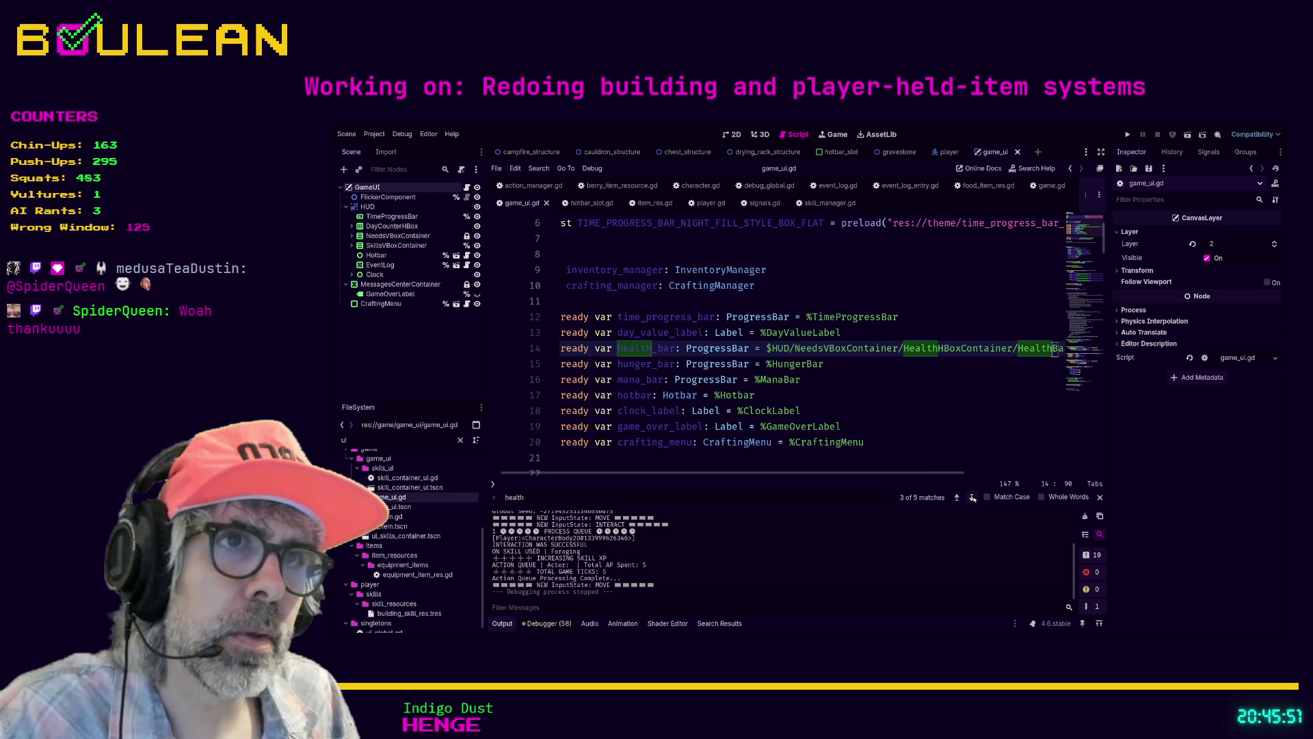
{"action": "left_click", "coordinate": [972, 498]}
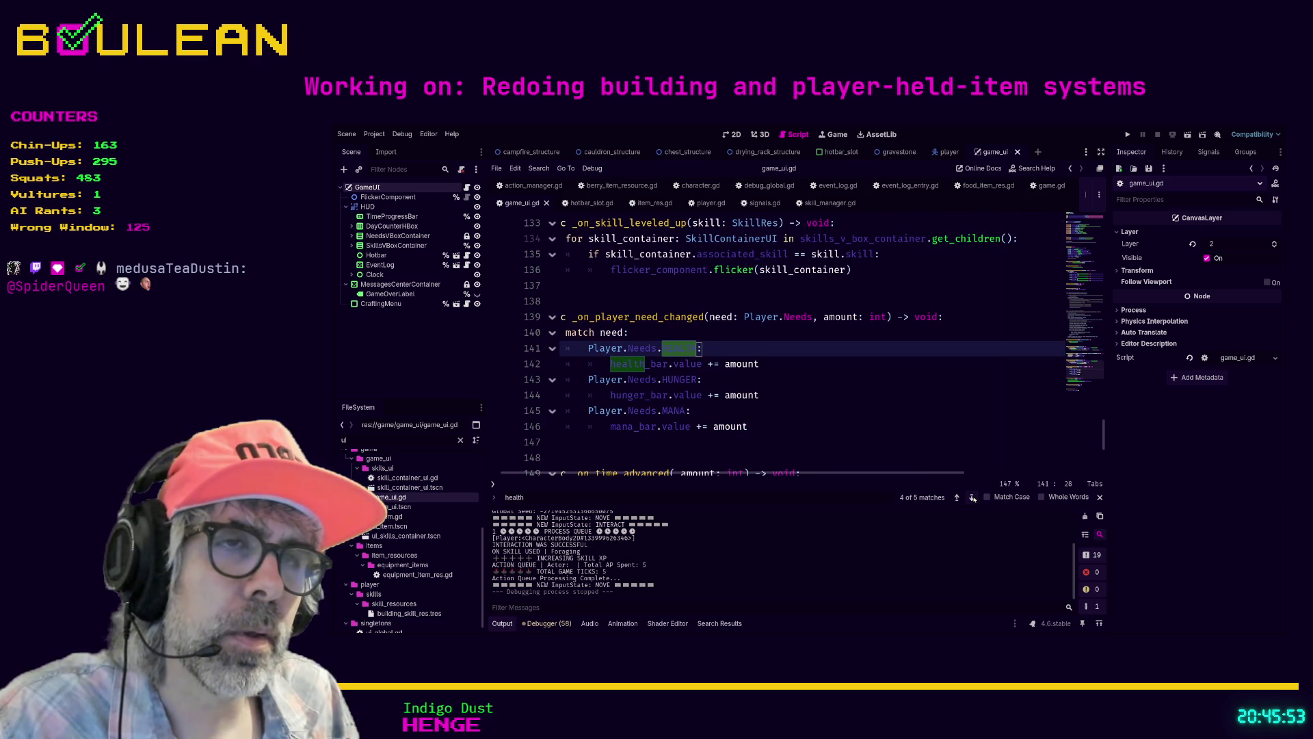